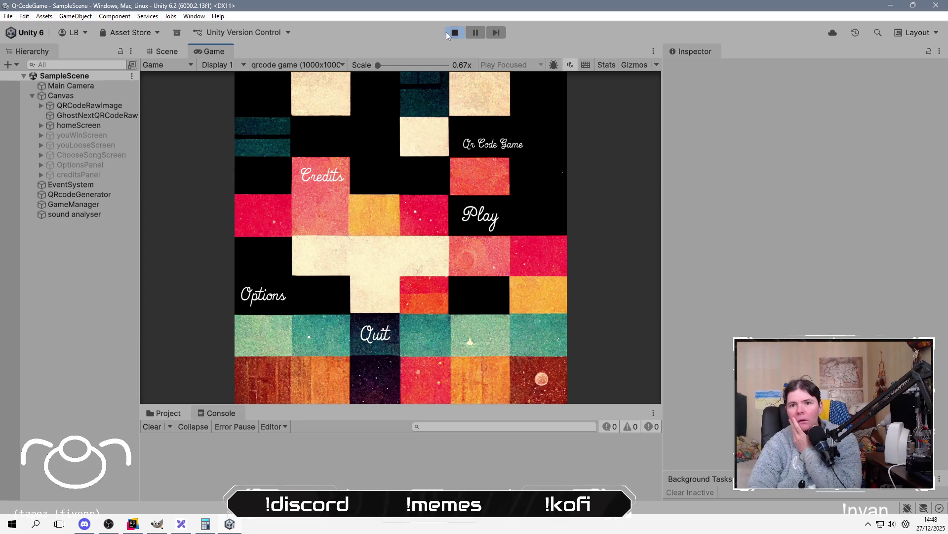
# Run the game and scroll through QRcodeGenerator's Ghost Nextconvert Pixel To Texture array.
pyautogui.click(497, 217)
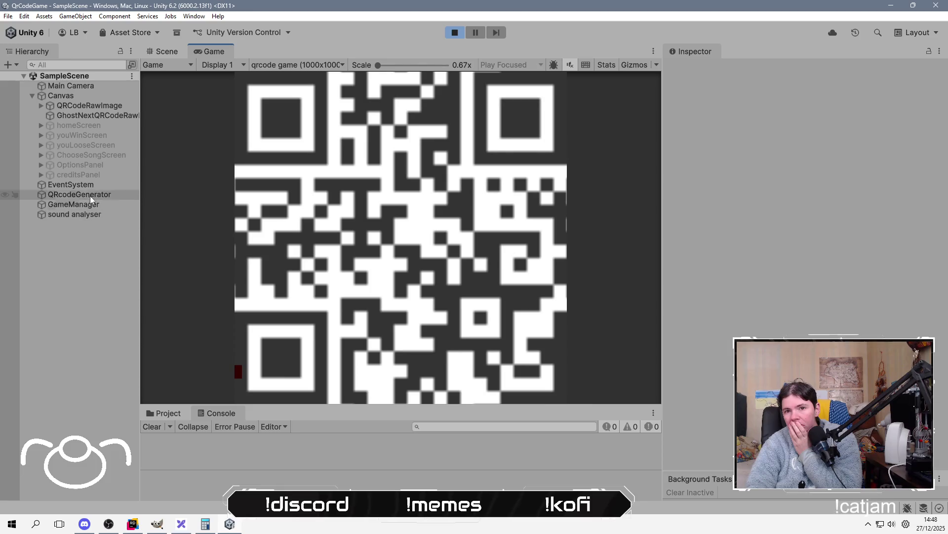
pyautogui.click(89, 193)
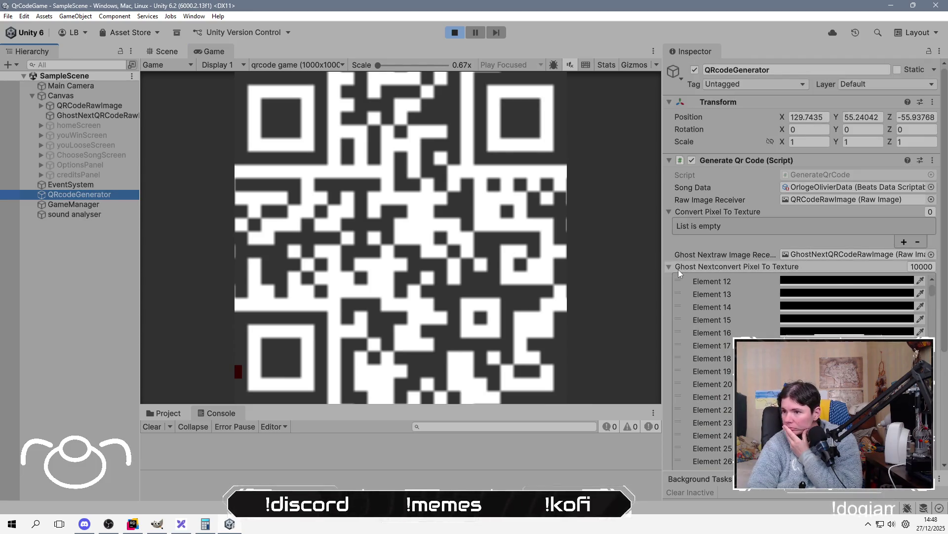
pyautogui.scroll(-2, 679, 273)
pyautogui.scroll(-20, 678, 273)
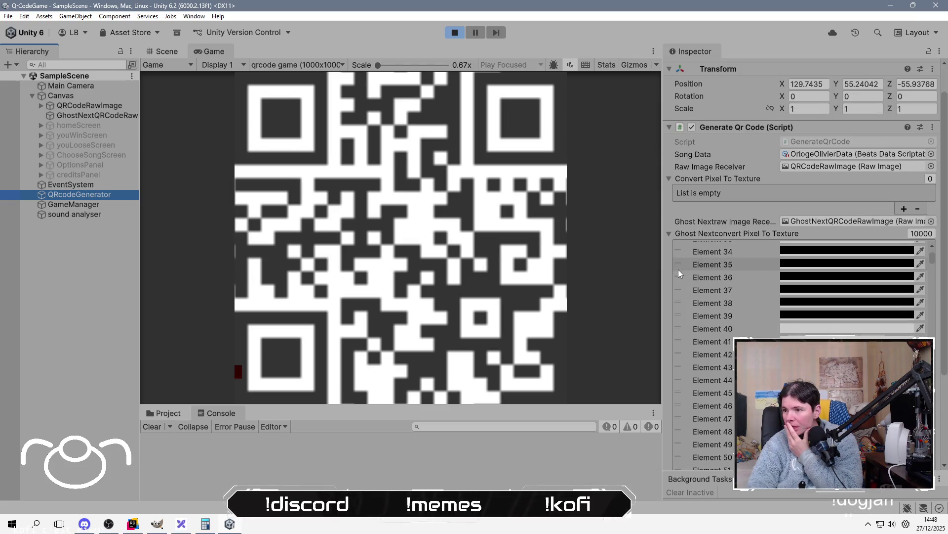
pyautogui.scroll(-5, 679, 273)
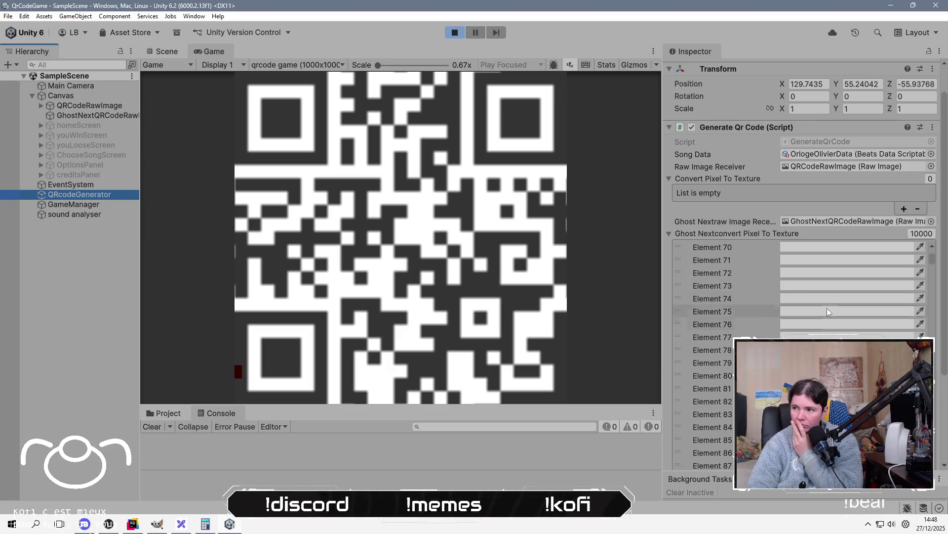
pyautogui.scroll(-5, 826, 303)
pyautogui.scroll(-12, 826, 303)
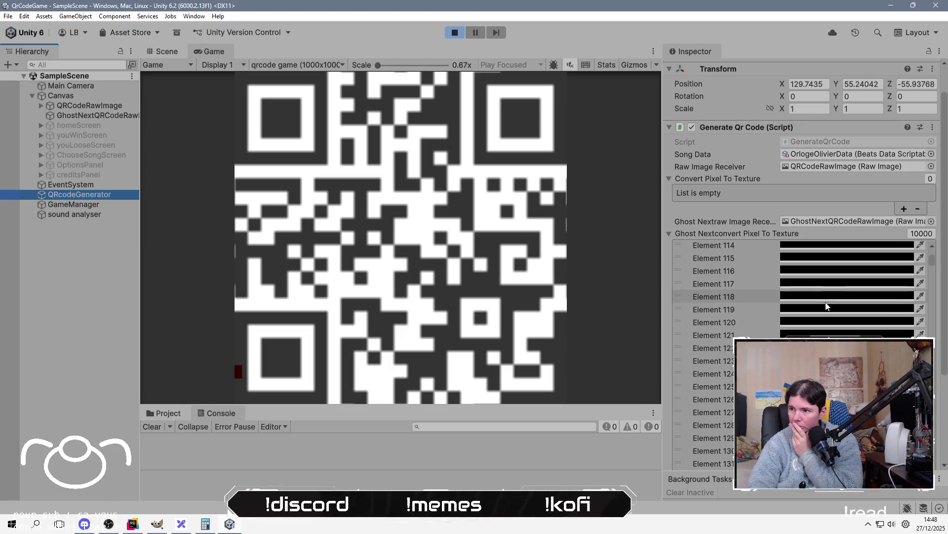
pyautogui.scroll(-7, 824, 295)
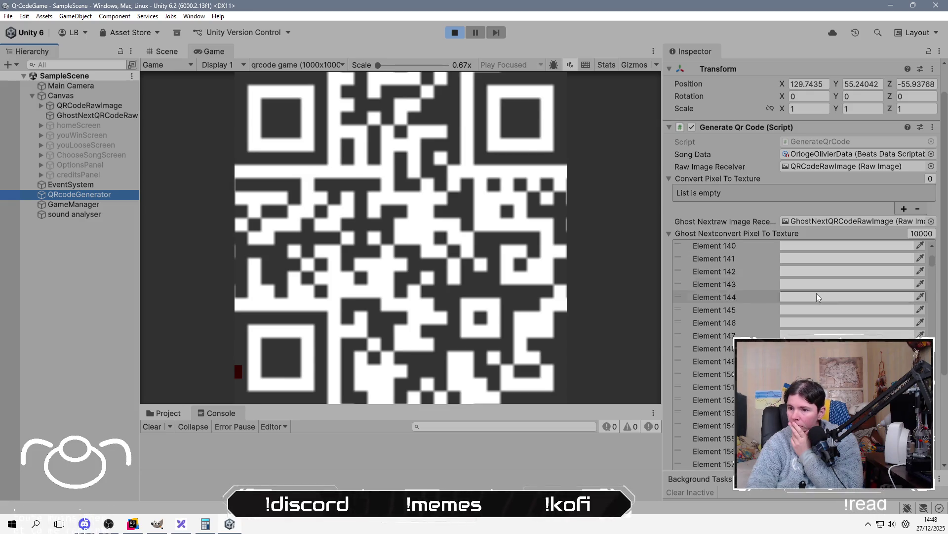
# Pause, scroll back up the array, and stop play mode.
pyautogui.click(455, 35)
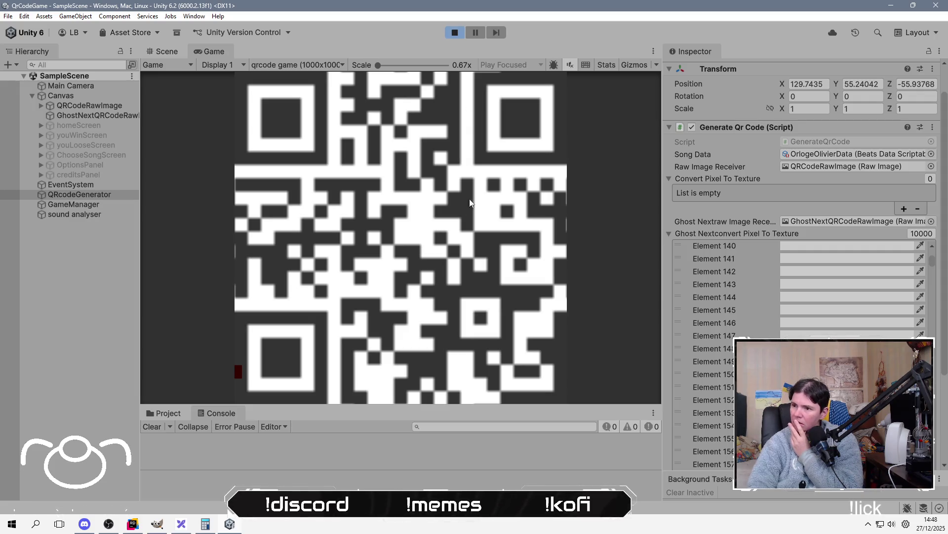
pyautogui.scroll(15, 860, 290)
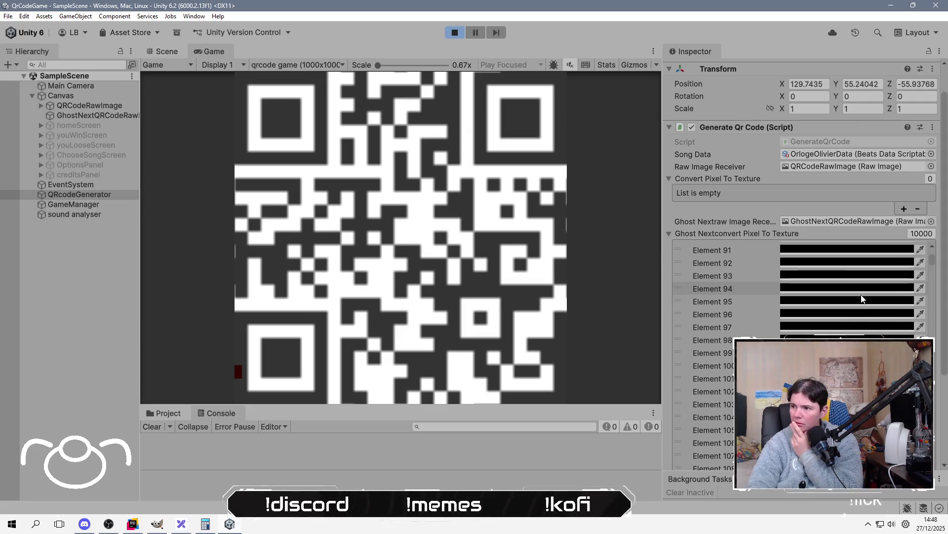
pyautogui.scroll(12, 862, 299)
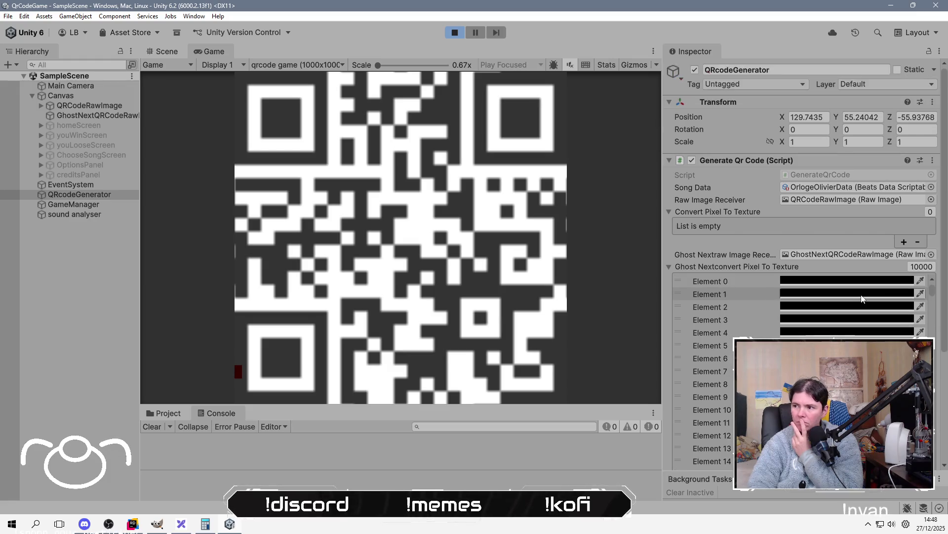
pyautogui.click(455, 34)
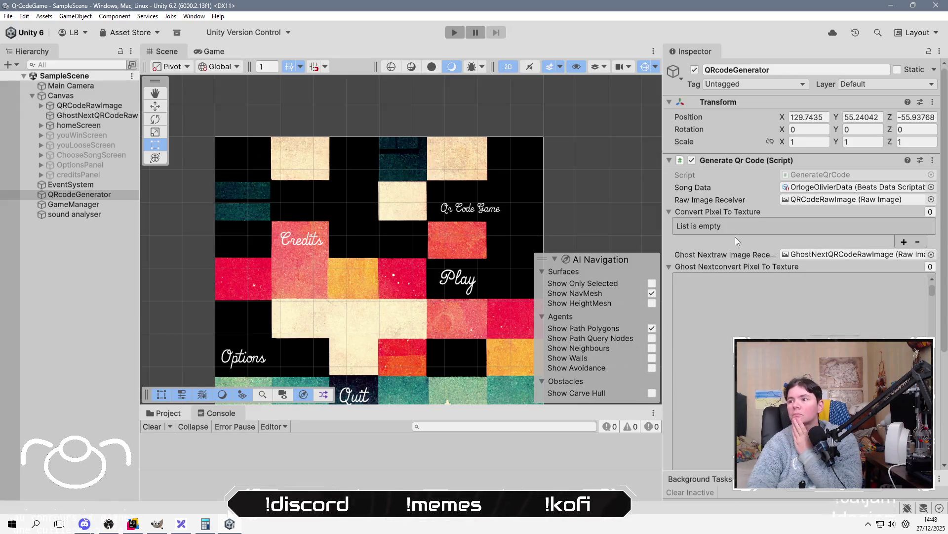
# Open GenerateQrCode.cs in Rider and change qrCodeSize from 100 to 25.
pyautogui.doubleClick(828, 176)
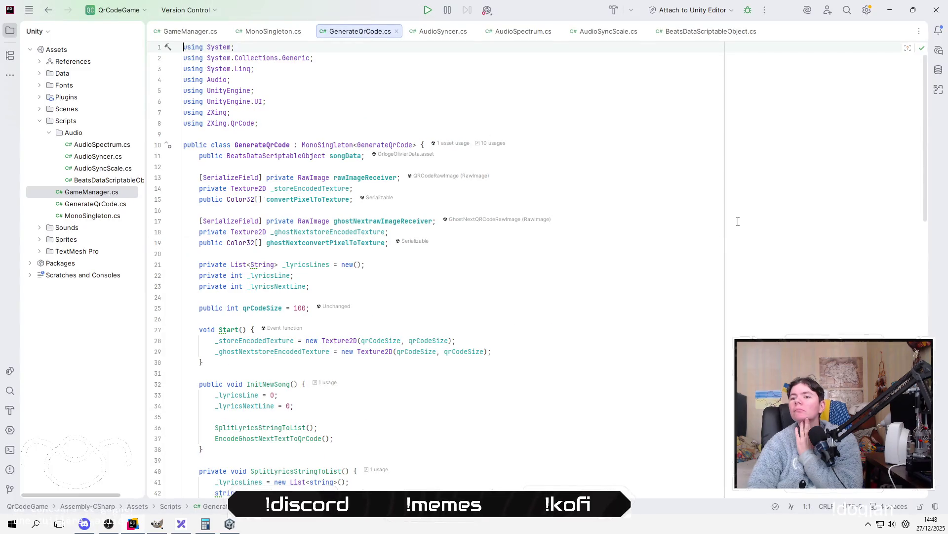
pyautogui.press('Down')
pyautogui.press('Down')
pyautogui.press('Down')
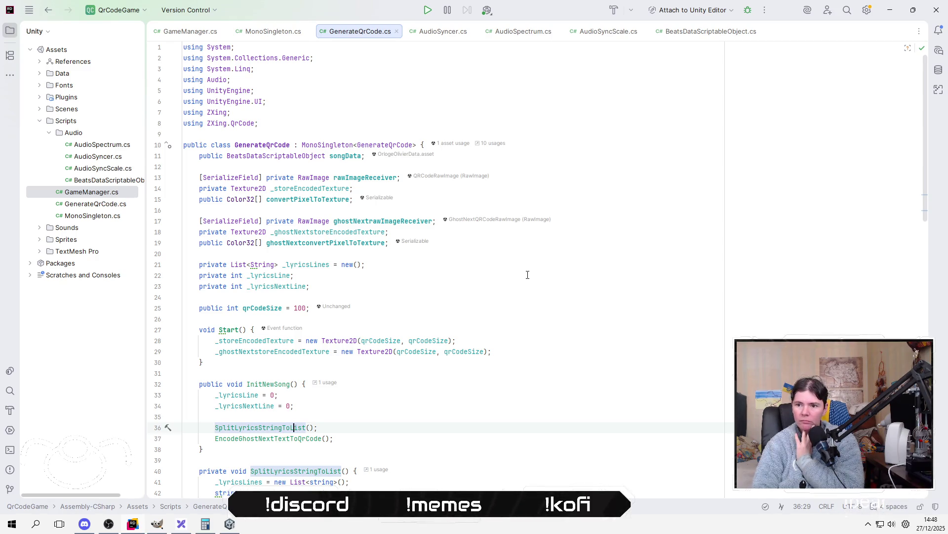
pyautogui.press('Up')
pyautogui.press('Up')
pyautogui.press('Up')
pyautogui.press('Up')
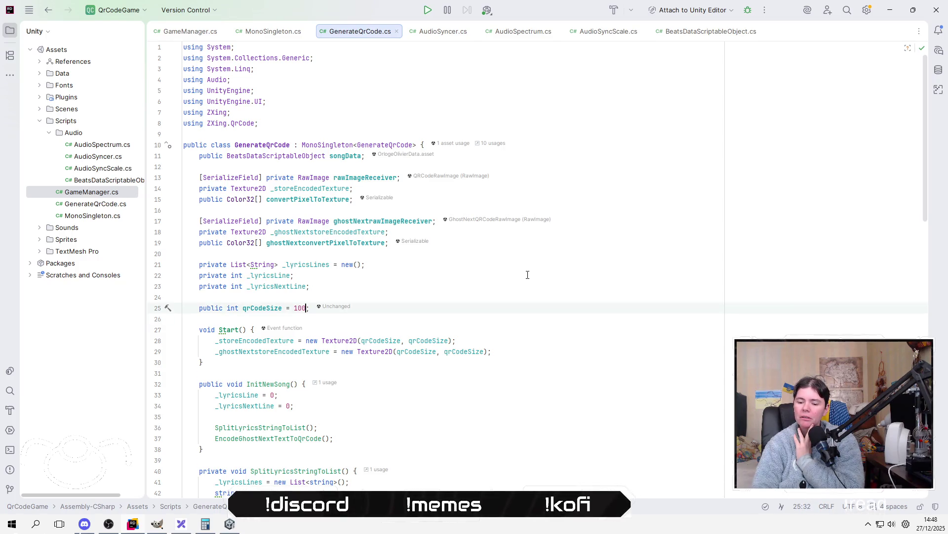
pyautogui.hotkey('shift', 'Left')
pyautogui.hotkey('shift', 'Left')
pyautogui.hotkey('shift', 'Left')
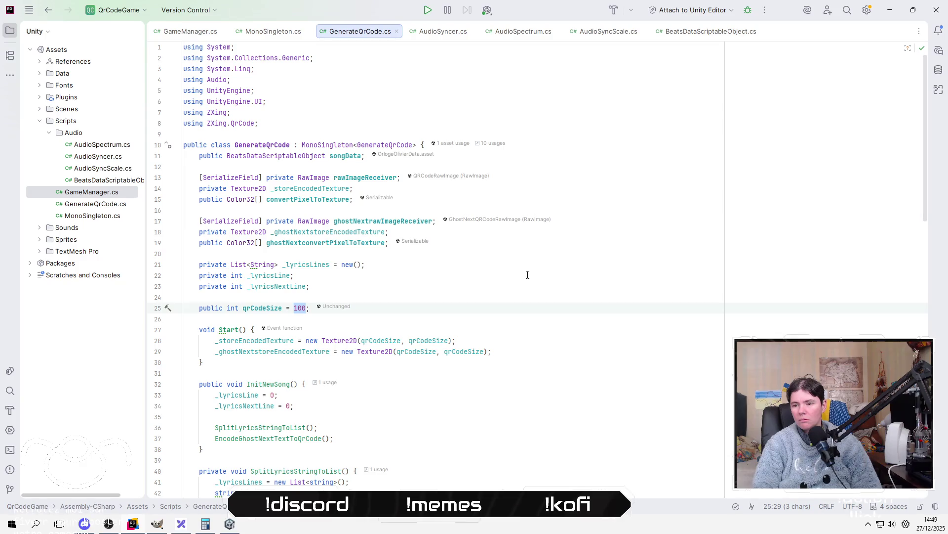
pyautogui.write('25')
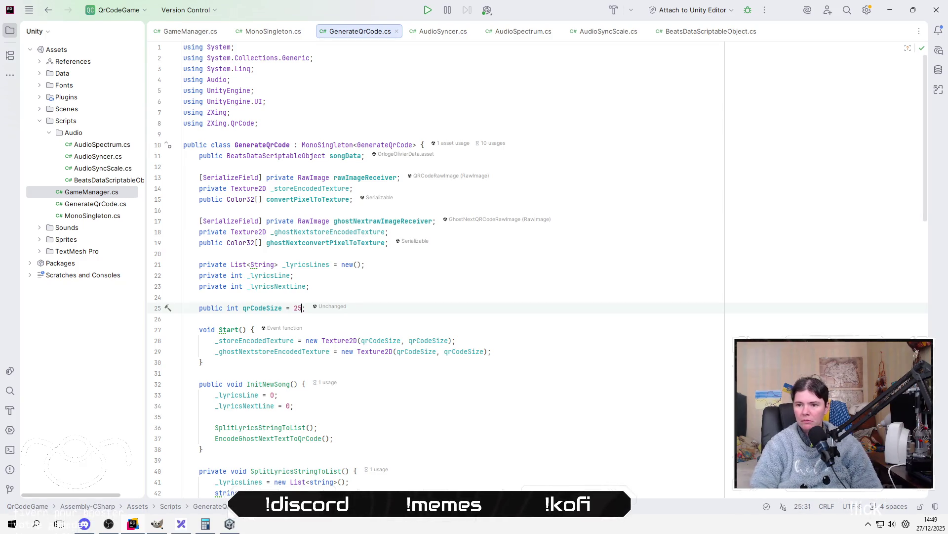
pyautogui.click(527, 386)
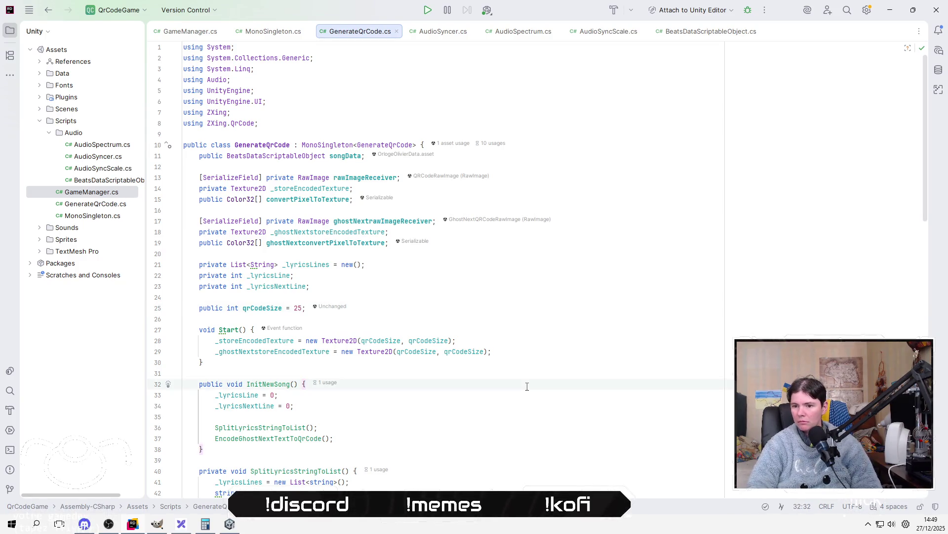
pyautogui.hotkey('alt', 'Tab')
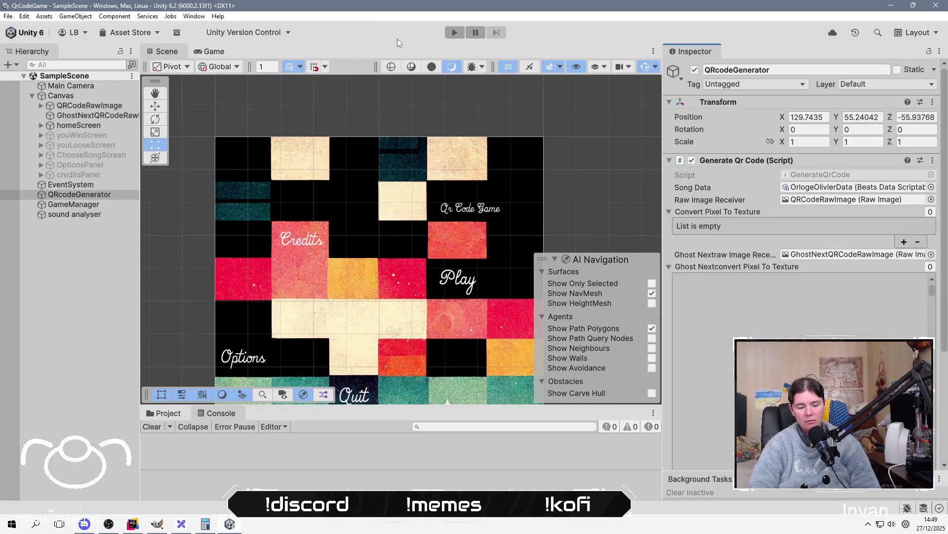
# Check 25 × 25 in Calculator, then rerun the game: the ghost pixel list still has 10000 elements.
pyautogui.hotkey('alt', 'Tab')
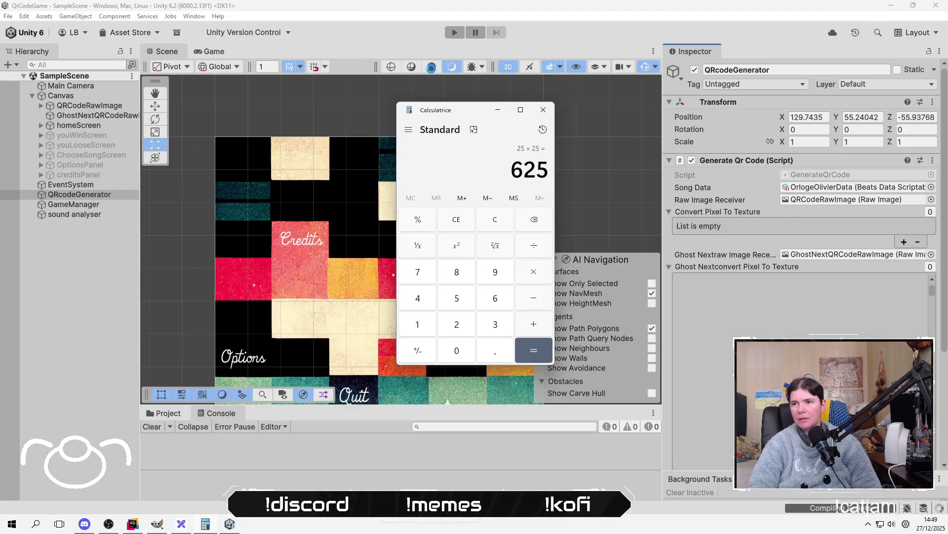
pyautogui.click(417, 35)
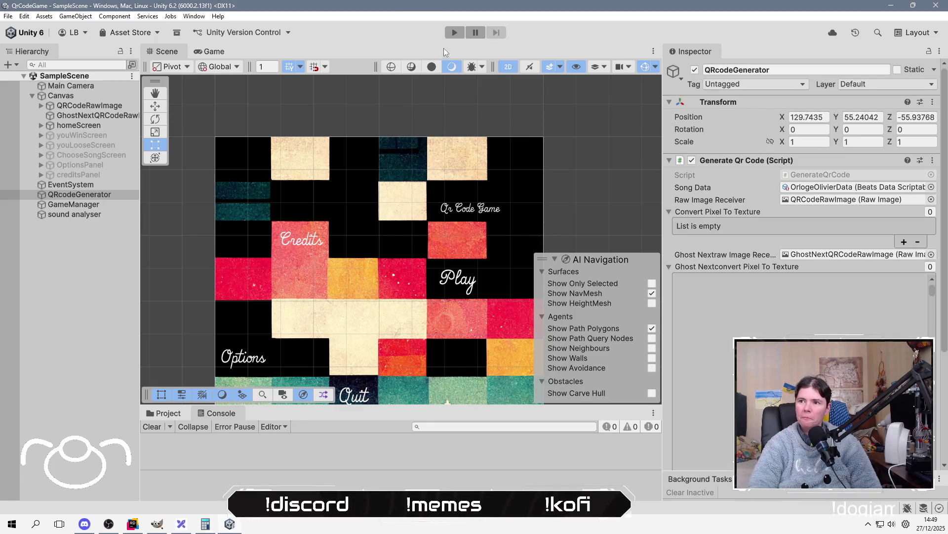
pyautogui.click(455, 33)
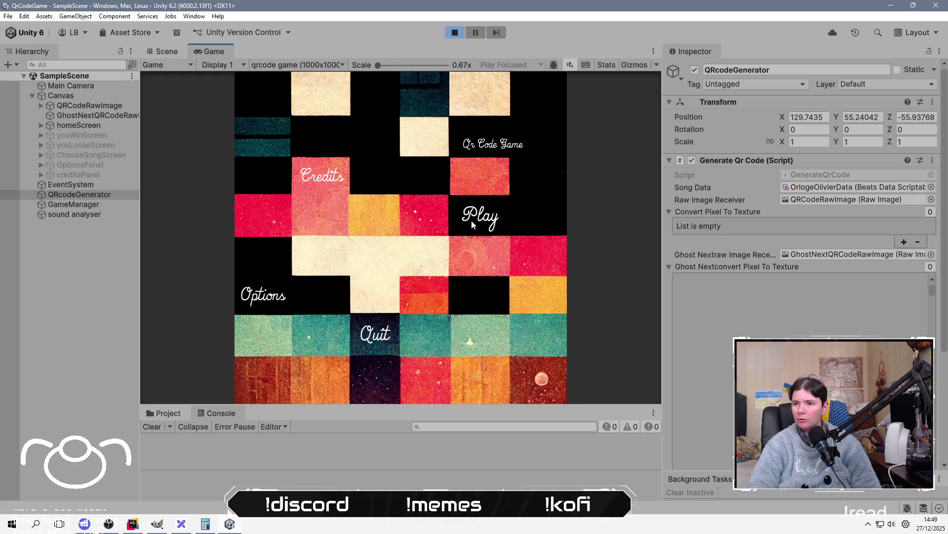
pyautogui.click(471, 220)
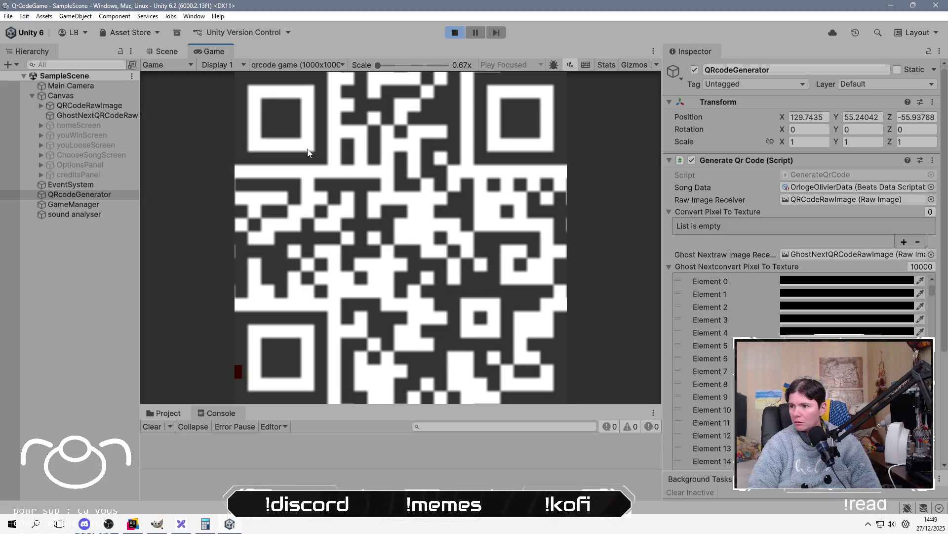
pyautogui.click(922, 266)
pyautogui.click(455, 33)
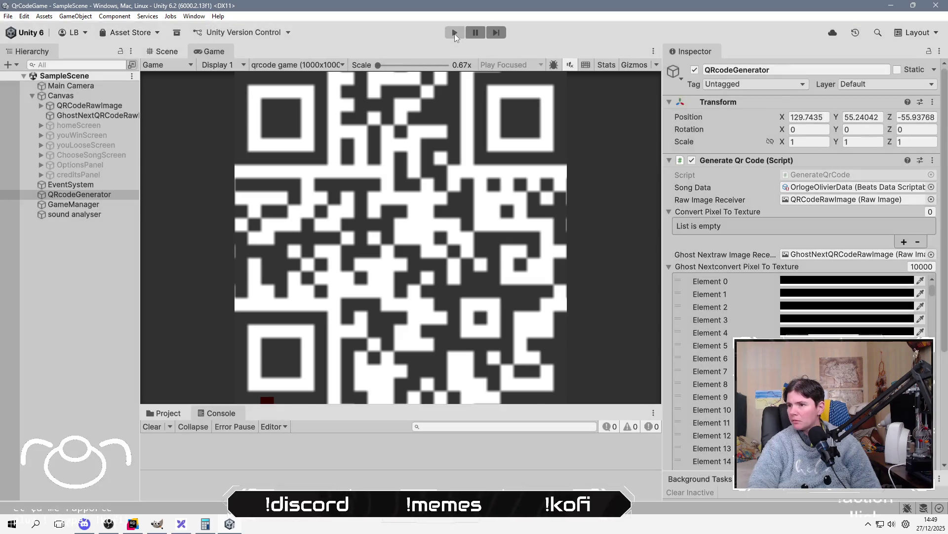
pyautogui.hotkey('alt', 'Tab')
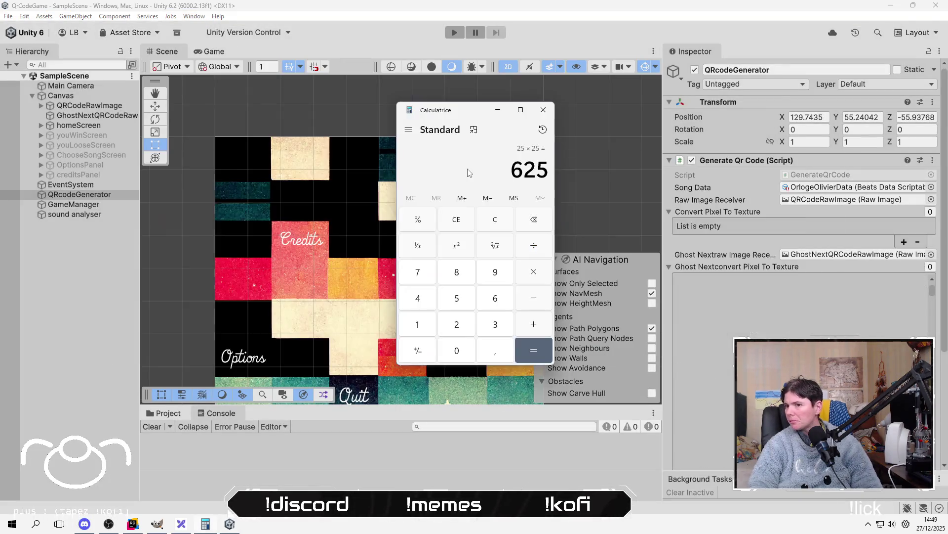
pyautogui.hotkey('alt', 'Tab')
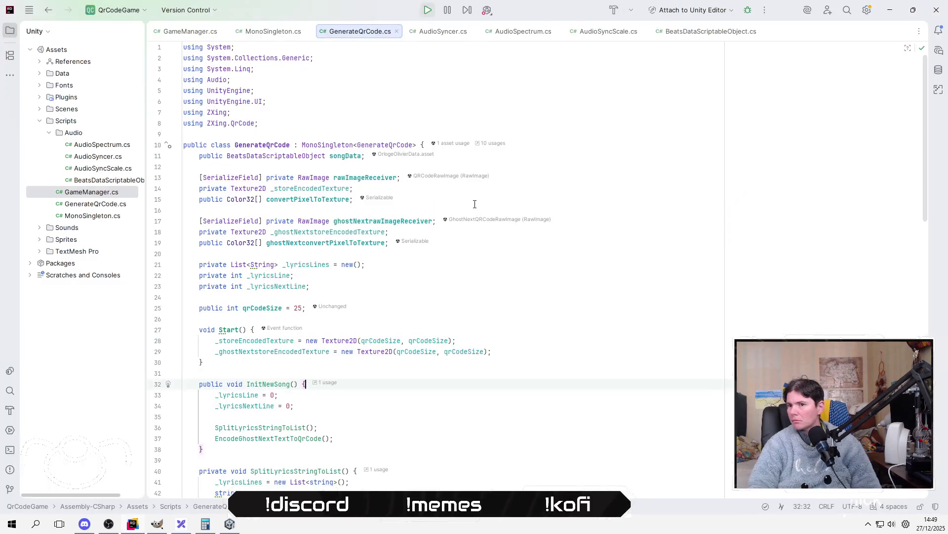
# Trace the ghost texture field's usages to Start(), where textures are created at qrCodeSize.
pyautogui.click(492, 297)
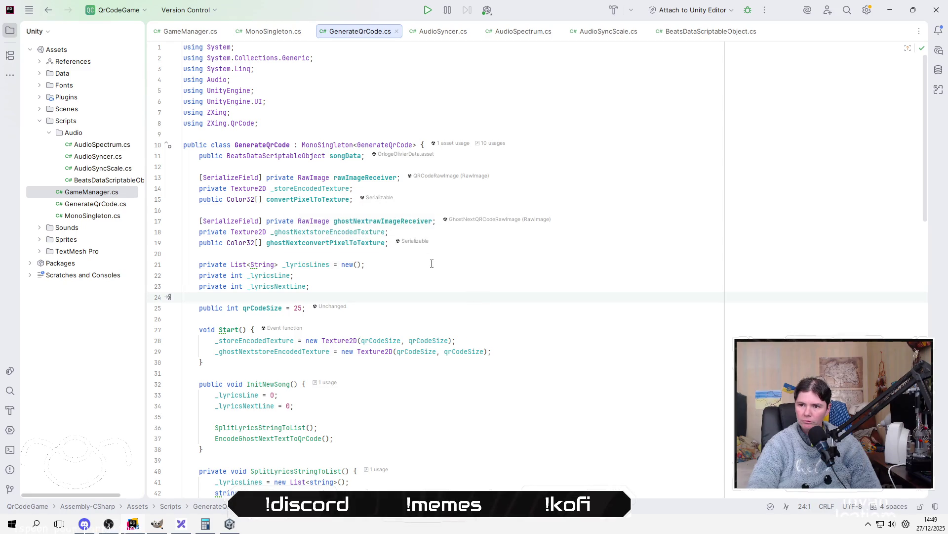
pyautogui.doubleClick(318, 241)
pyautogui.click(330, 232)
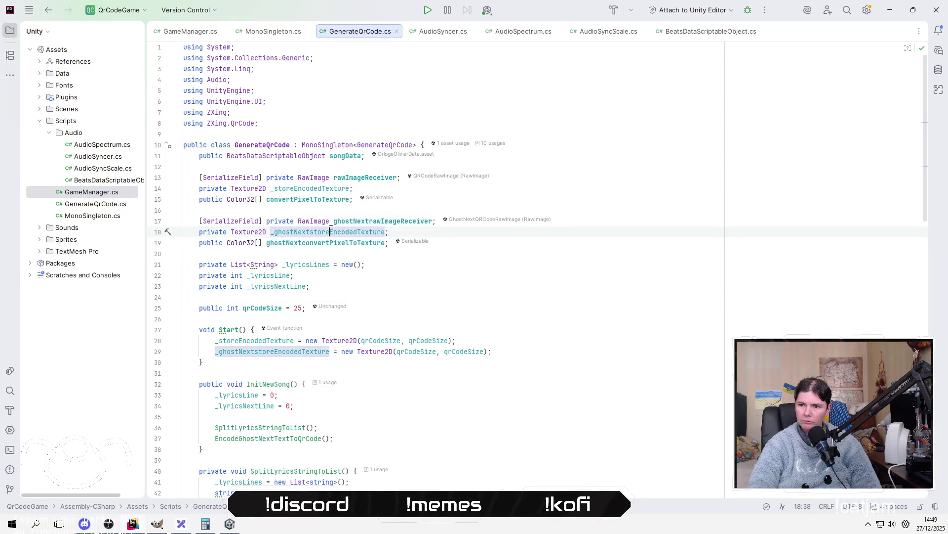
pyautogui.click(514, 352)
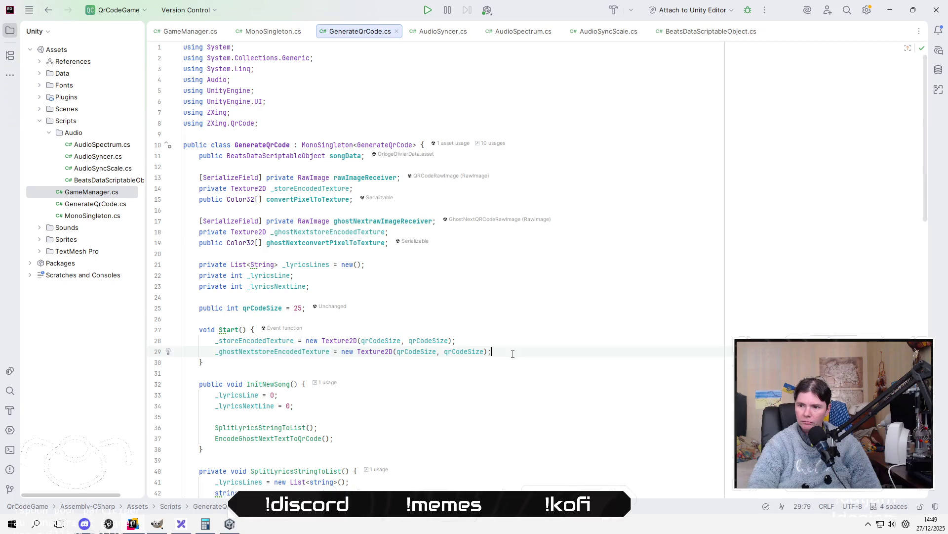
pyautogui.click(509, 329)
# Compare the Calculator result 25 × 25 = 625 with Unity, then return to the script.
pyautogui.hotkey('alt', 'Tab')
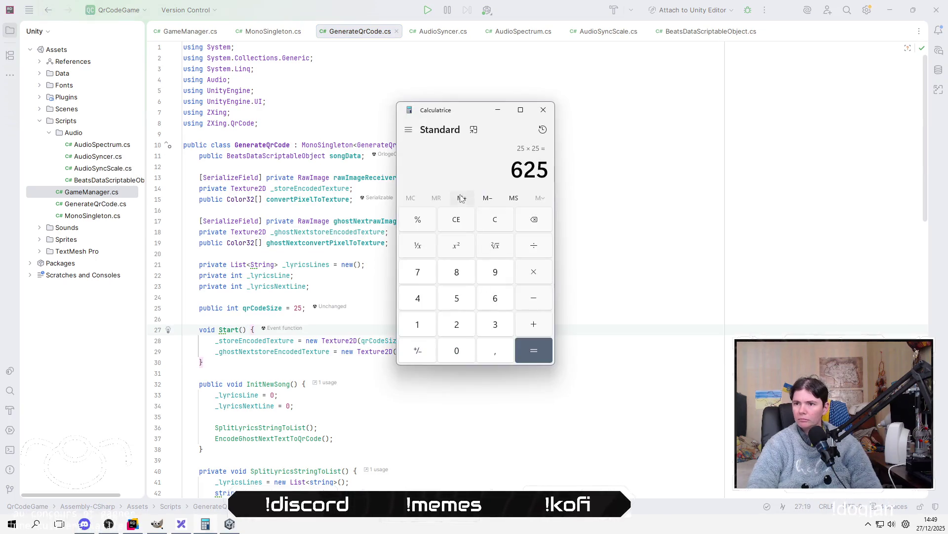
pyautogui.hotkey('alt', 'Tab')
pyautogui.hotkey('alt', 'Tab')
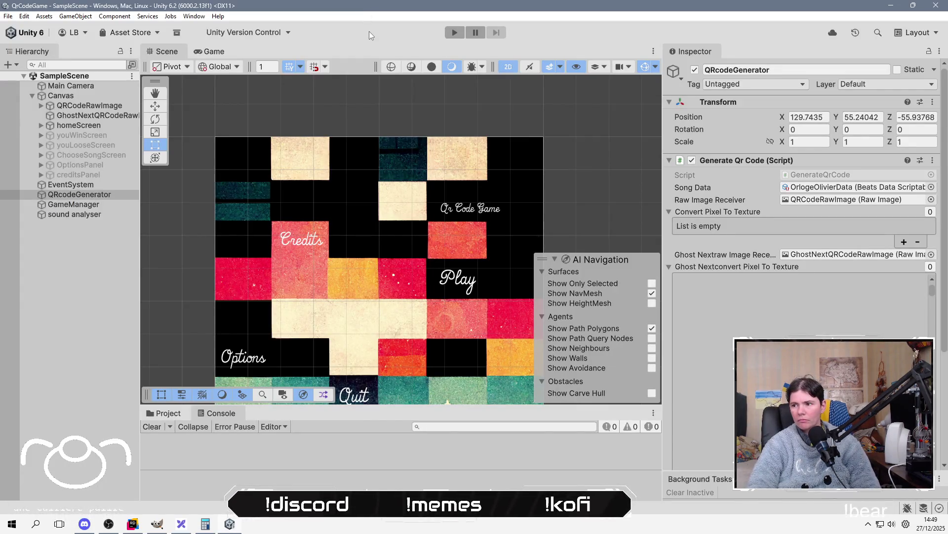
pyautogui.hotkey('alt', 'Tab')
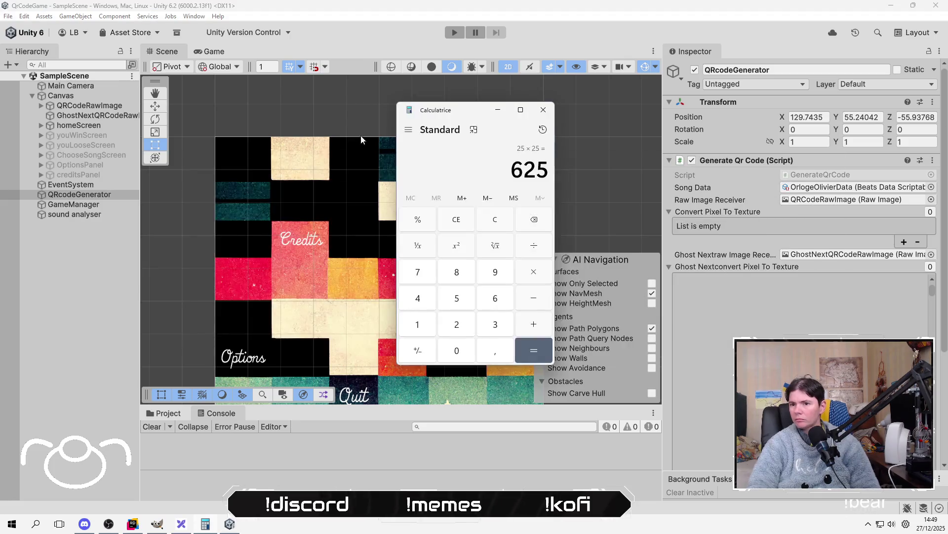
pyautogui.hotkey('alt', 'Tab')
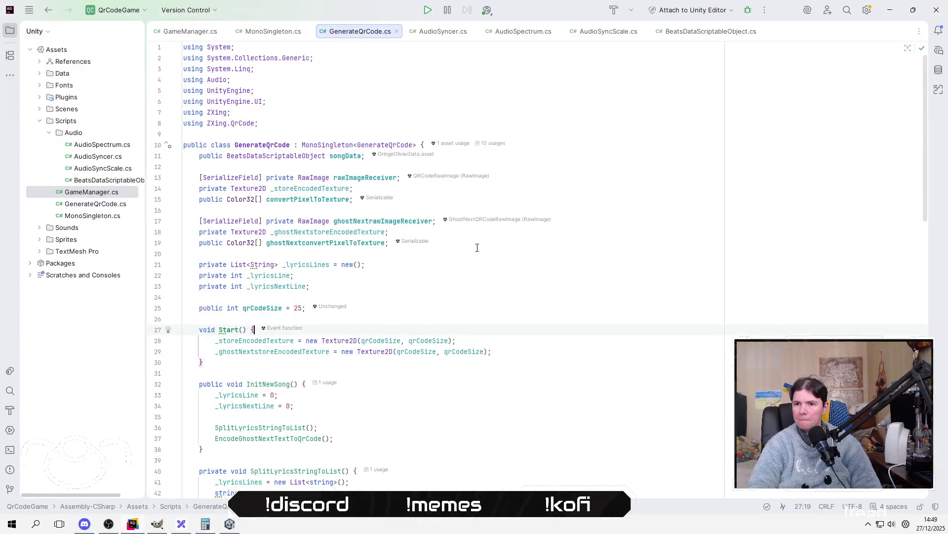
pyautogui.click(463, 276)
pyautogui.scroll(-8, 463, 276)
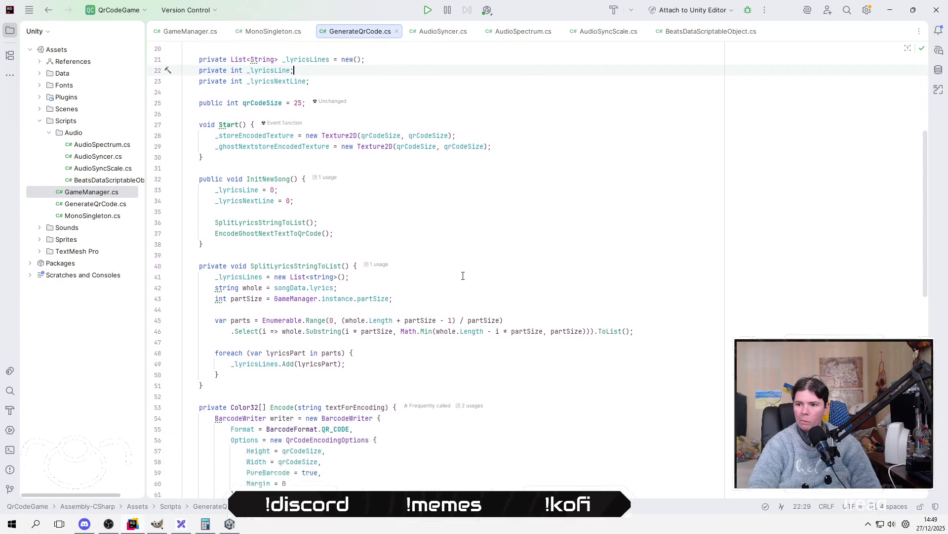
pyautogui.scroll(-2, 463, 275)
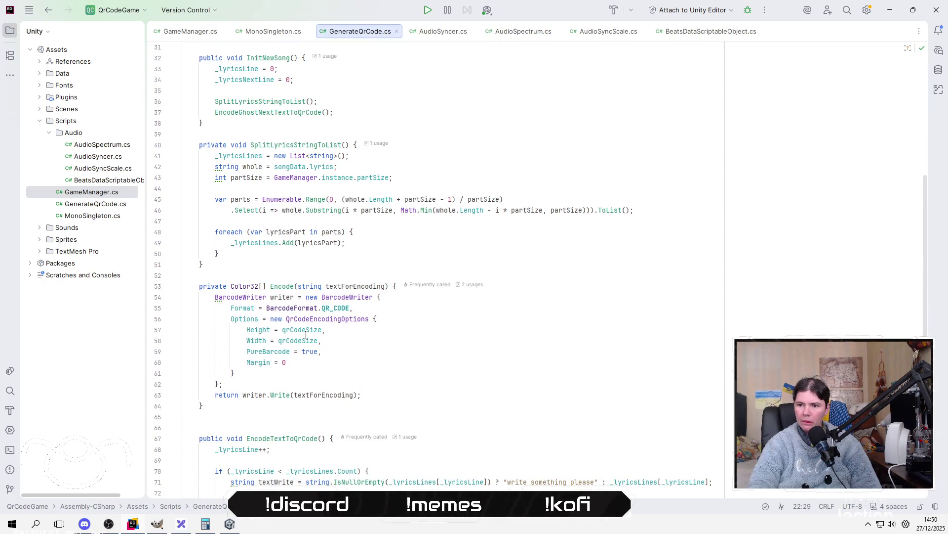
pyautogui.click(298, 351)
pyautogui.scroll(-1, 557, 374)
pyautogui.scroll(-6, 557, 374)
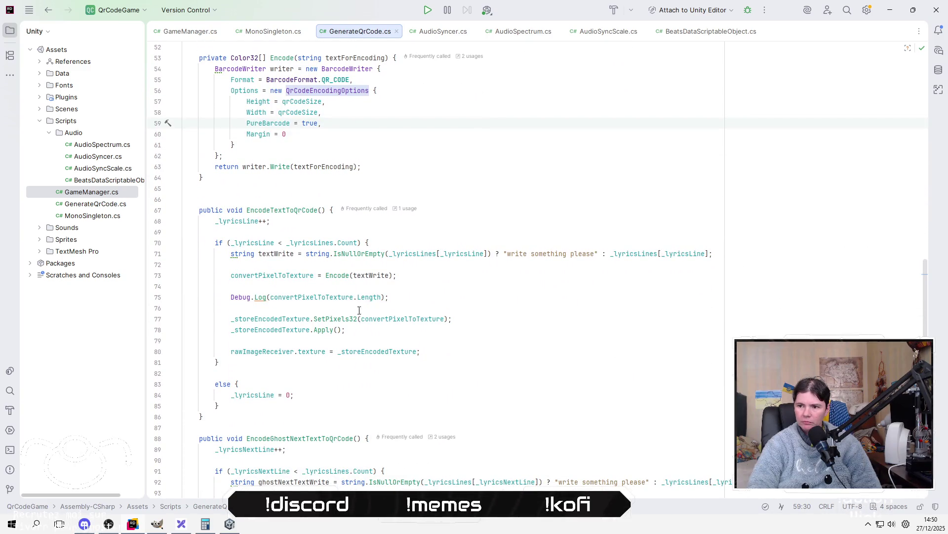
pyautogui.moveTo(390, 315)
pyautogui.click(473, 287)
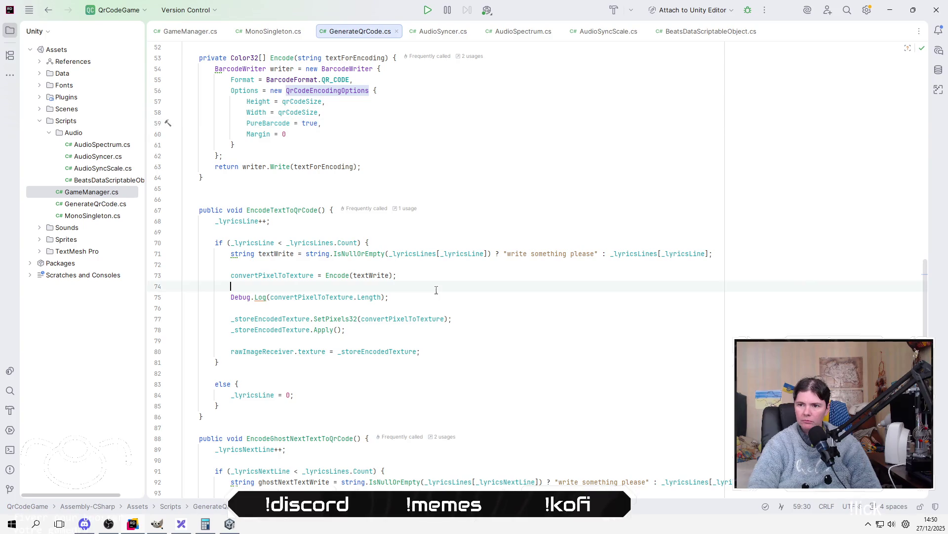
pyautogui.scroll(-2, 496, 313)
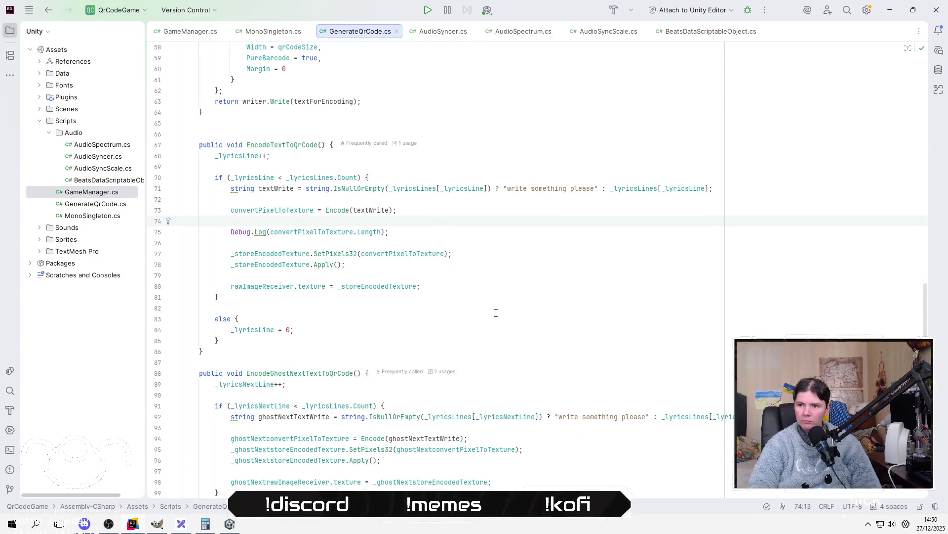
pyautogui.scroll(-4, 496, 313)
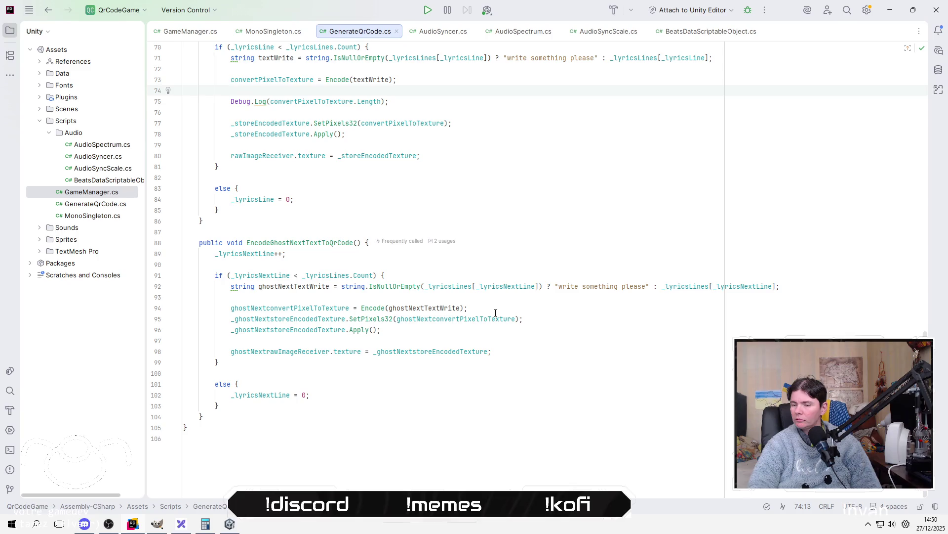
pyautogui.scroll(13, 496, 313)
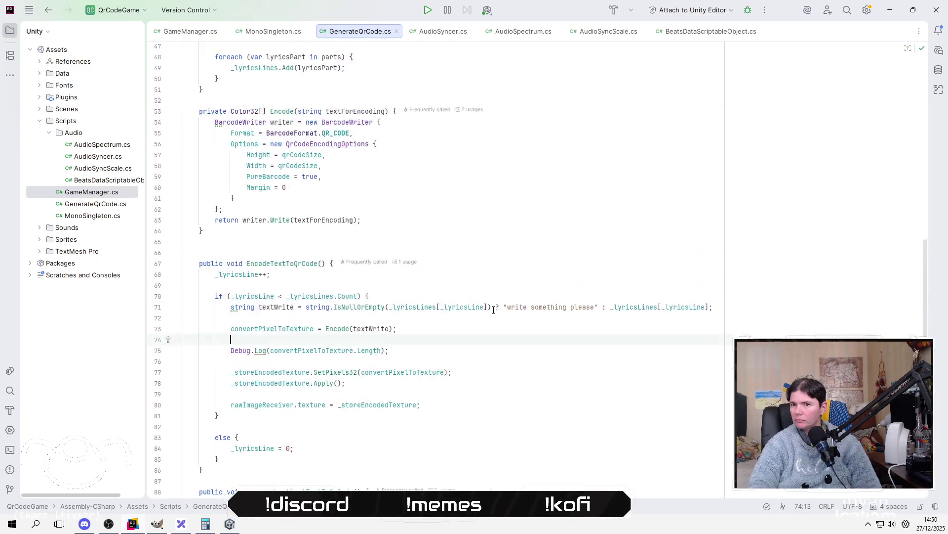
pyautogui.scroll(2, 439, 317)
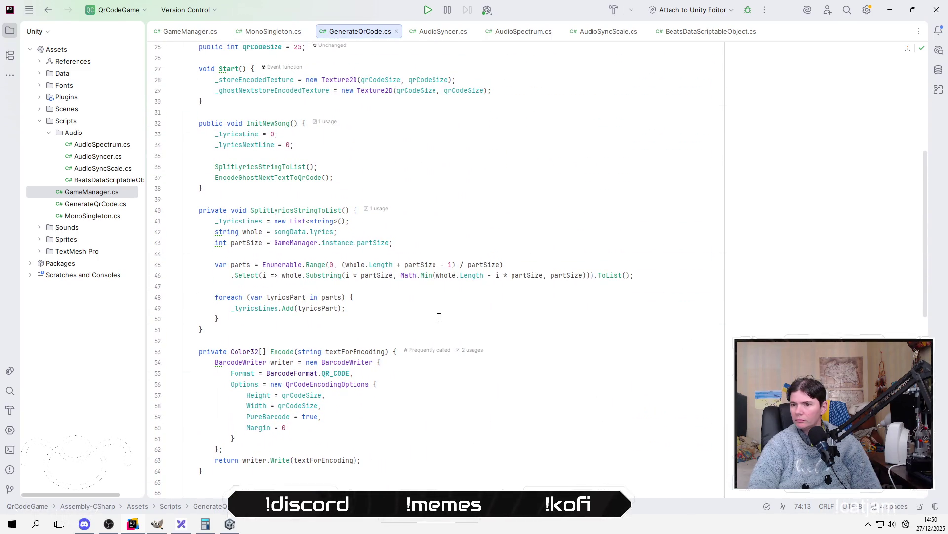
pyautogui.scroll(1, 440, 317)
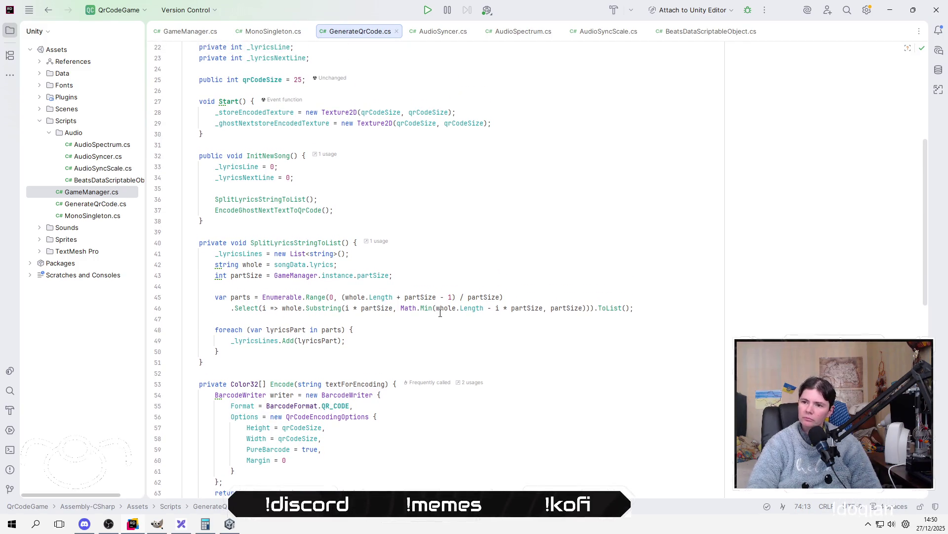
pyautogui.scroll(3, 439, 317)
pyautogui.scroll(4, 441, 312)
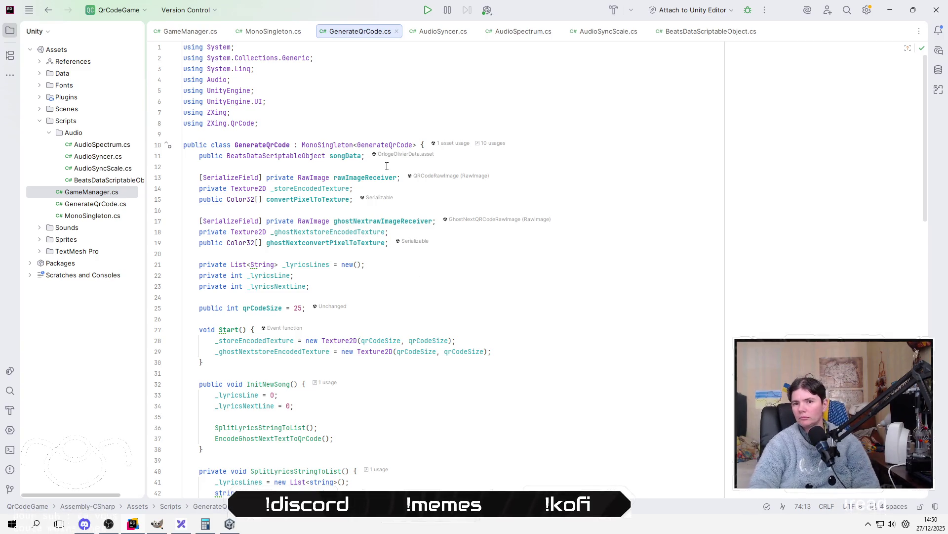
pyautogui.click(101, 205)
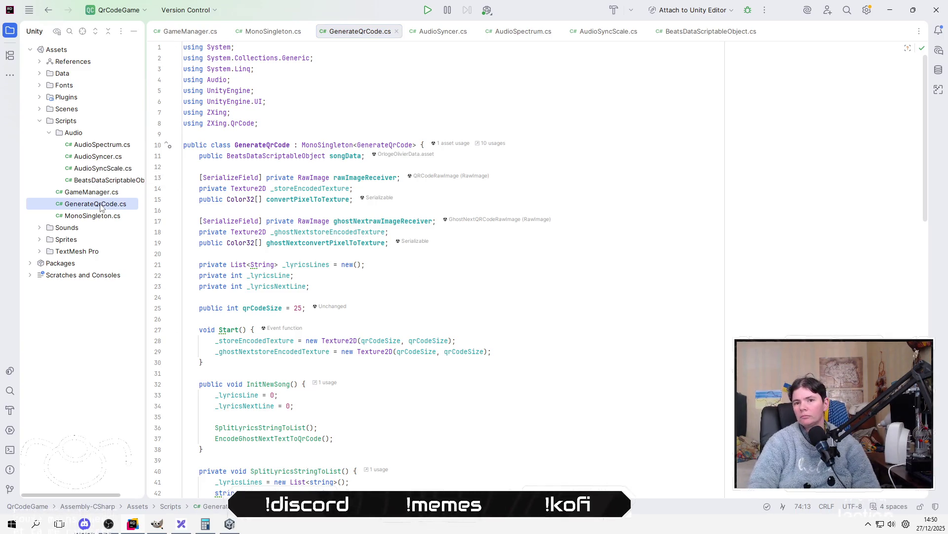
# Review GameManager.cs's player-position and mouse-to-canvas code, then select QRCodeRawImage in Unity.
pyautogui.click(101, 207)
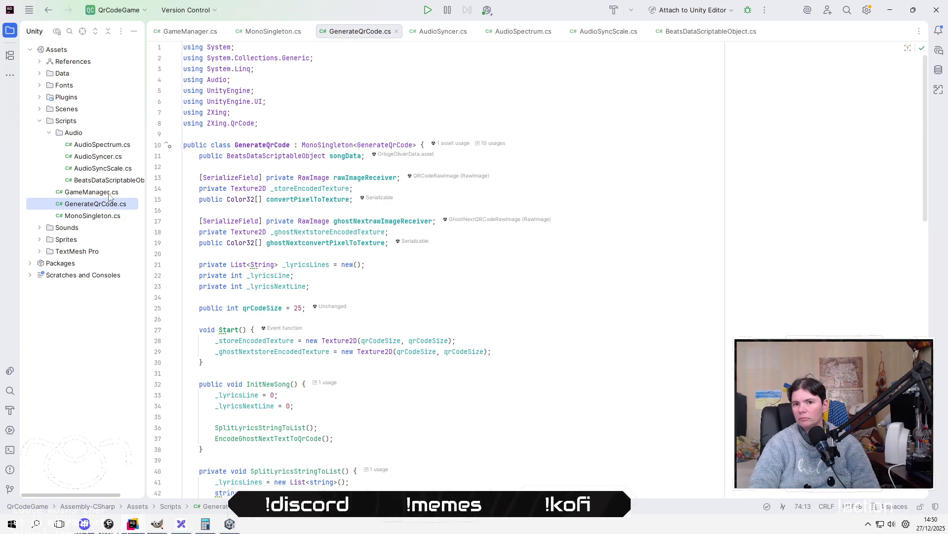
pyautogui.doubleClick(109, 196)
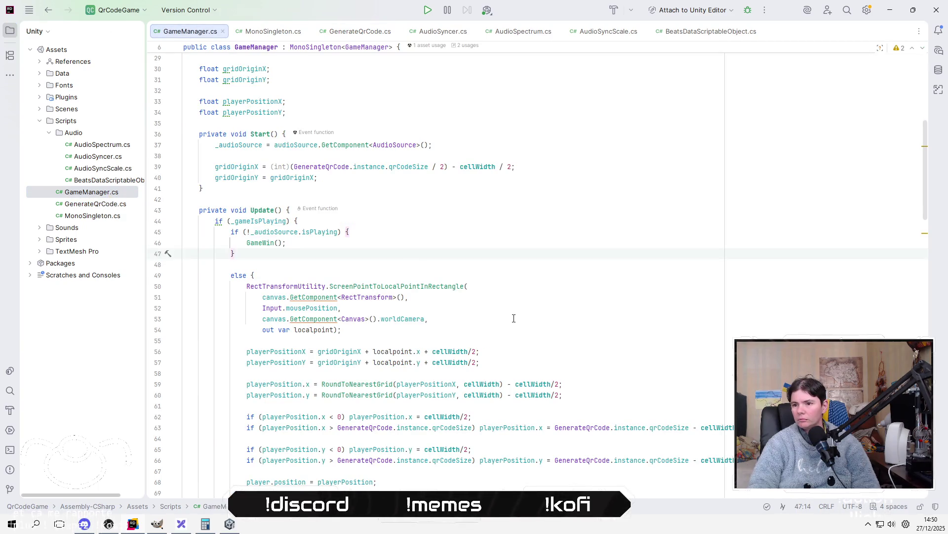
pyautogui.click(550, 353)
pyautogui.scroll(4, 514, 297)
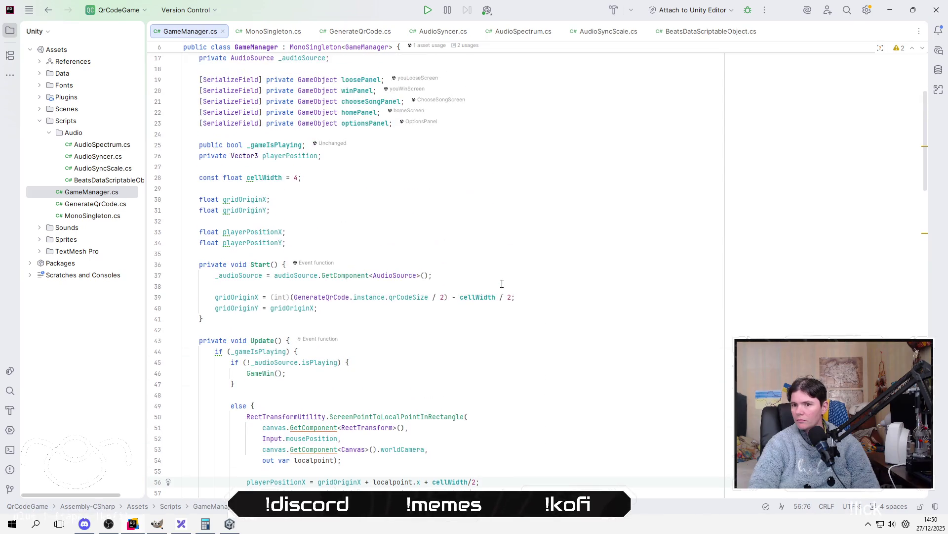
pyautogui.scroll(-5, 414, 310)
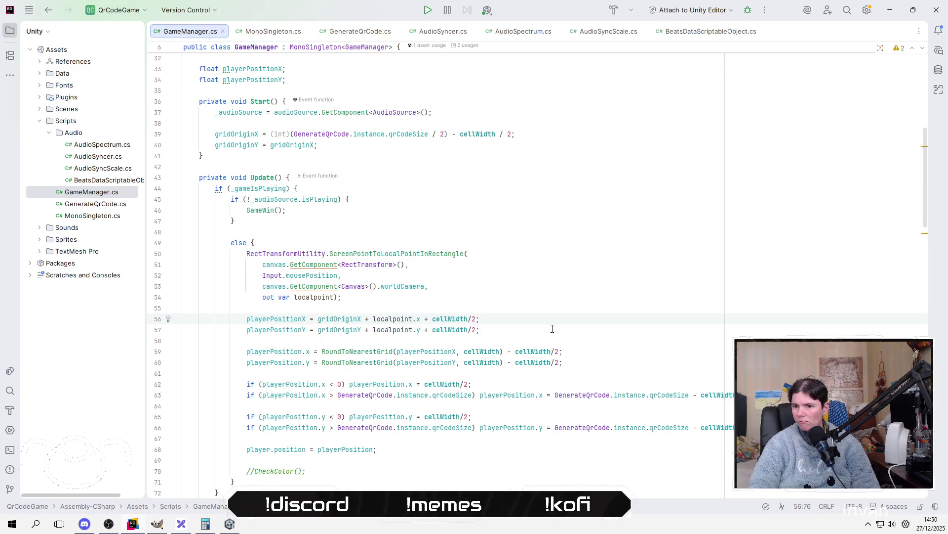
pyautogui.click(446, 300)
pyautogui.click(469, 267)
pyautogui.hotkey('alt', 'Tab')
pyautogui.hotkey('alt', 'Tab')
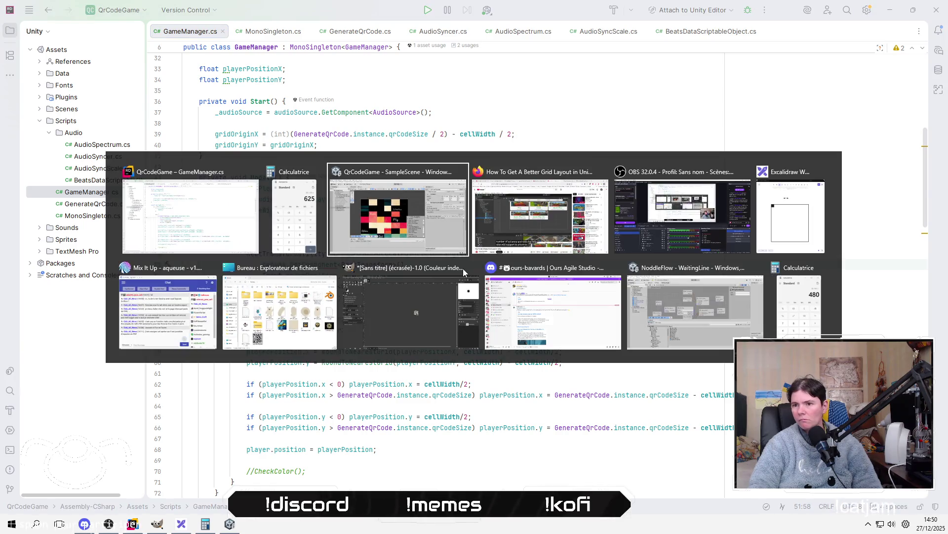
pyautogui.click(111, 105)
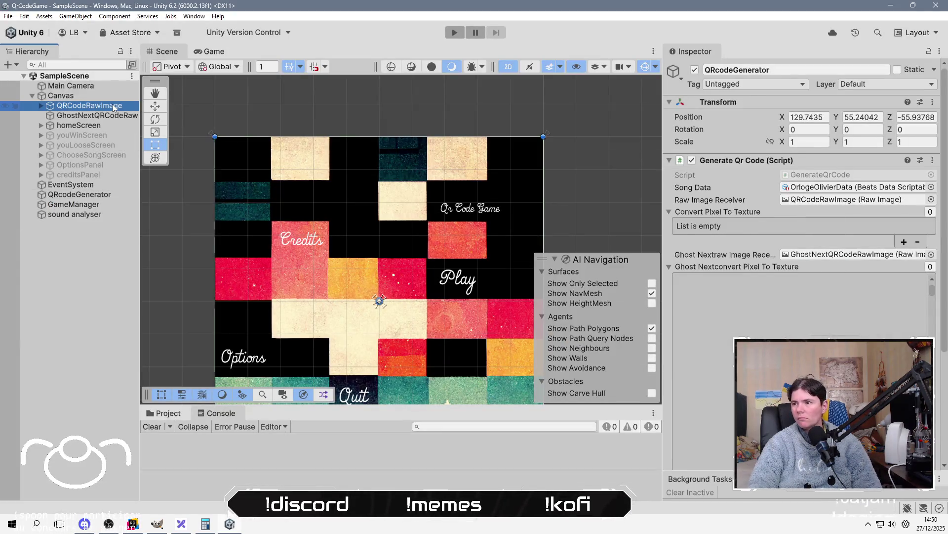
# Set QRCodeRawImage's Width and Height to 100.
pyautogui.click(800, 152)
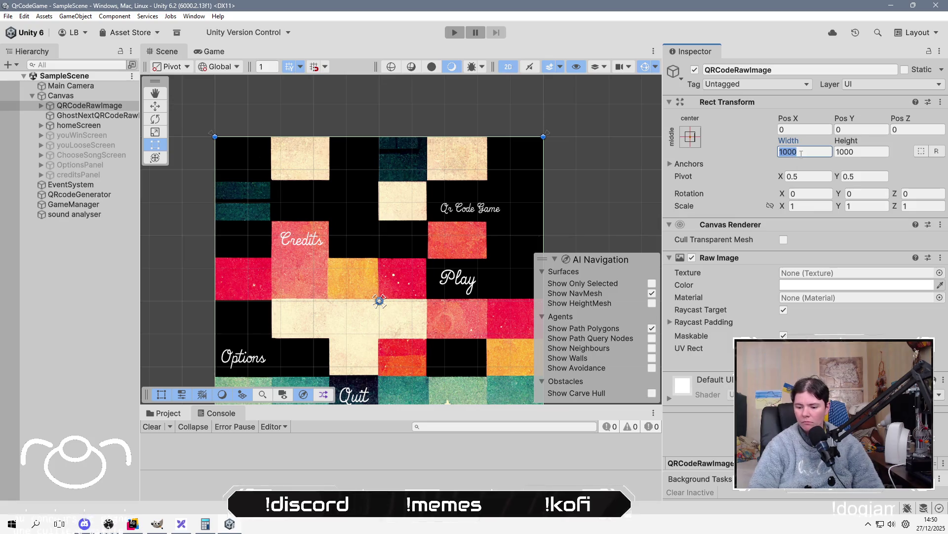
pyautogui.write('100')
pyautogui.press('Tab')
pyautogui.write('100')
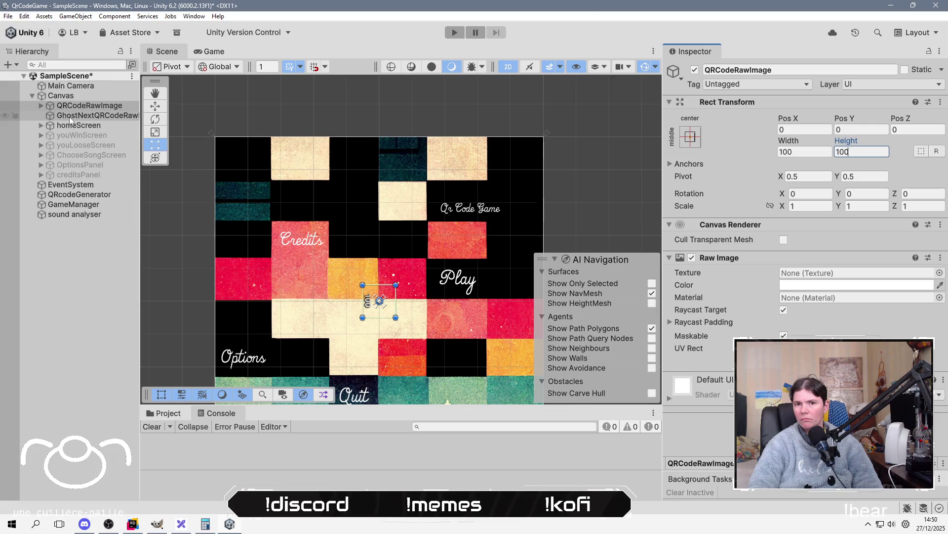
# Resize the child GridCalque to 100 × 100.
pyautogui.click(41, 106)
pyautogui.click(81, 115)
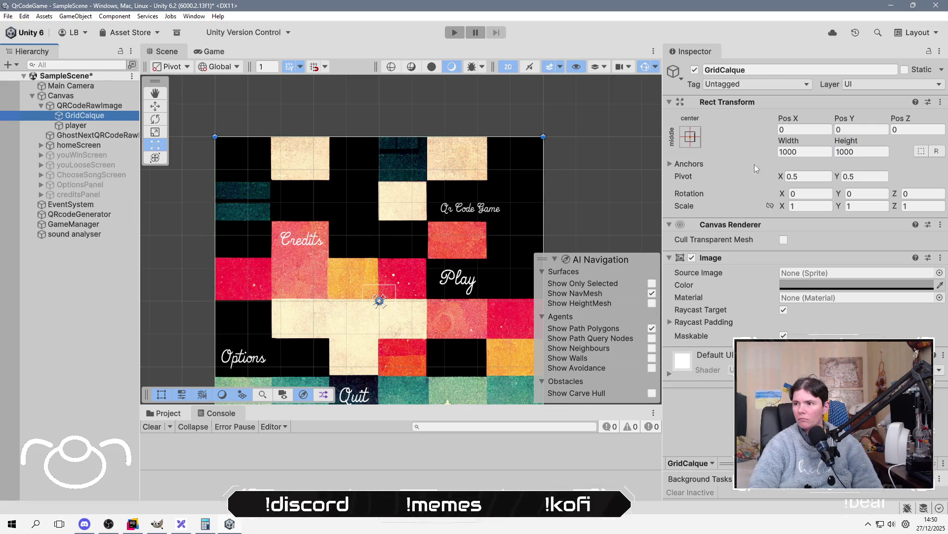
pyautogui.click(862, 152)
pyautogui.click(809, 151)
pyautogui.write('100')
pyautogui.press('Tab')
pyautogui.write('100')
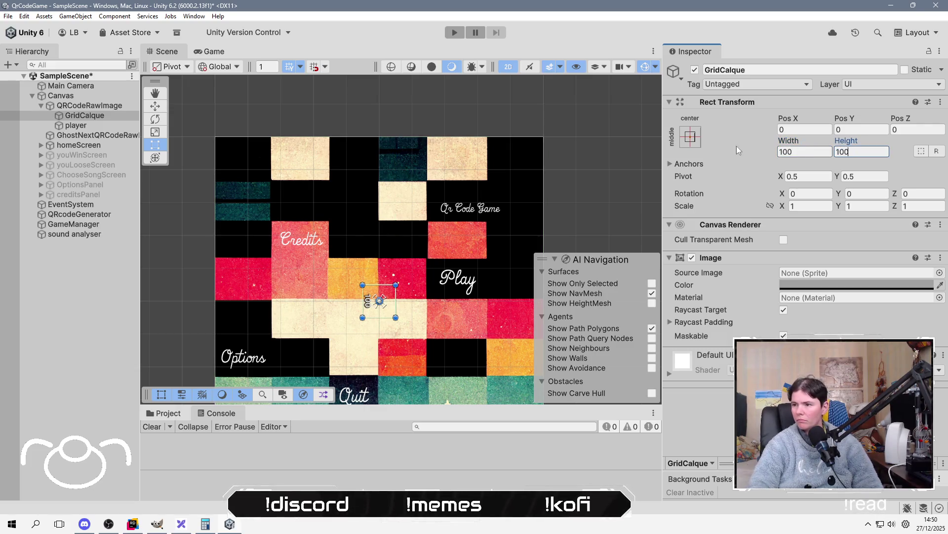
# Shrink the player marker to 4 × 4 and save SampleScene.
pyautogui.click(72, 126)
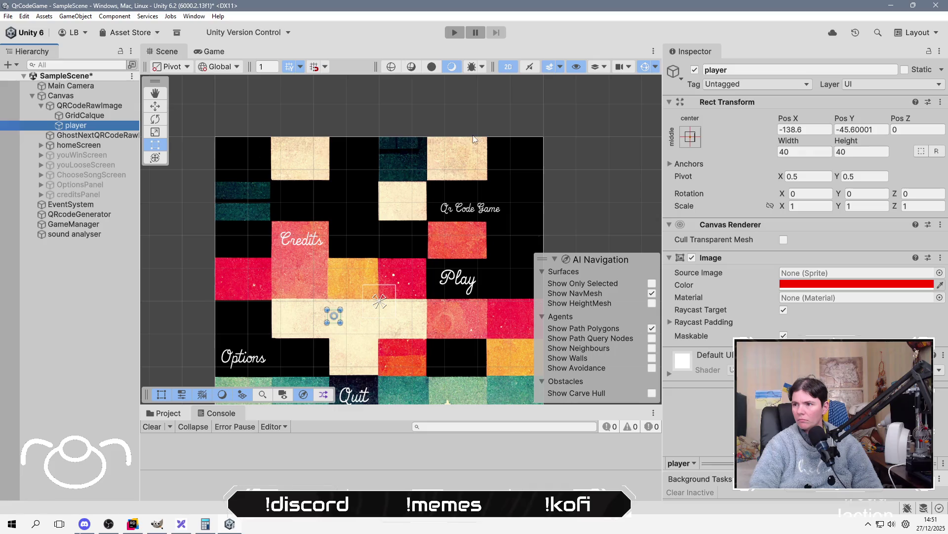
pyautogui.click(811, 153)
pyautogui.write('4')
pyautogui.press('Tab')
pyautogui.write('4')
pyautogui.press('Return')
pyautogui.hotkey('ctrl', 's')
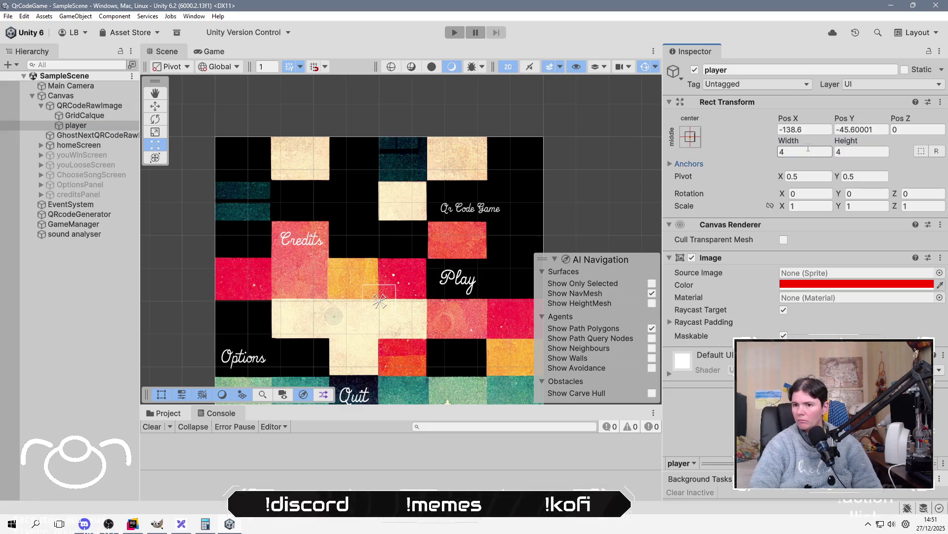
pyautogui.hotkey('alt', 'Tab')
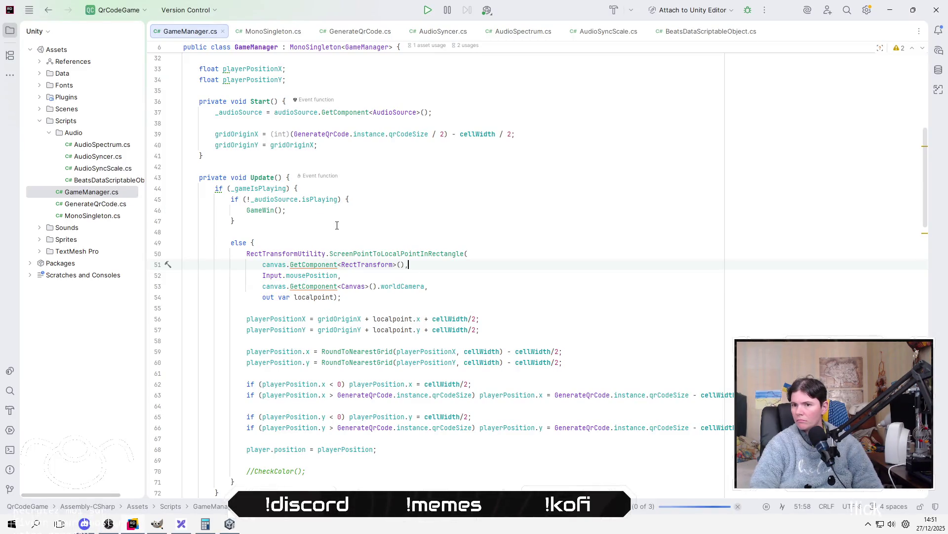
# Change qrCodeSize in GenerateQrCode.cs from 25 back to 100.
pyautogui.click(356, 31)
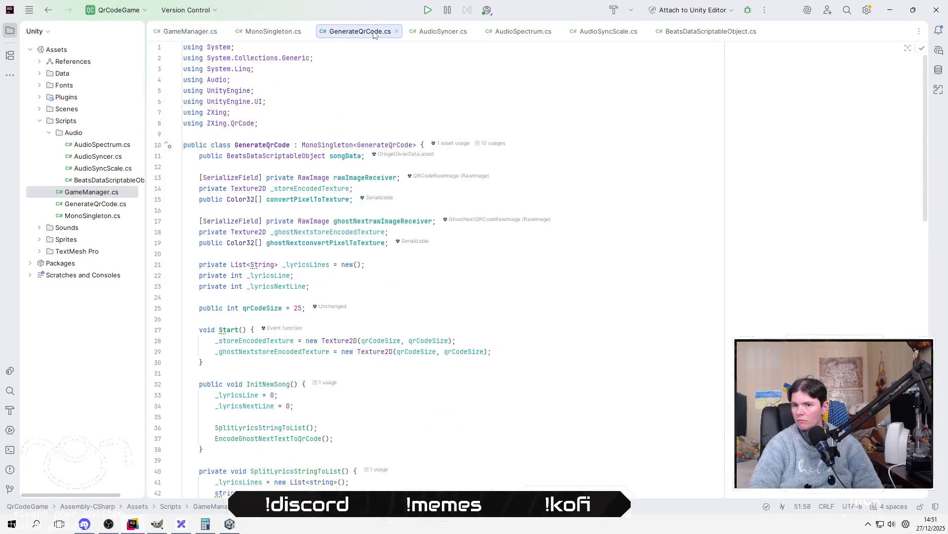
pyautogui.doubleClick(298, 307)
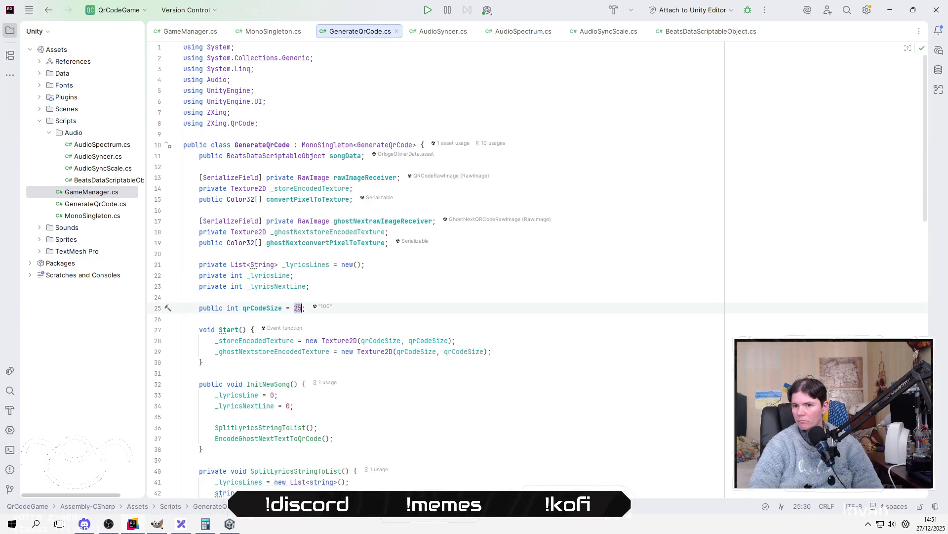
pyautogui.write('100')
pyautogui.click(184, 318)
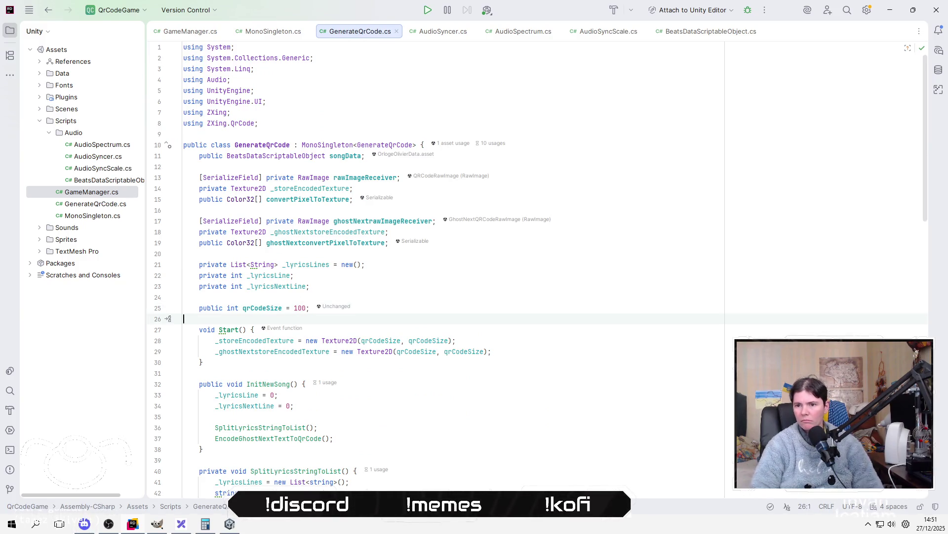
pyautogui.click(342, 376)
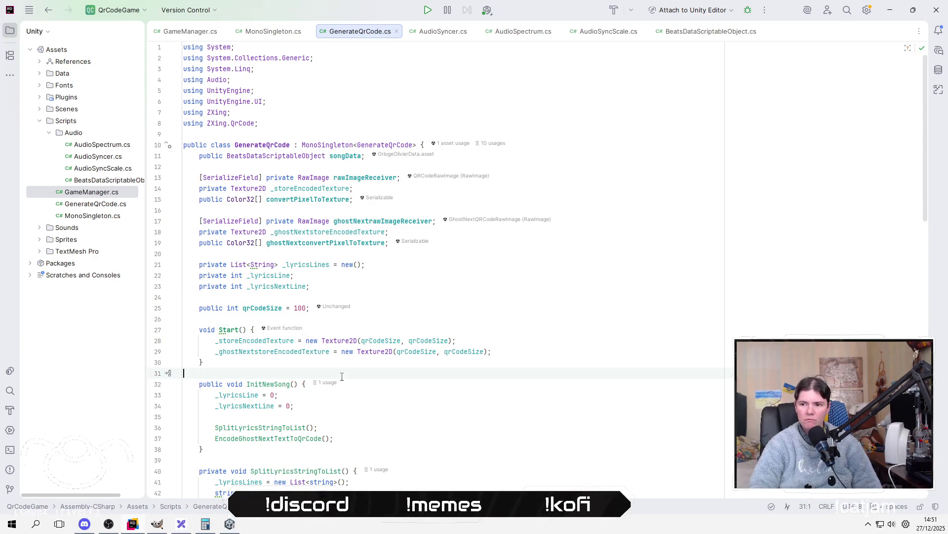
pyautogui.click(365, 316)
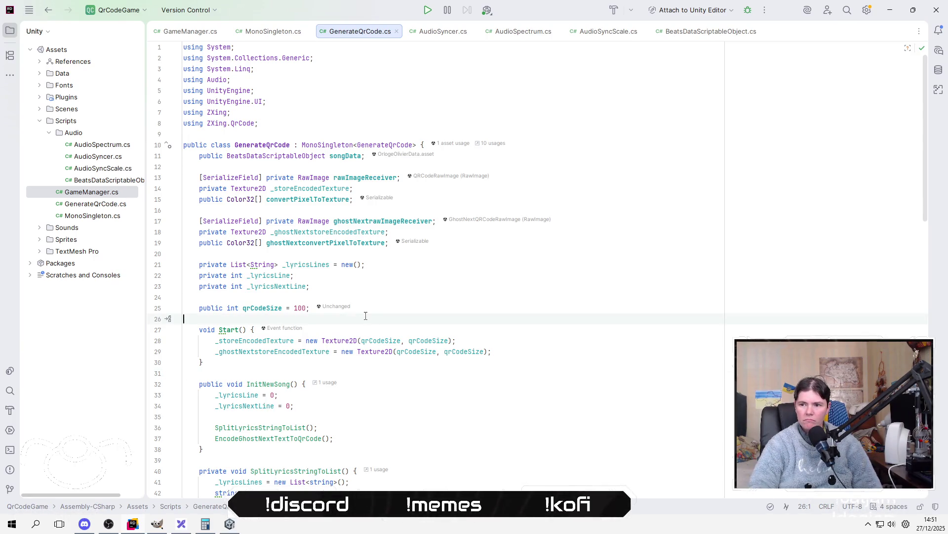
pyautogui.hotkey('alt', 'Tab')
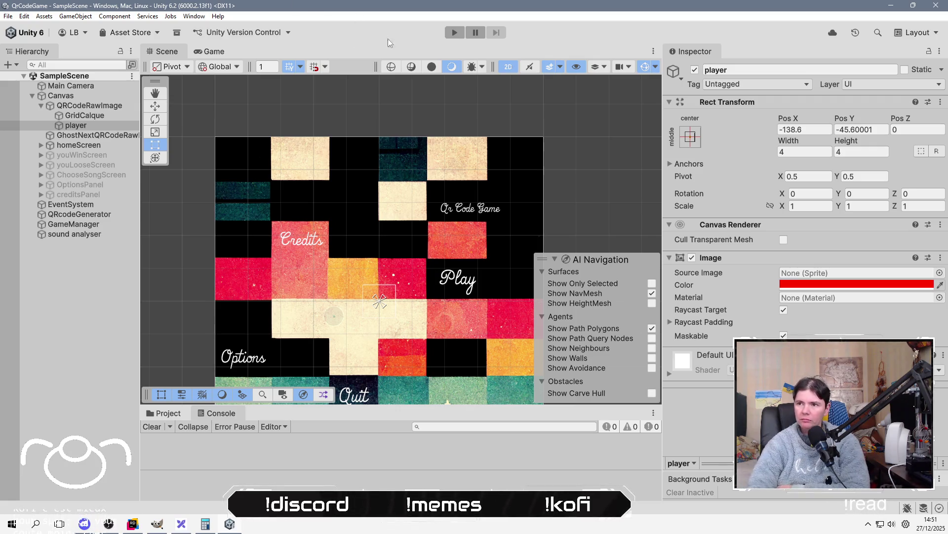
# Run the game into a song, pause it, and inspect GhostNextQRCodeRawImage at 1000 × 1000.
pyautogui.click(463, 31)
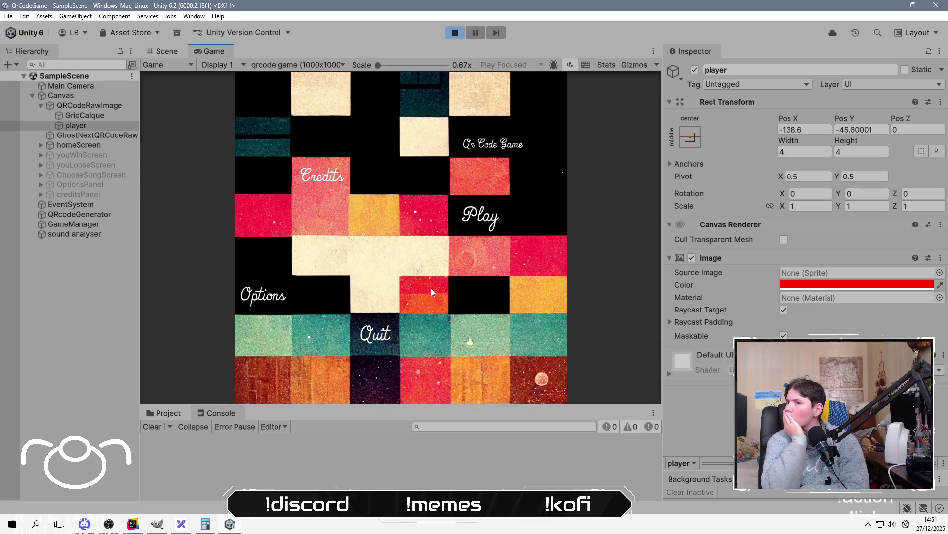
pyautogui.click(482, 218)
pyautogui.click(333, 162)
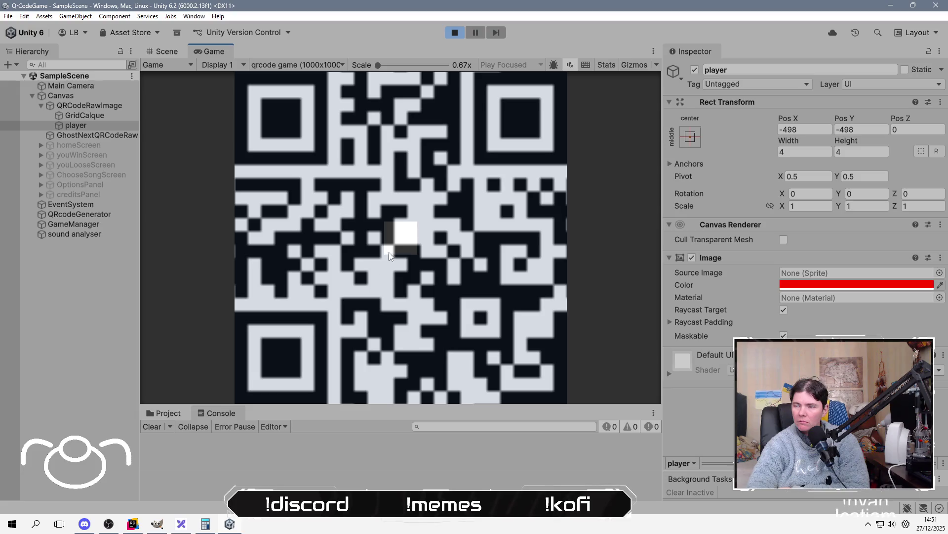
pyautogui.click(473, 36)
pyautogui.click(105, 120)
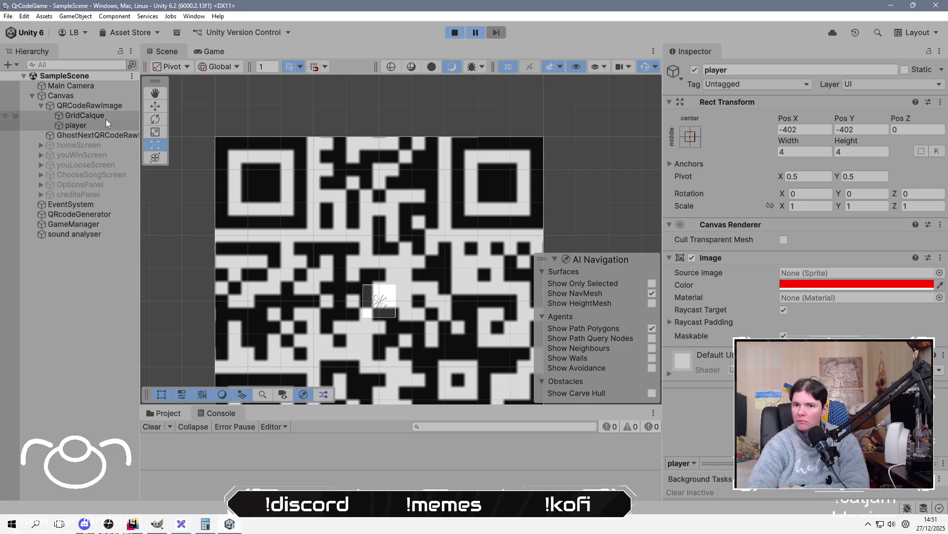
pyautogui.click(108, 105)
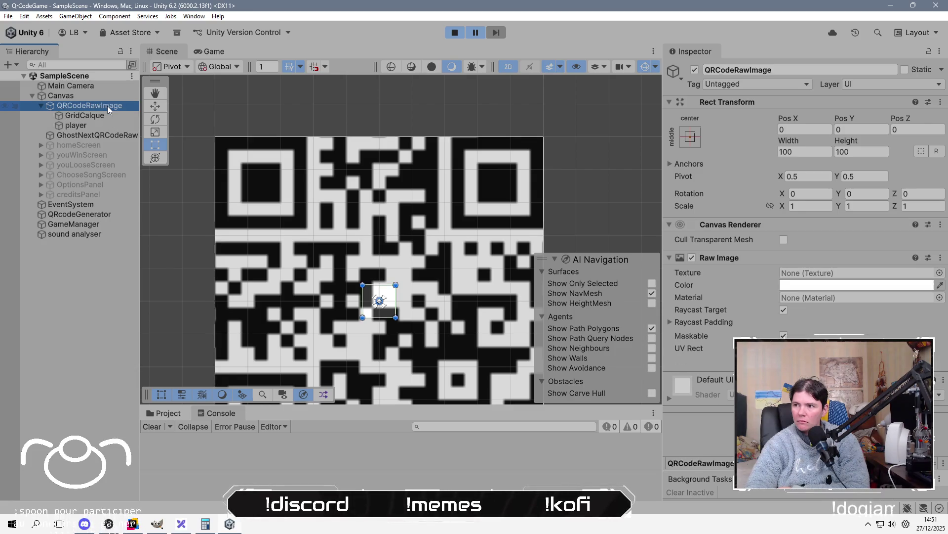
pyautogui.click(101, 134)
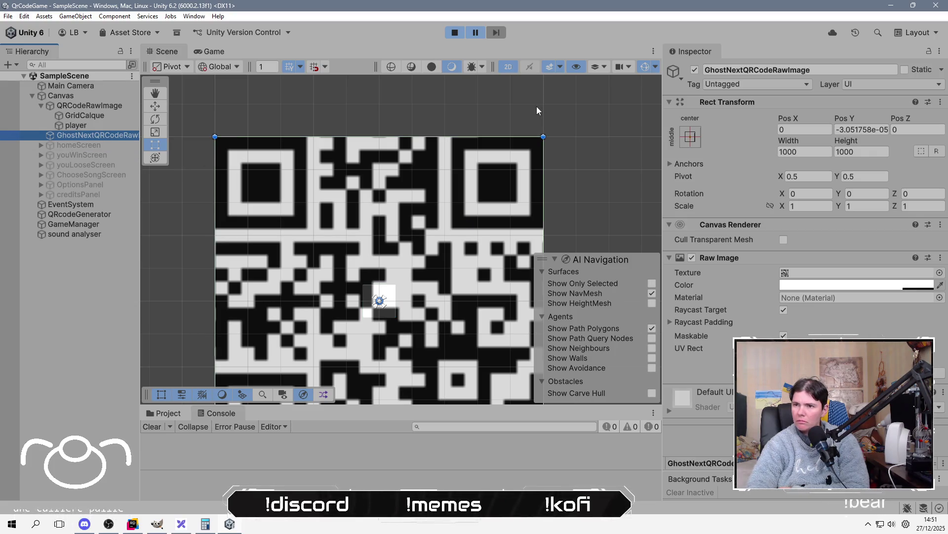
pyautogui.click(806, 151)
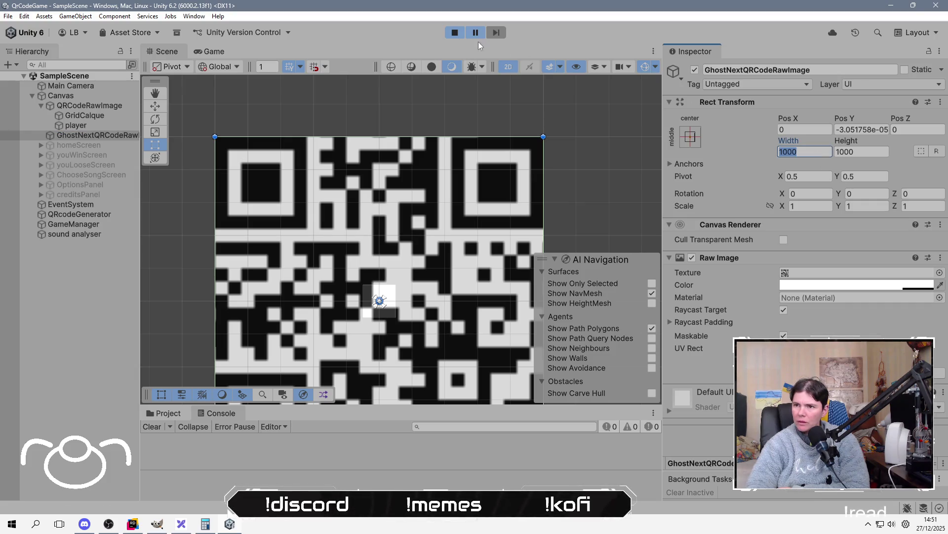
# Stop play, resize GhostNextQRCodeRawImage to 100 × 100, save, and rerun the game.
pyautogui.click(450, 32)
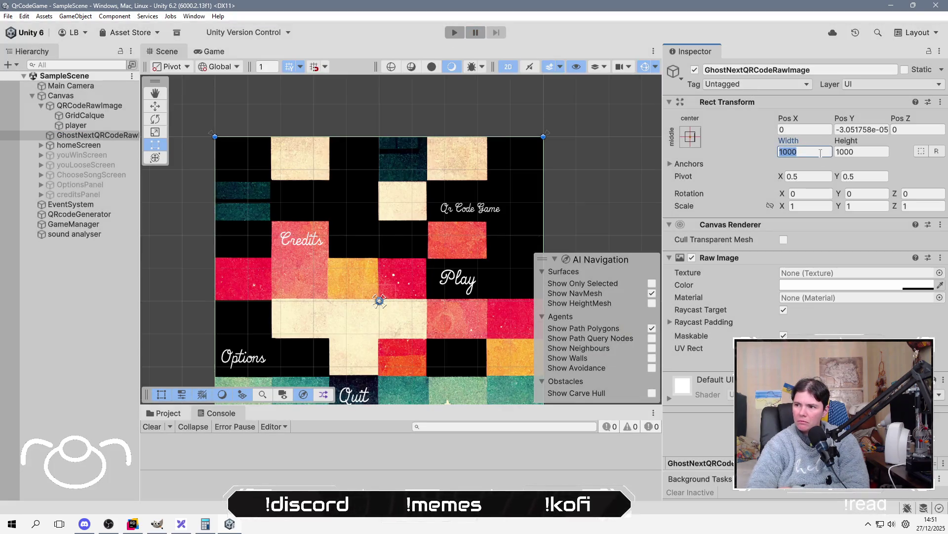
pyautogui.write('100')
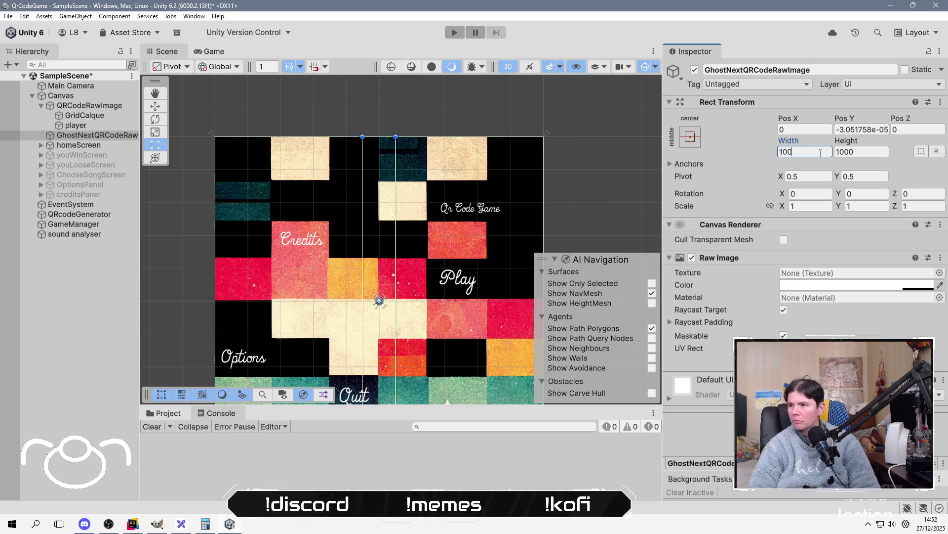
pyautogui.press('Tab')
pyautogui.write('100')
pyautogui.hotkey('ctrl', 's')
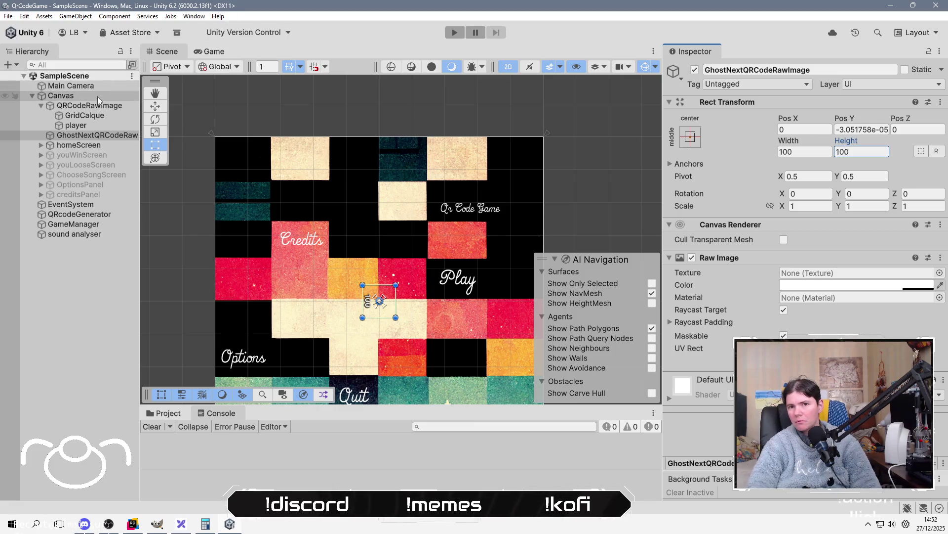
pyautogui.click(93, 107)
pyautogui.click(455, 32)
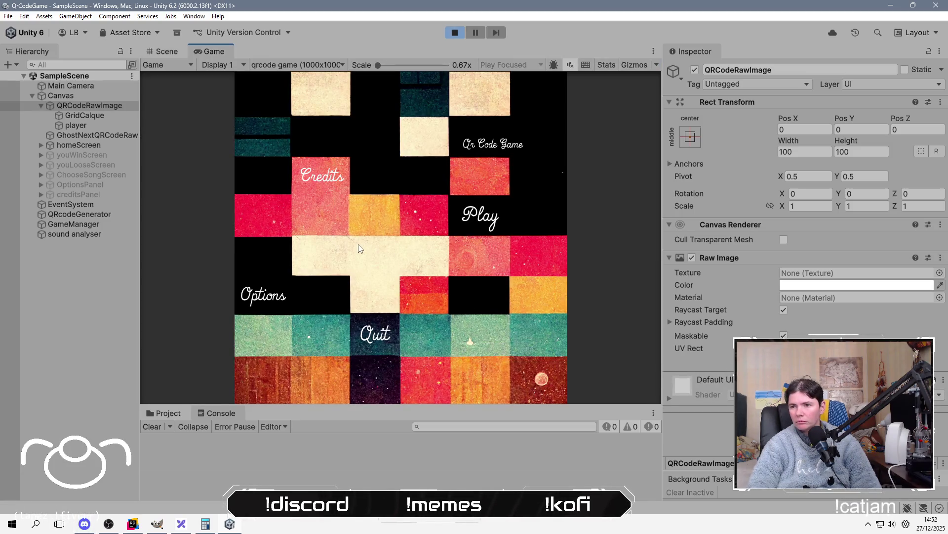
pyautogui.click(488, 220)
# Start a song, raise the Game view scale, and dock the Game view right of the Scene view.
pyautogui.click(317, 164)
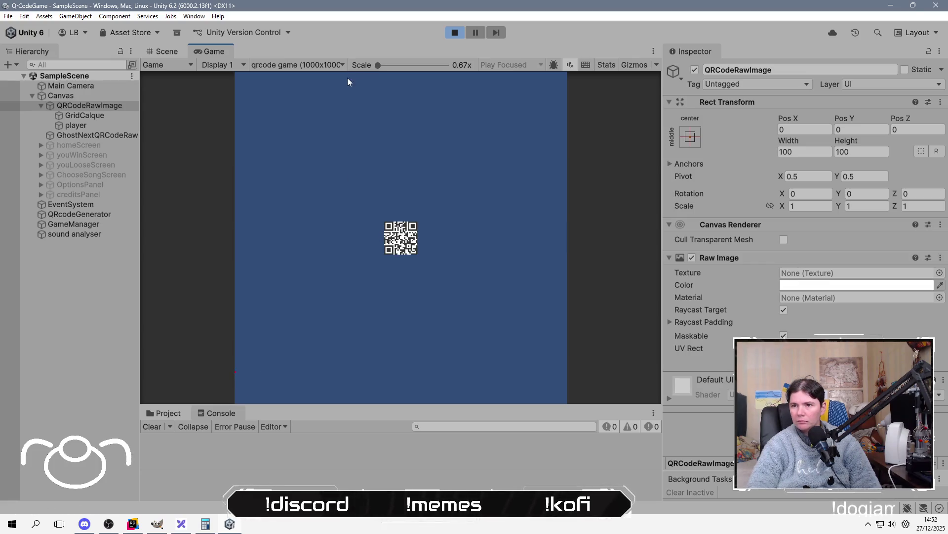
pyautogui.moveTo(377, 66); pyautogui.dragTo(445, 65)
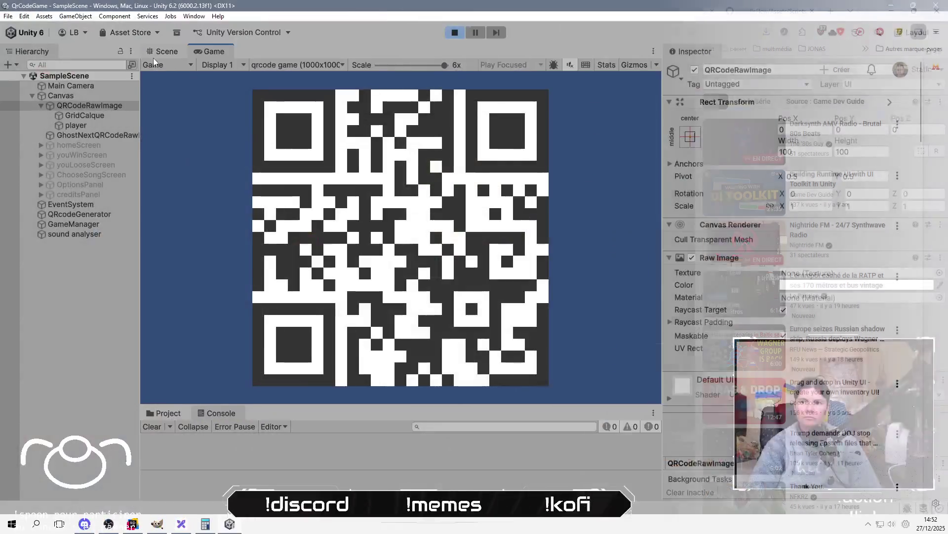
pyautogui.click(163, 54)
pyautogui.scroll(-5, 308, 230)
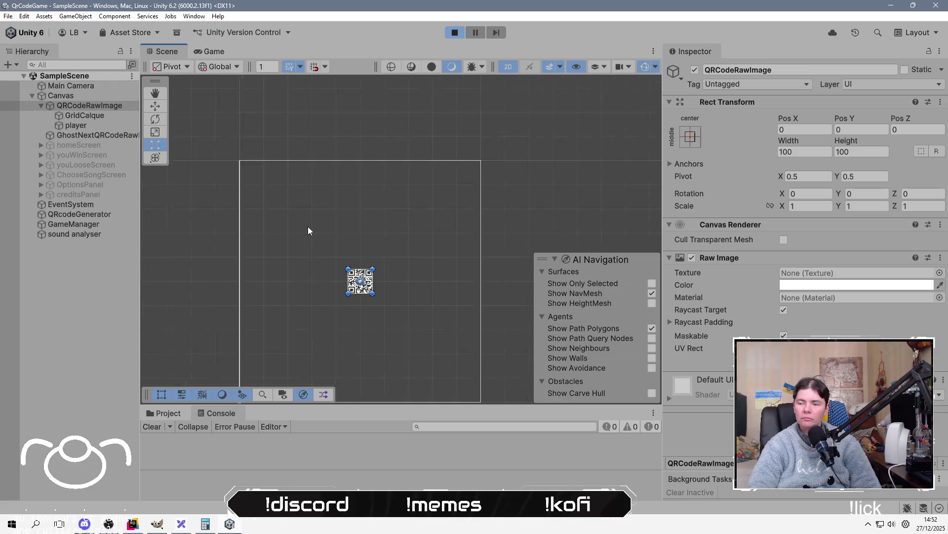
pyautogui.moveTo(223, 46); pyautogui.dragTo(502, 184)
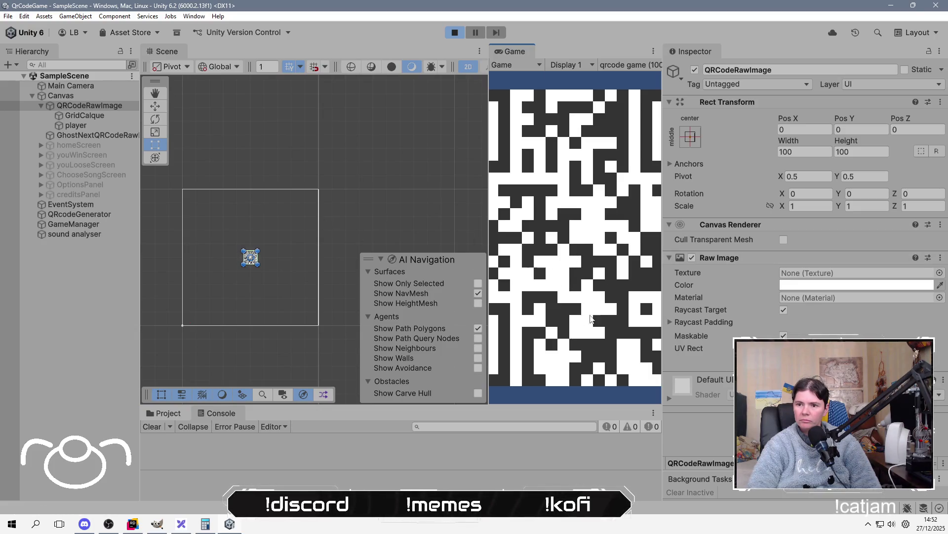
pyautogui.click(97, 127)
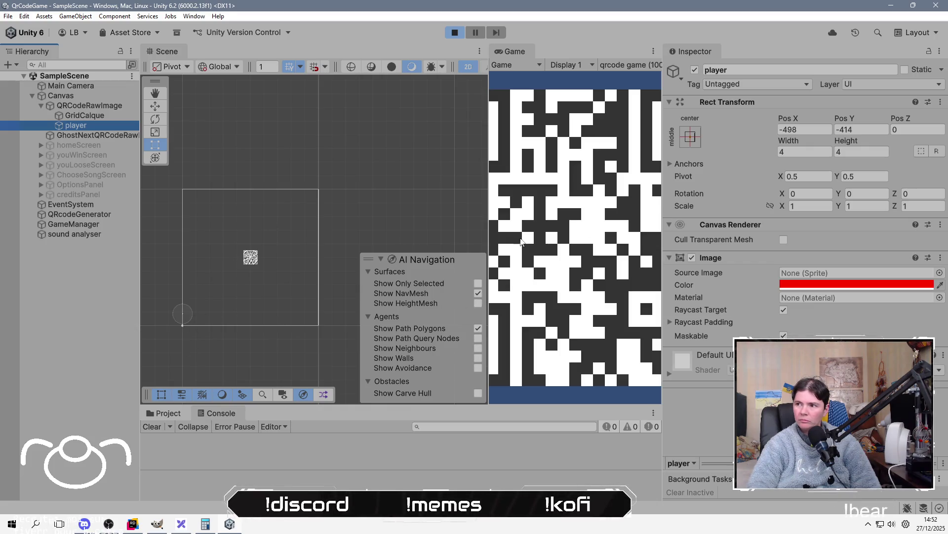
pyautogui.click(569, 208)
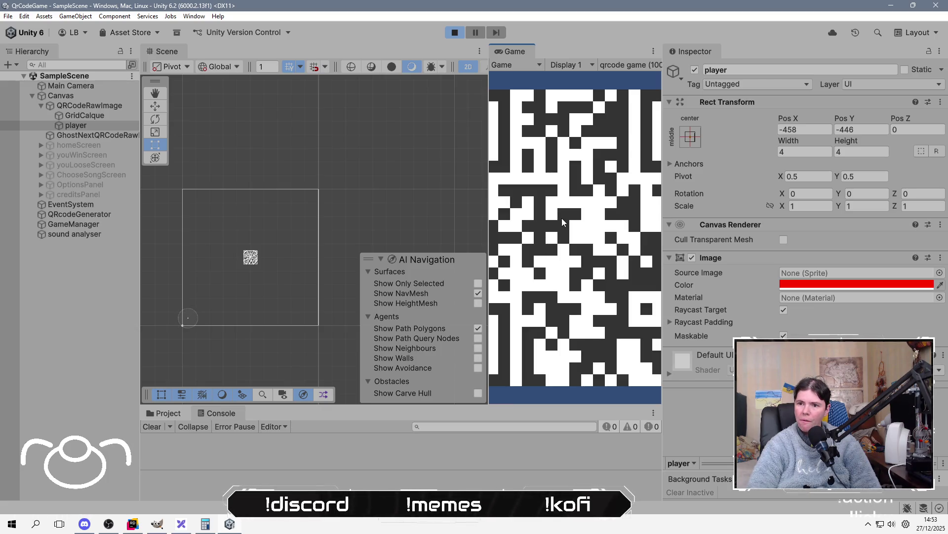
# Stop play mode, check the QRCodeRawImage and Canvas objects, then return to GenerateQrCode.cs in Rider.
pyautogui.click(454, 33)
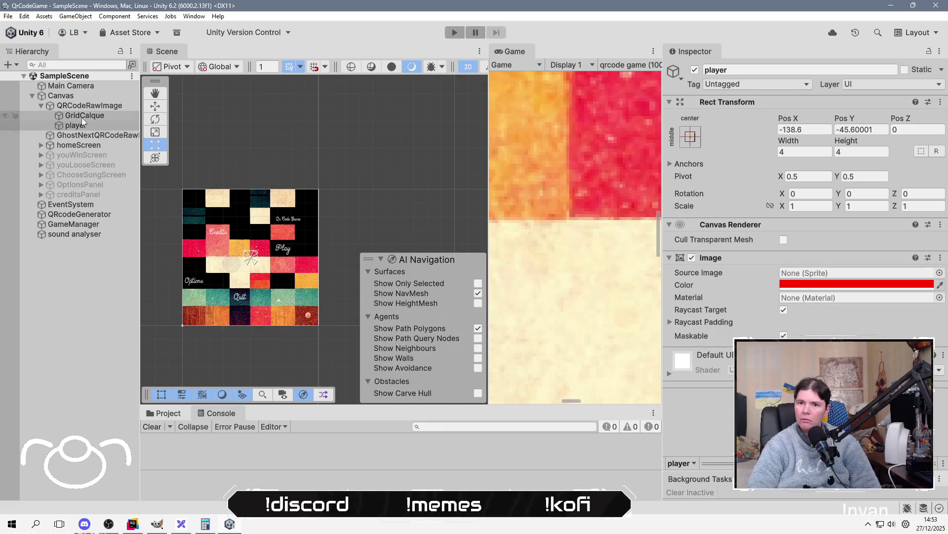
pyautogui.click(86, 106)
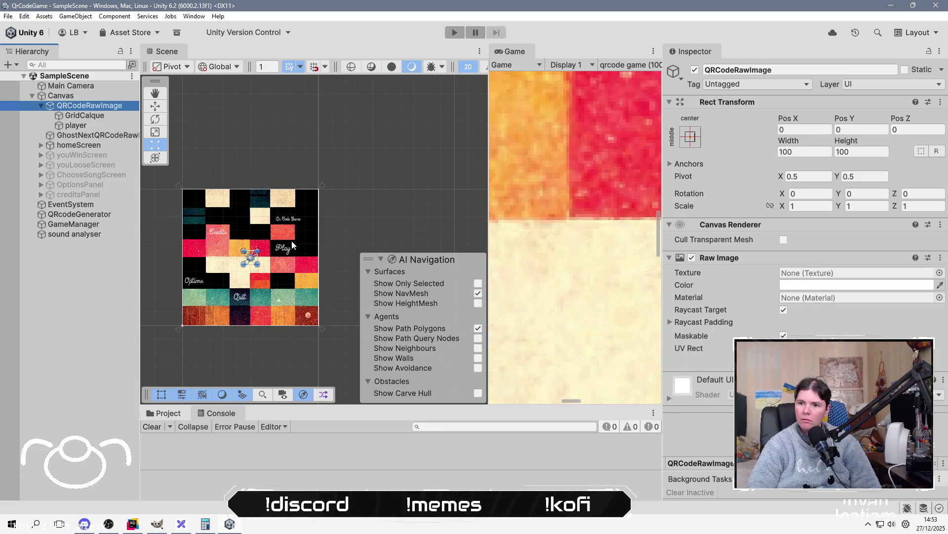
pyautogui.scroll(3, 255, 250)
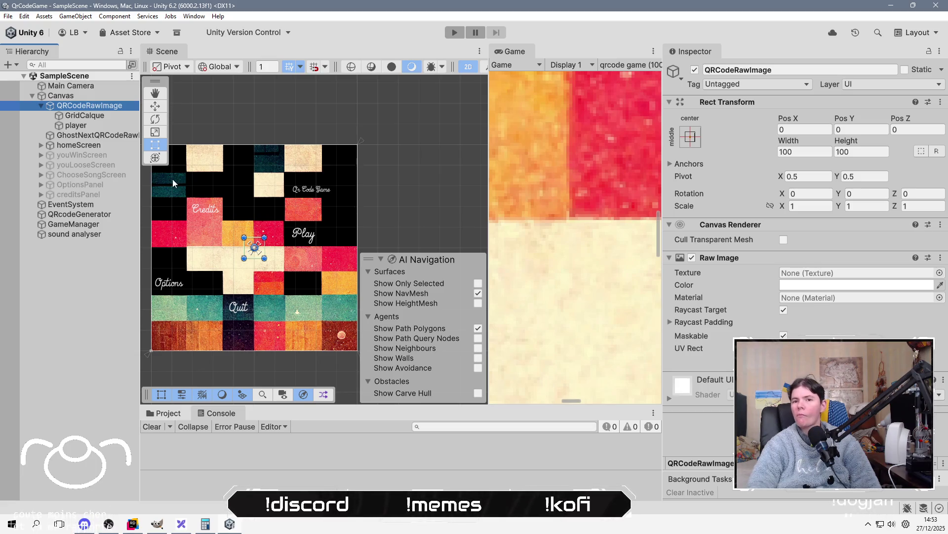
pyautogui.click(64, 96)
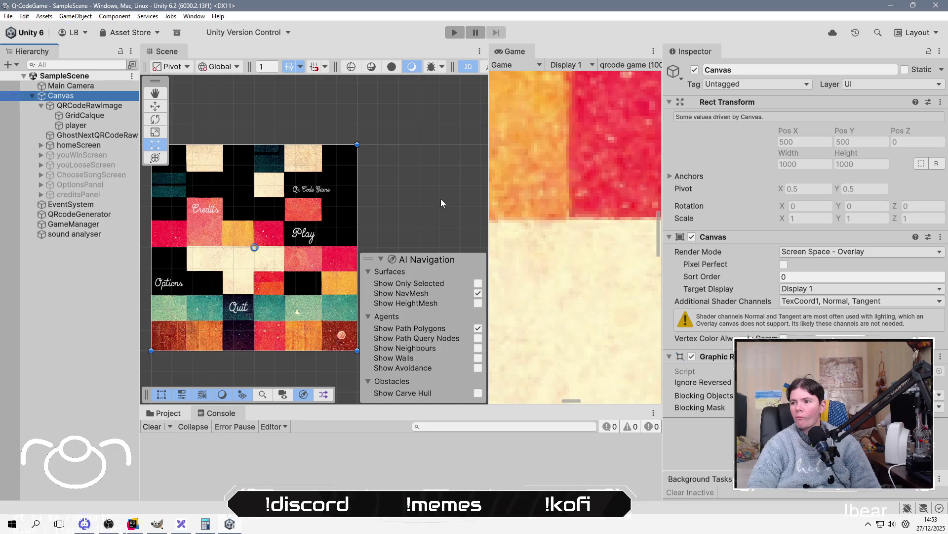
pyautogui.hotkey('alt', 'Tab')
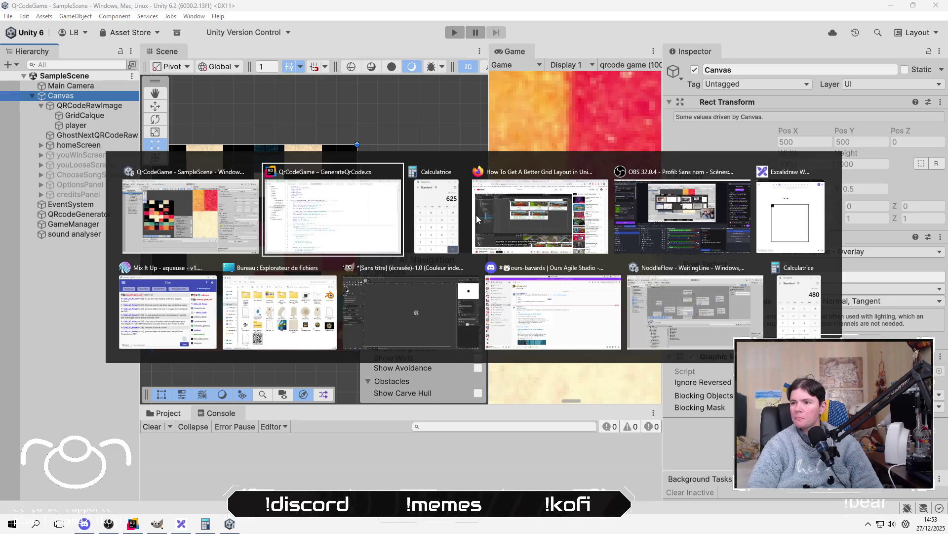
pyautogui.scroll(-6, 459, 323)
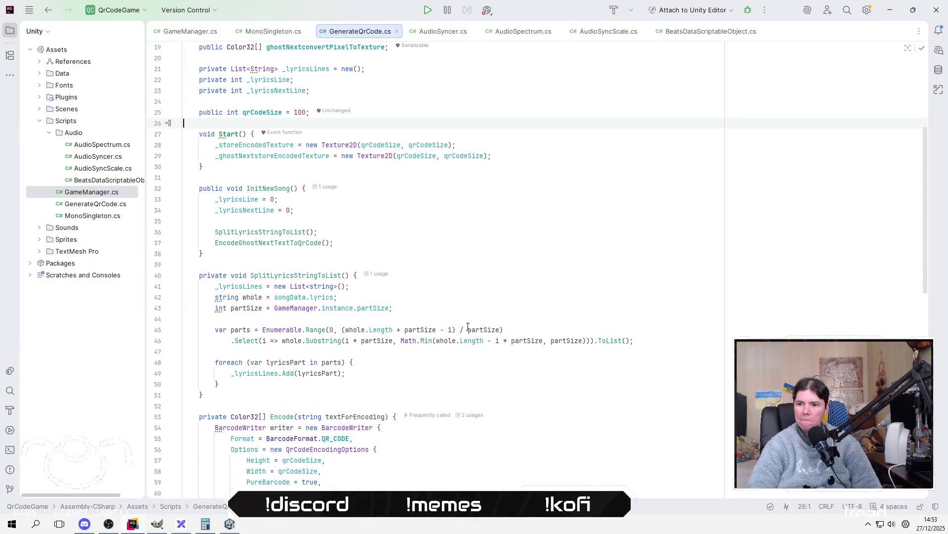
# In GameManager.cs, add a constant float gameSize = 1000 below cellWidth.
pyautogui.click(191, 31)
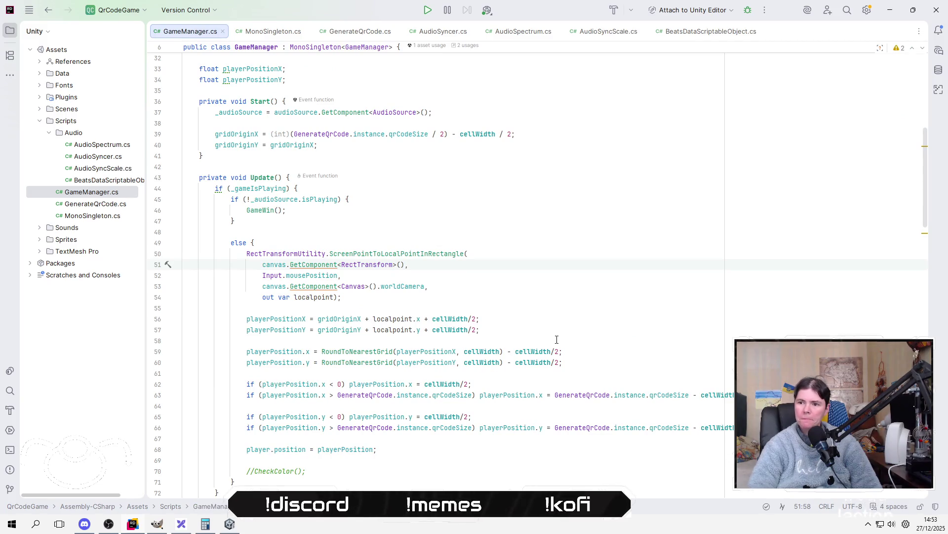
pyautogui.scroll(7, 536, 256)
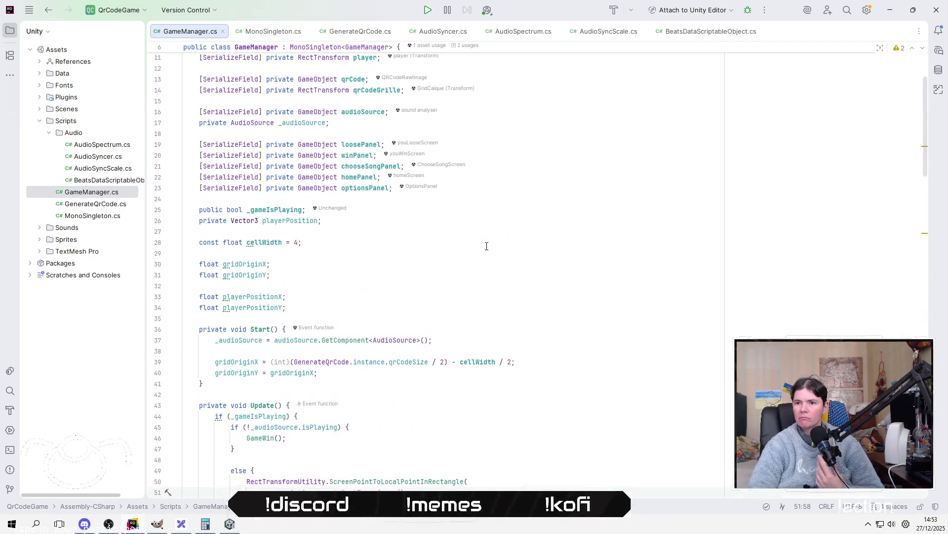
pyautogui.click(475, 252)
pyautogui.click(473, 233)
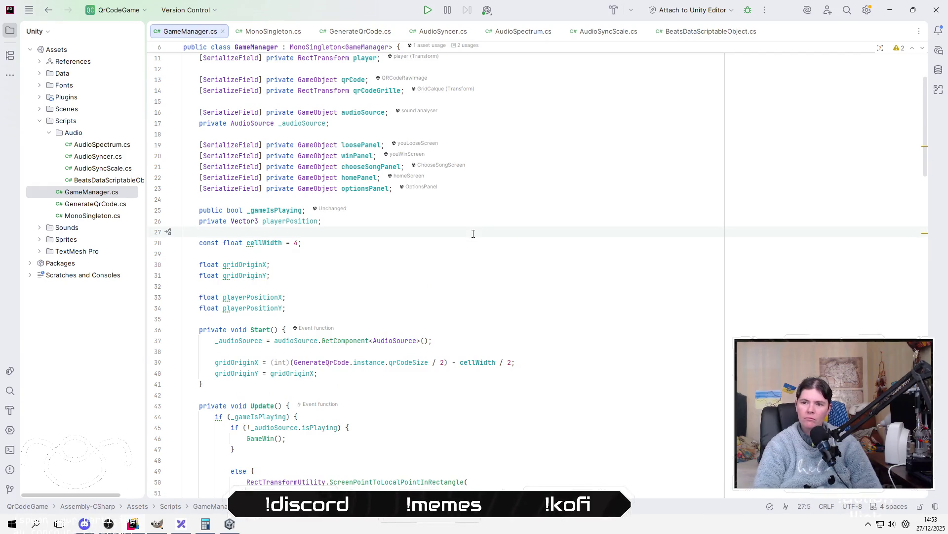
pyautogui.click(345, 243)
pyautogui.press('Return')
pyautogui.write('const ga')
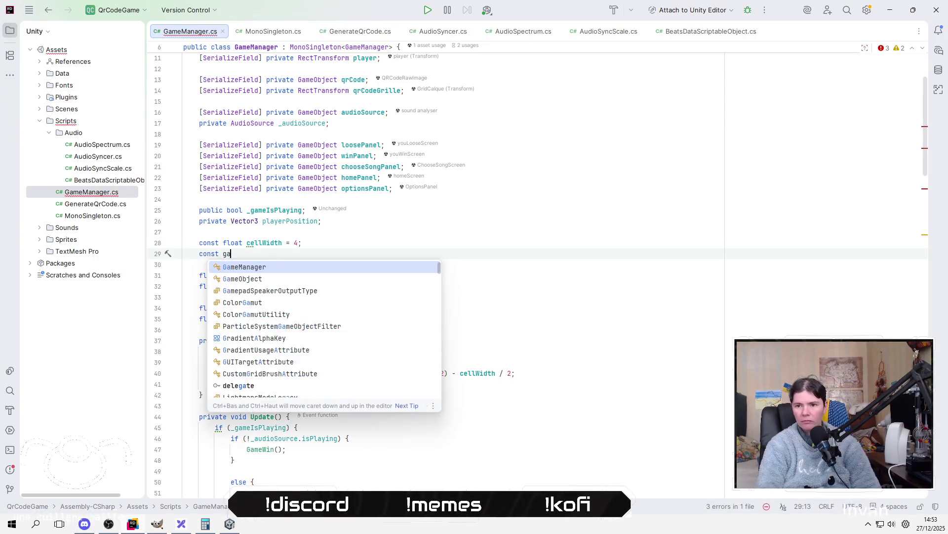
pyautogui.press('Escape')
pyautogui.write('float fam')
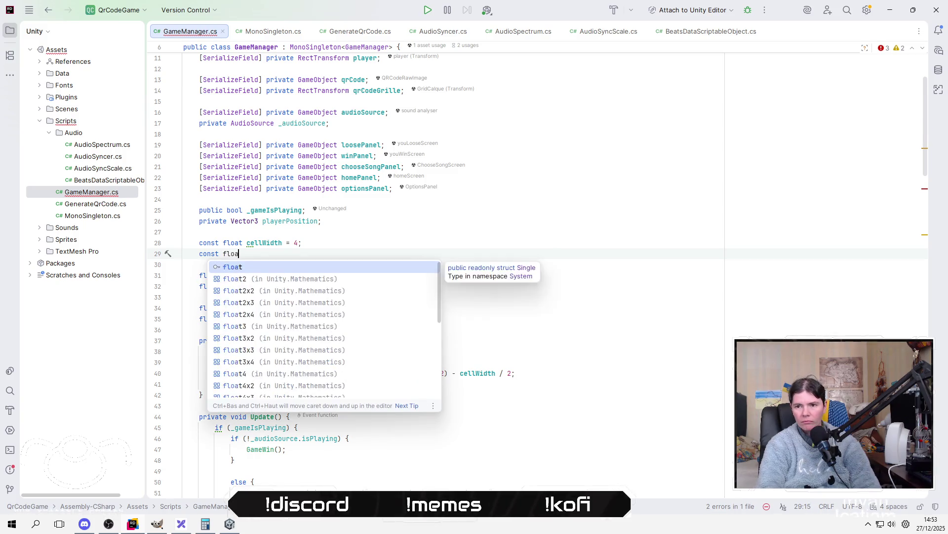
pyautogui.write('game')
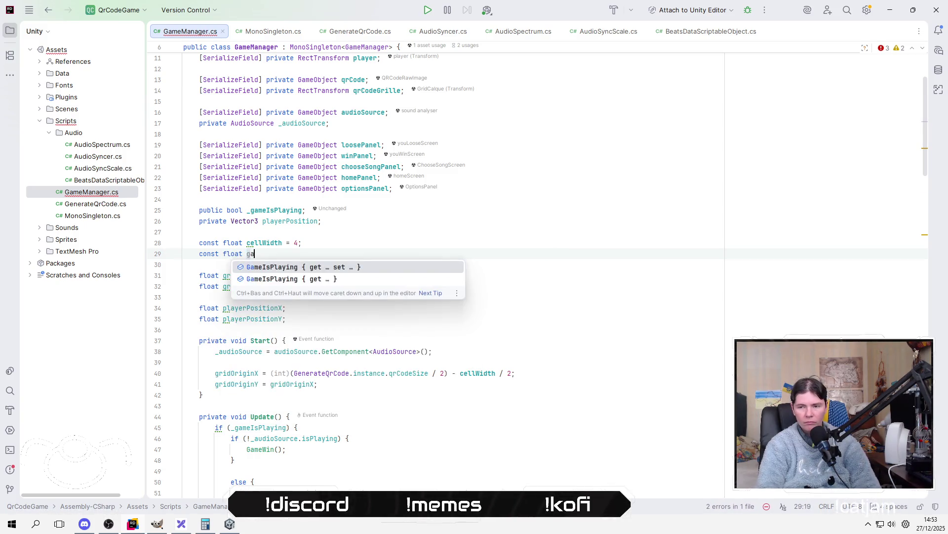
pyautogui.press('Escape')
pyautogui.write('Siz')
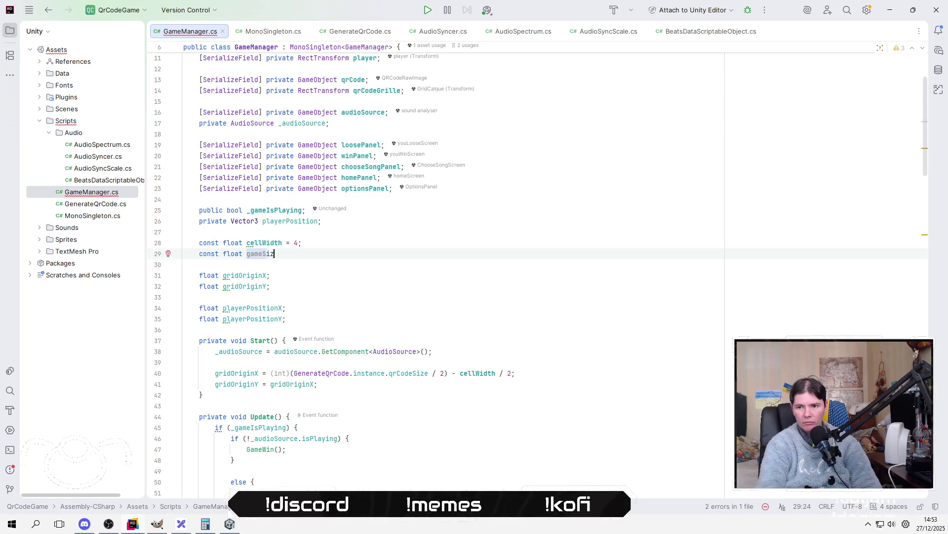
pyautogui.write('er = 1000')
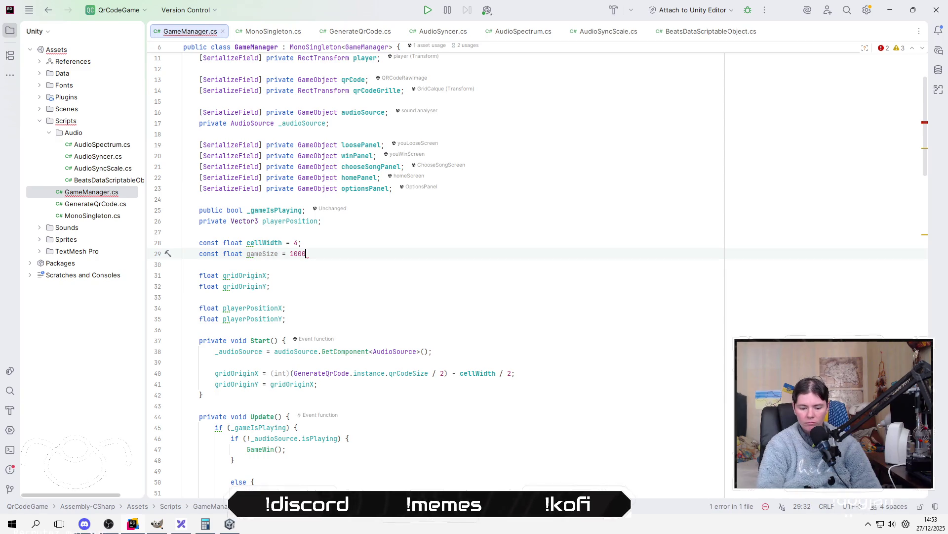
pyautogui.write(';')
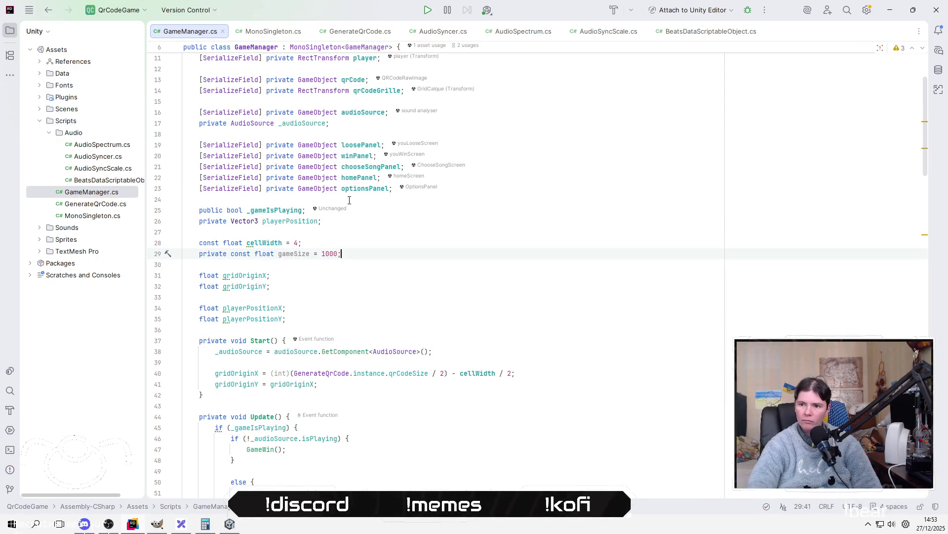
# Use gameSize instead of GenerateQrCode.instance.qrCodeSize in the gridOriginX calculation on line 40.
pyautogui.scroll(-5, 498, 267)
pyautogui.scroll(-2, 513, 274)
pyautogui.click(345, 330)
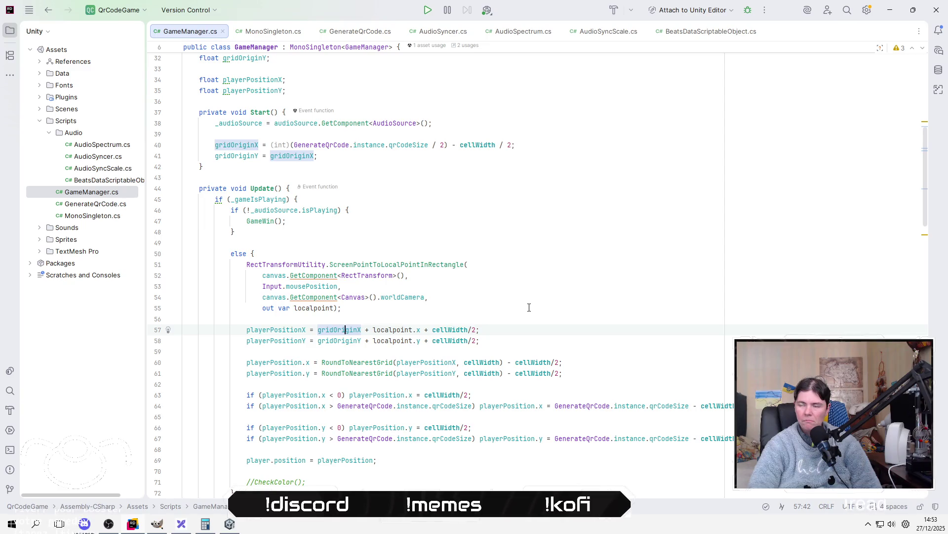
pyautogui.scroll(4, 529, 308)
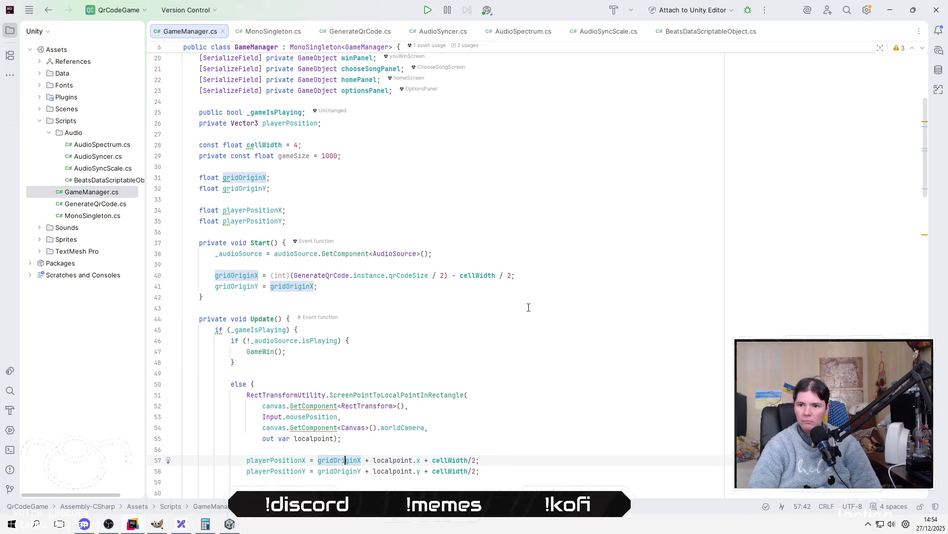
pyautogui.click(271, 275)
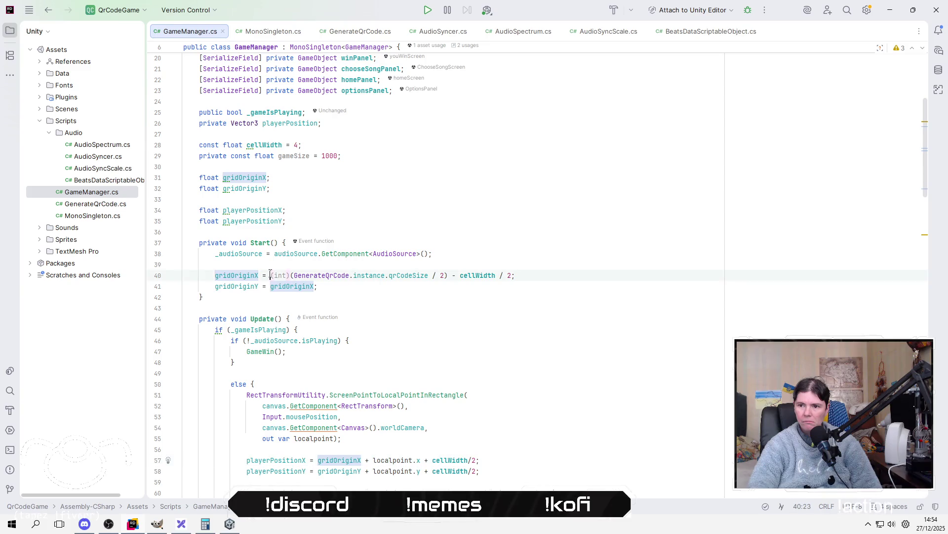
pyautogui.hotkey('shift', 'Right')
pyautogui.hotkey('shift', 'Right')
pyautogui.hotkey('shift', 'Right')
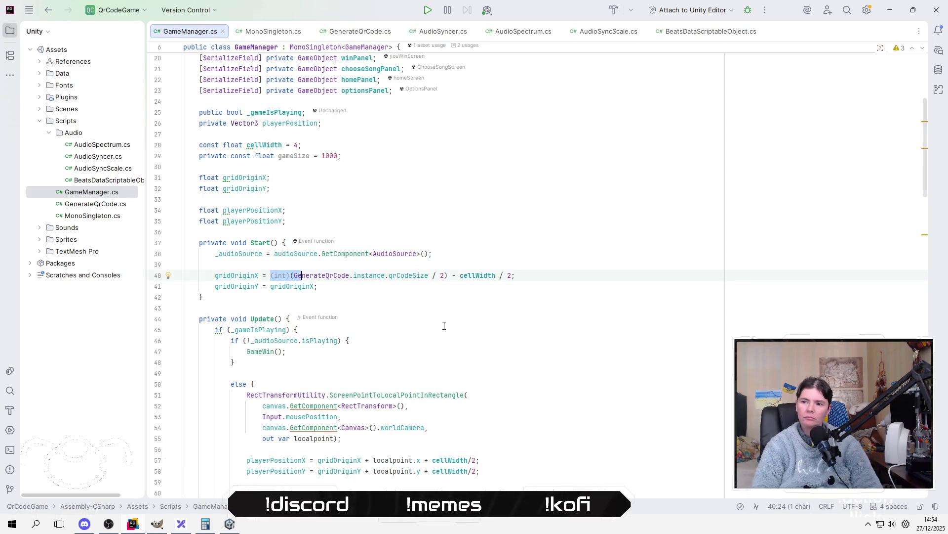
pyautogui.press('Right')
pyautogui.press('Right')
pyautogui.hotkey('ctrl', 'shift', 'Left')
pyautogui.hotkey('ctrl', 'shift', 'Left')
pyautogui.hotkey('ctrl', 'shift', 'Left')
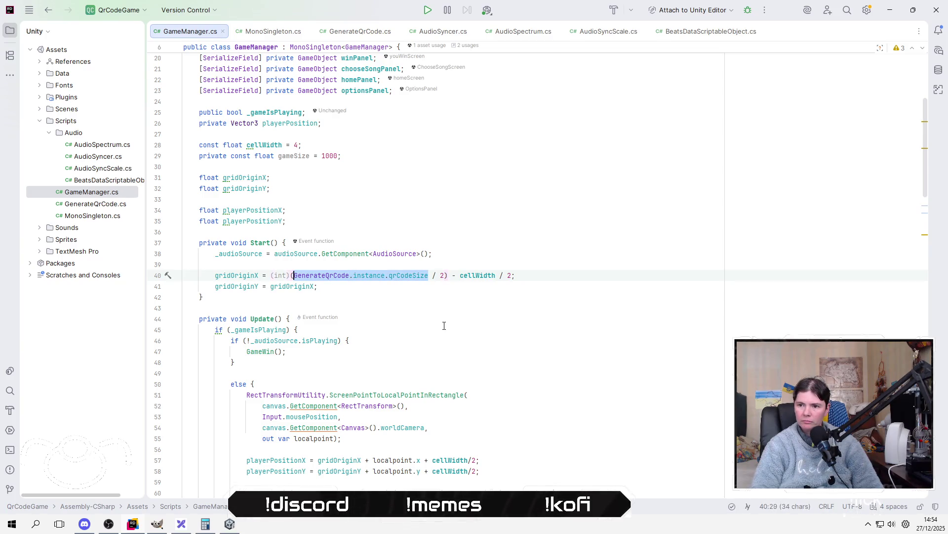
pyautogui.write('(gamer')
pyautogui.press('BackSpace')
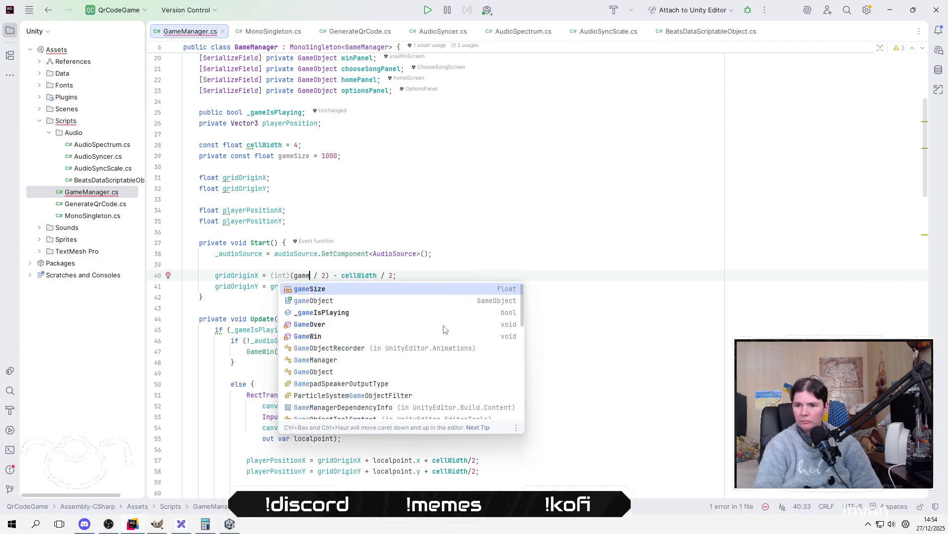
pyautogui.press('Return')
pyautogui.press('Down')
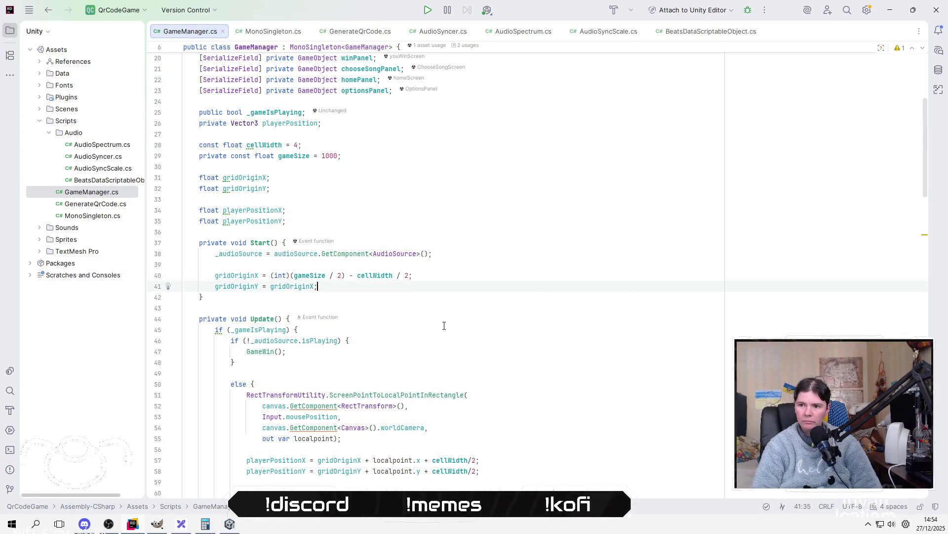
# Replace the QR code size with gameSize in the upper x and y limit checks on lines 64 and 67.
pyautogui.scroll(-2, 437, 326)
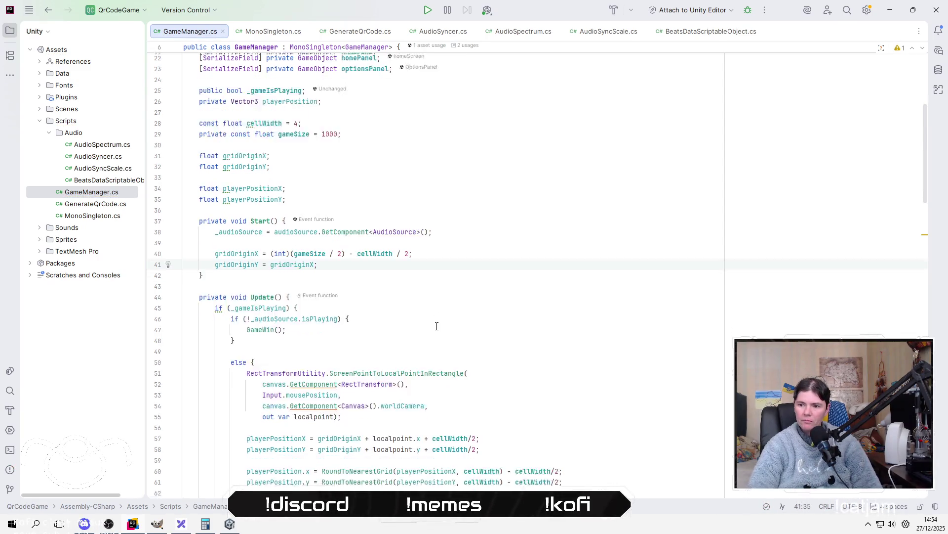
pyautogui.scroll(-1, 532, 356)
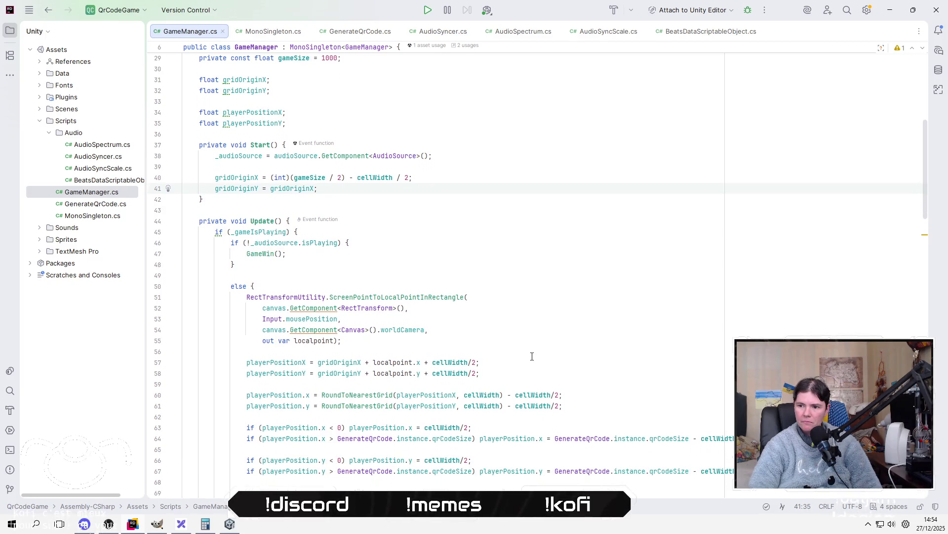
pyautogui.click(337, 438)
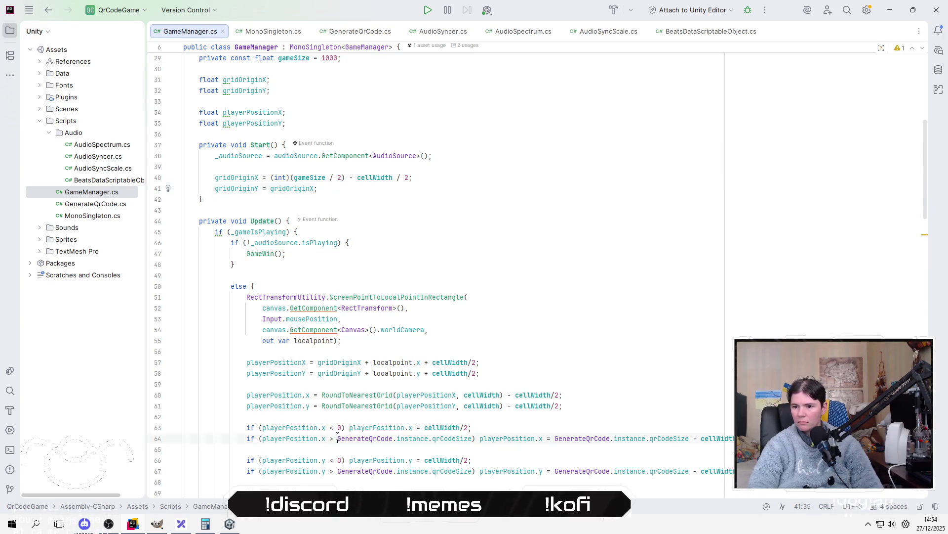
pyautogui.keyDown('shift'); pyautogui.click(471, 438); pyautogui.keyUp('shift')
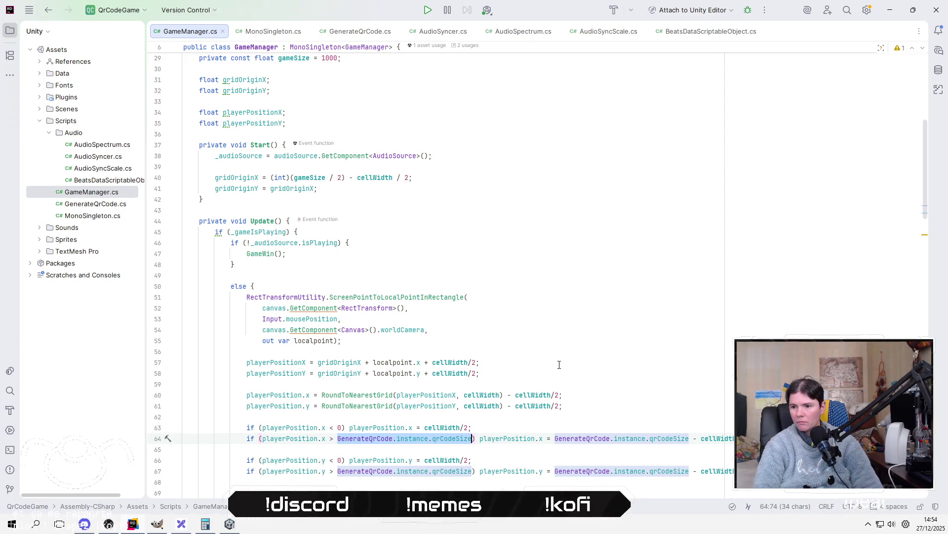
pyautogui.write('game')
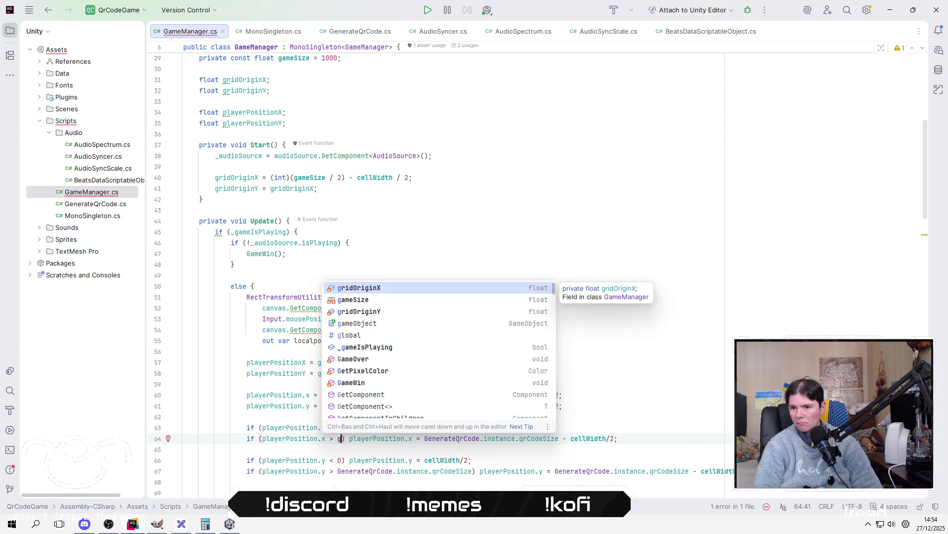
pyautogui.press('Return')
pyautogui.moveTo(337, 471); pyautogui.dragTo(474, 471)
pyautogui.write('ga')
pyautogui.press('Return')
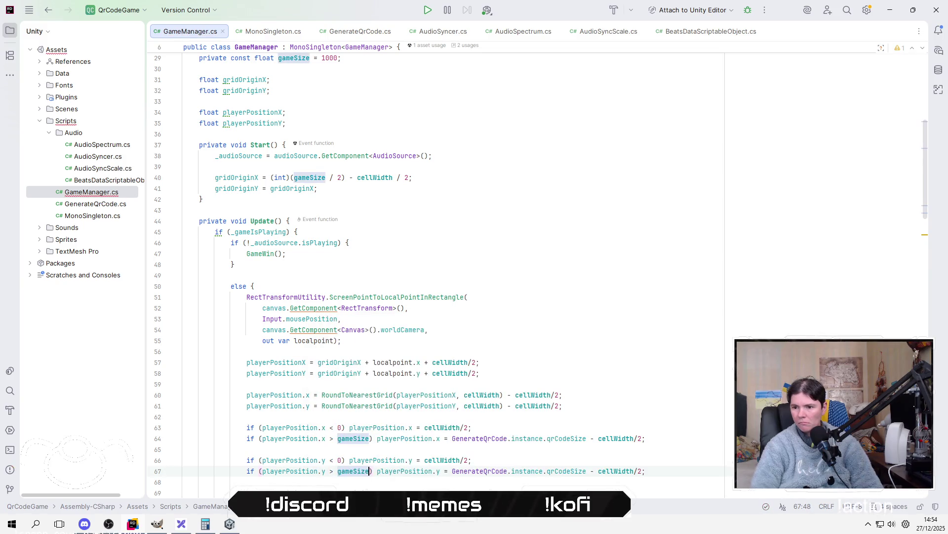
# Use gameSize in the x and y clamp values on lines 64 and 67.
pyautogui.scroll(-2, 561, 355)
pyautogui.moveTo(452, 373); pyautogui.dragTo(587, 373)
pyautogui.write('ga')
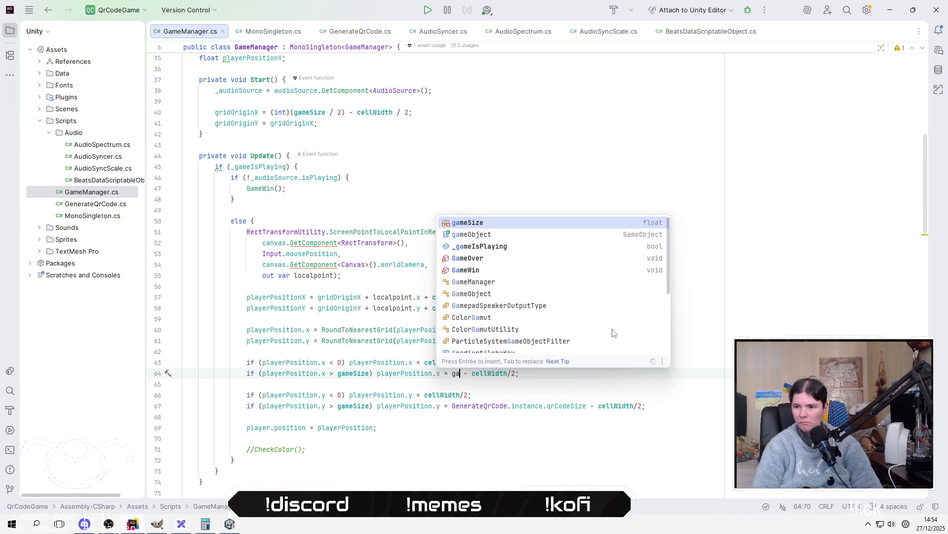
pyautogui.press('Return')
pyautogui.press('Down')
pyautogui.press('Down')
pyautogui.press('Down')
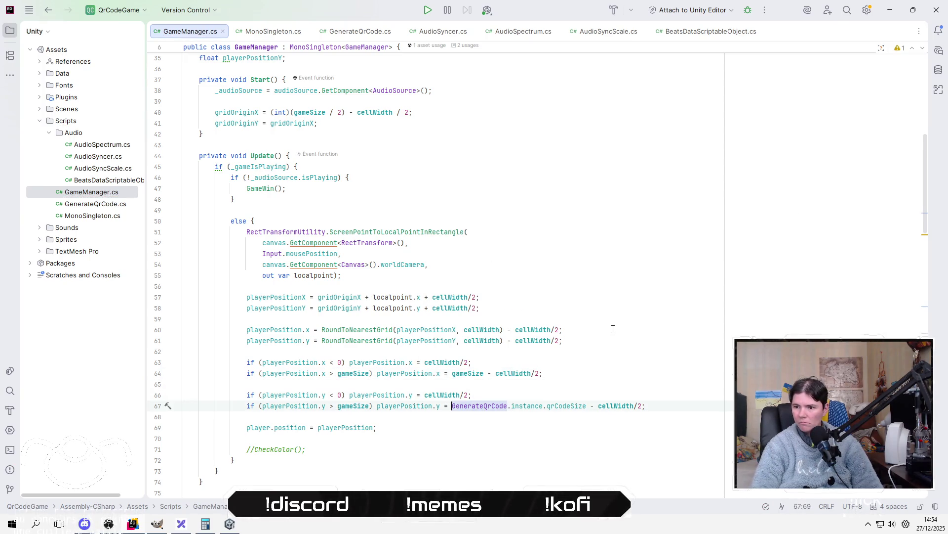
pyautogui.hotkey('ctrl', 'w')
pyautogui.hotkey('ctrl', 'w')
pyautogui.hotkey('ctrl', 'w')
pyautogui.write('ga')
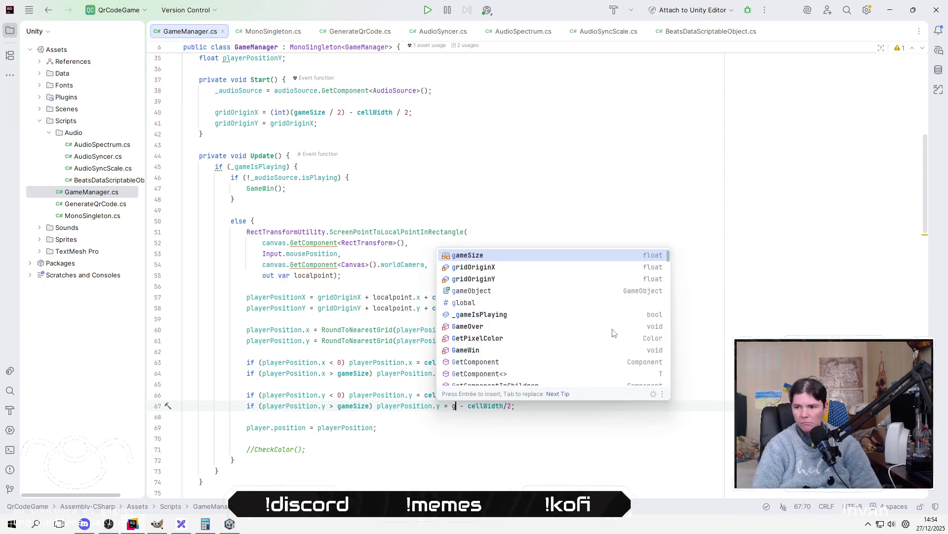
pyautogui.press('Return')
# Insert an empty line after the CheckColor method and review the pixel colour lookup code.
pyautogui.scroll(-1, 570, 321)
pyautogui.scroll(-6, 536, 332)
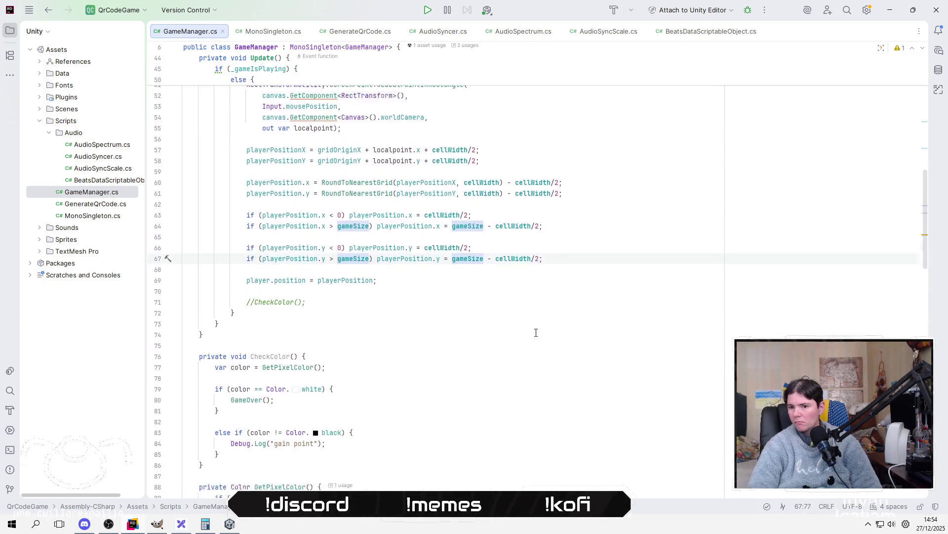
pyautogui.click(536, 329)
pyautogui.press('Return')
pyautogui.scroll(-2, 536, 335)
pyautogui.click(535, 335)
pyautogui.scroll(-3, 536, 335)
pyautogui.click(340, 230)
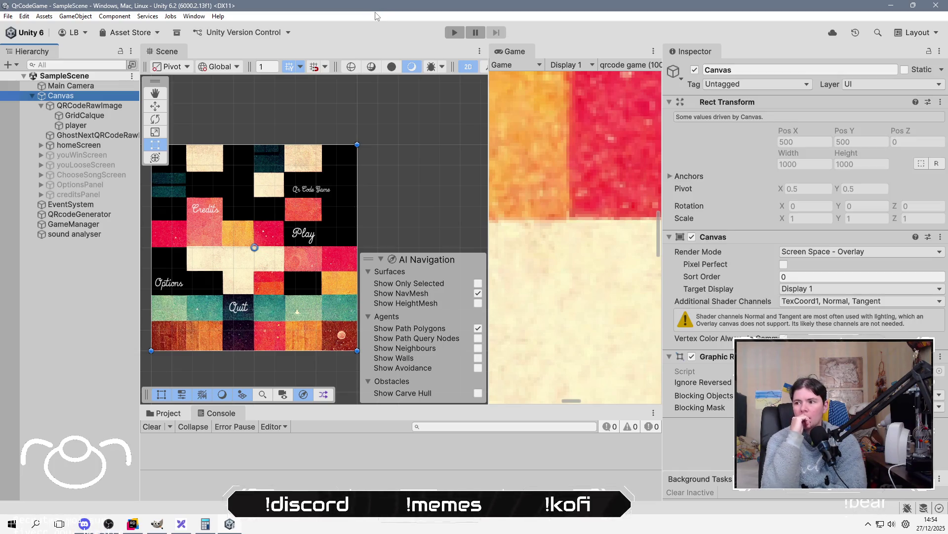
# Run the game, widen and scale down the Game view, and start the first song from the menu.
pyautogui.click(455, 32)
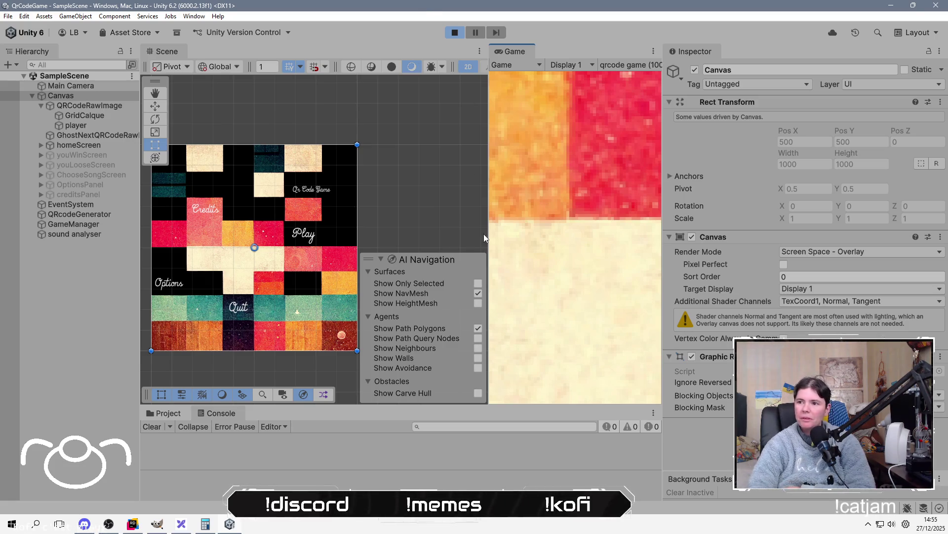
pyautogui.moveTo(488, 213); pyautogui.dragTo(201, 212)
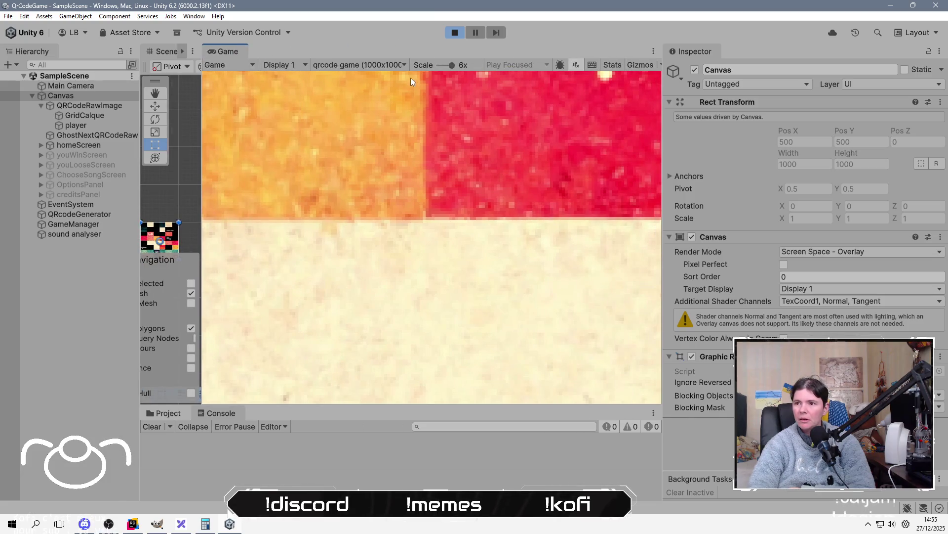
pyautogui.moveTo(455, 64); pyautogui.dragTo(435, 66)
pyautogui.click(507, 222)
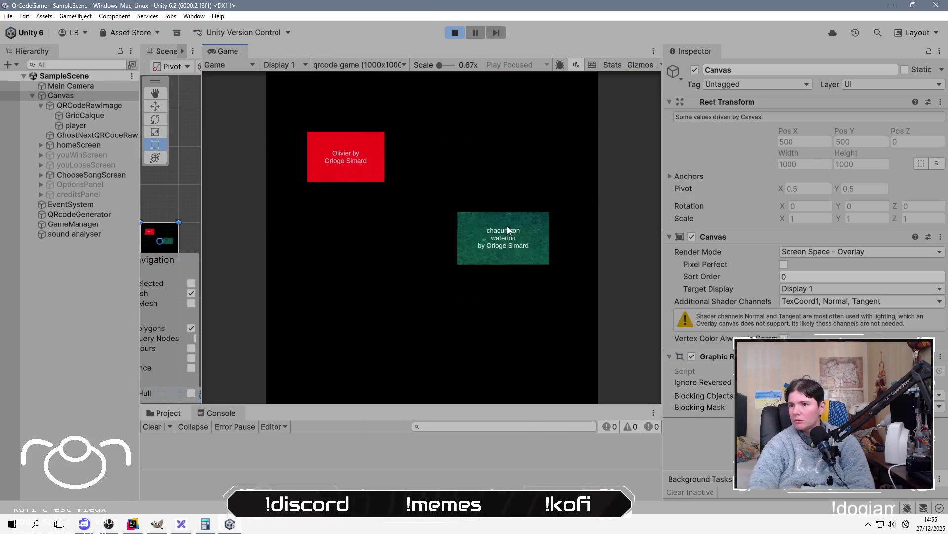
pyautogui.click(365, 167)
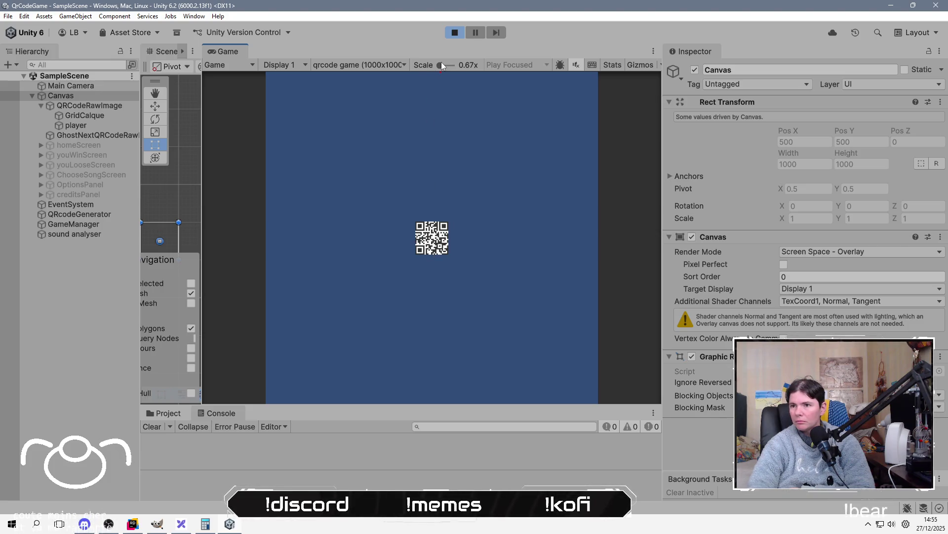
# Zoom the Game view to 6.3x, steer the player across the QR code, select it, then zoom to 0.67x.
pyautogui.moveTo(439, 66); pyautogui.dragTo(453, 66)
pyautogui.moveTo(386, 212)
pyautogui.mouseDown()
pyautogui.moveTo(320, 205)
pyautogui.moveTo(277, 184)
pyautogui.moveTo(307, 267)
pyautogui.moveTo(461, 240)
pyautogui.moveTo(451, 229)
pyautogui.mouseUp()
pyautogui.moveTo(301, 149)
pyautogui.mouseDown()
pyautogui.moveTo(316, 132)
pyautogui.moveTo(303, 145)
pyautogui.moveTo(380, 166)
pyautogui.moveTo(396, 200)
pyautogui.moveTo(407, 189)
pyautogui.moveTo(407, 181)
pyautogui.moveTo(330, 253)
pyautogui.moveTo(277, 267)
pyautogui.moveTo(269, 205)
pyautogui.moveTo(296, 85)
pyautogui.moveTo(326, 83)
pyautogui.moveTo(294, 220)
pyautogui.moveTo(279, 232)
pyautogui.moveTo(291, 234)
pyautogui.moveTo(423, 205)
pyautogui.moveTo(474, 37)
pyautogui.moveTo(455, 33)
pyautogui.moveTo(316, 327)
pyautogui.moveTo(400, 282)
pyautogui.moveTo(287, 263)
pyautogui.moveTo(270, 270)
pyautogui.moveTo(316, 257)
pyautogui.moveTo(279, 282)
pyautogui.moveTo(341, 282)
pyautogui.moveTo(482, 222)
pyautogui.moveTo(447, 242)
pyautogui.moveTo(488, 43)
pyautogui.moveTo(457, 36)
pyautogui.moveTo(426, 219)
pyautogui.moveTo(444, 239)
pyautogui.moveTo(423, 245)
pyautogui.moveTo(401, 165)
pyautogui.mouseUp()
pyautogui.click(75, 125)
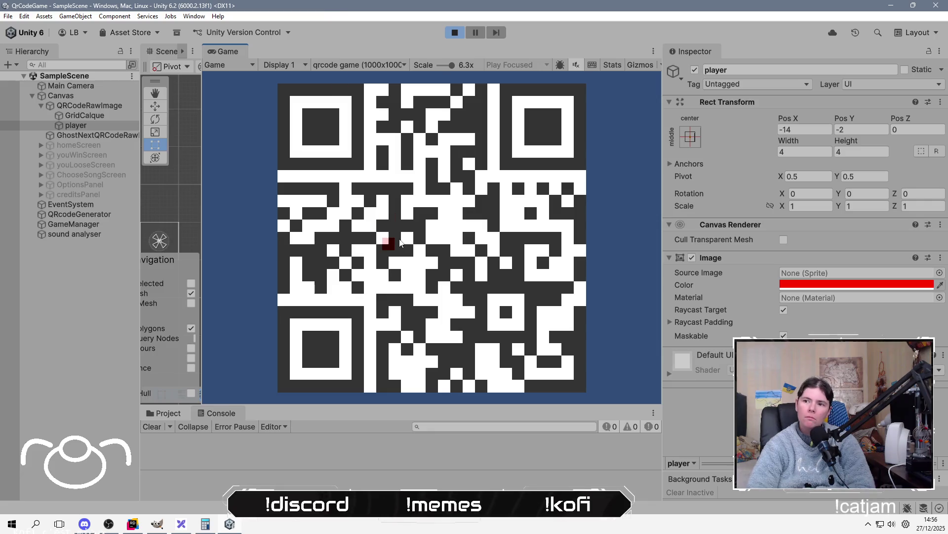
pyautogui.moveTo(451, 65); pyautogui.dragTo(413, 68)
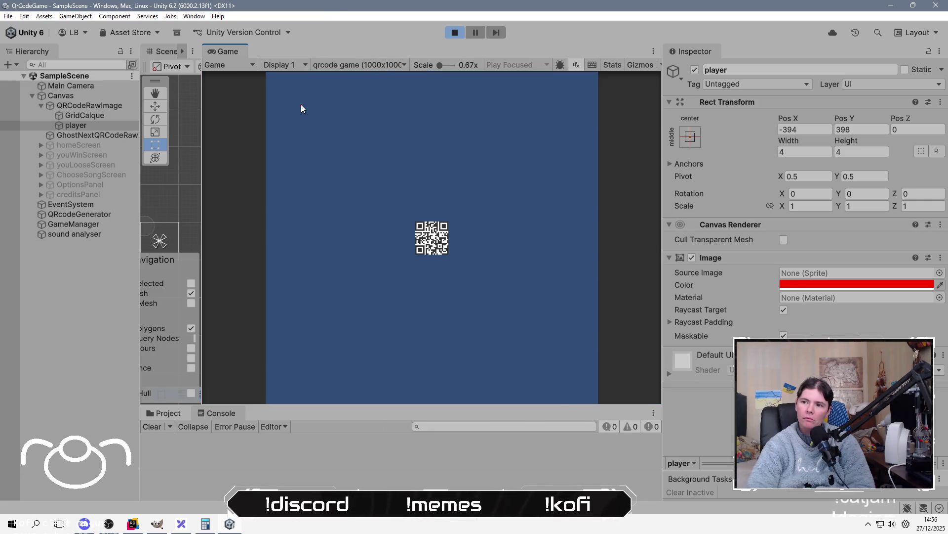
pyautogui.click(82, 87)
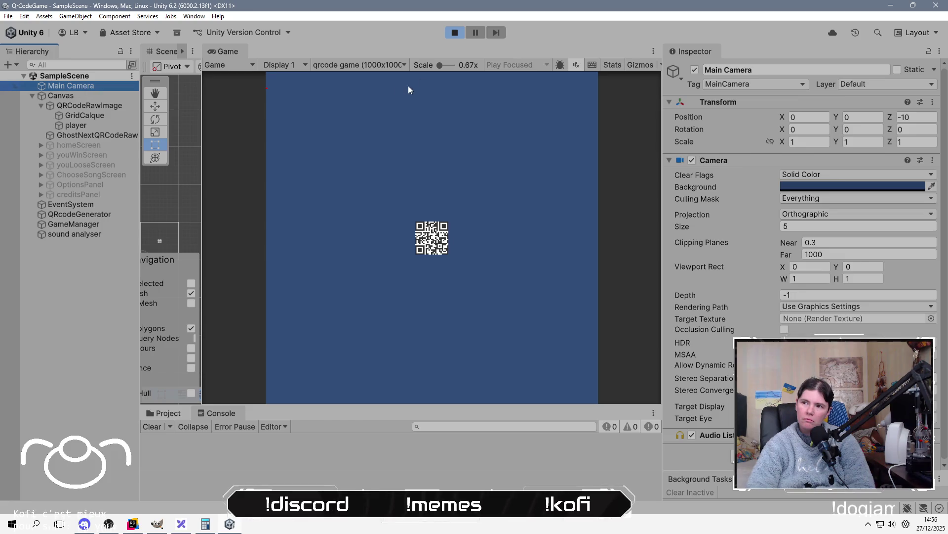
pyautogui.moveTo(439, 65); pyautogui.dragTo(441, 66)
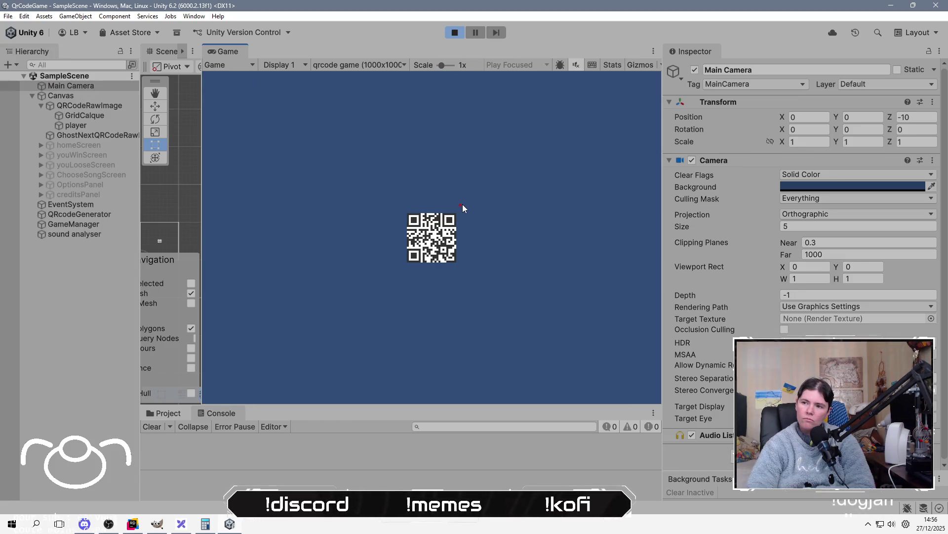
pyautogui.click(826, 225)
pyautogui.write('11.75')
pyautogui.moveTo(826, 225); pyautogui.dragTo(912, 221)
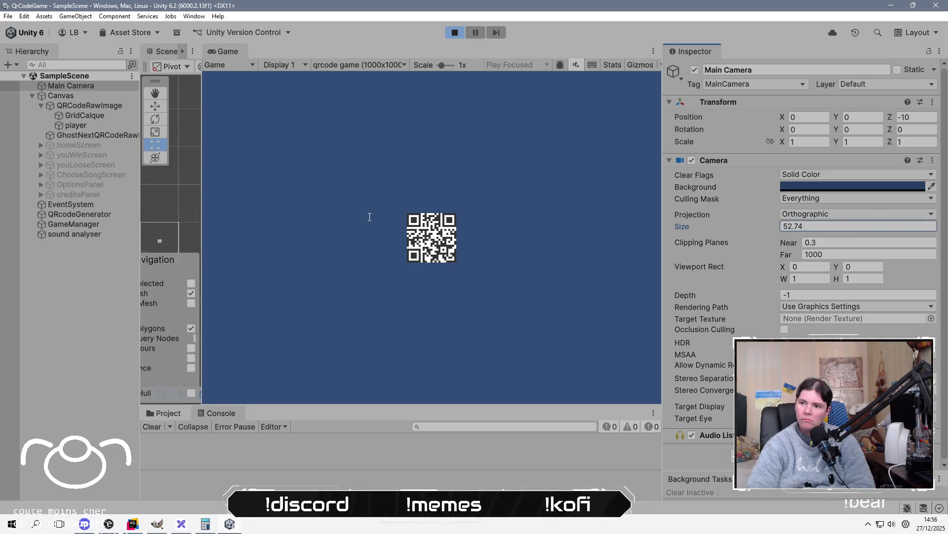
pyautogui.moveTo(597, 219); pyautogui.dragTo(310, 206)
pyautogui.moveTo(11, 209)
pyautogui.mouseDown()
pyautogui.moveTo(491, 230)
pyautogui.moveTo(8, 232)
pyautogui.moveTo(830, 228)
pyautogui.mouseUp()
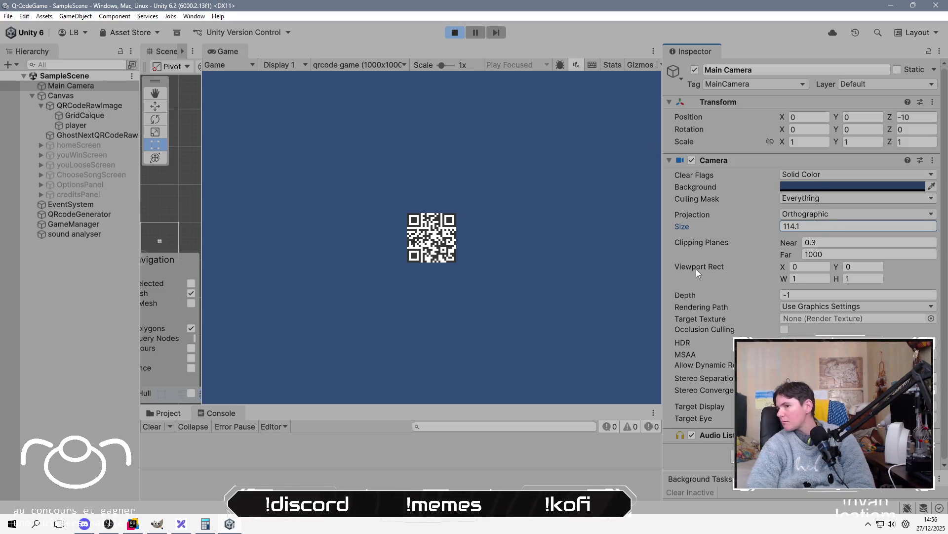
pyautogui.click(92, 87)
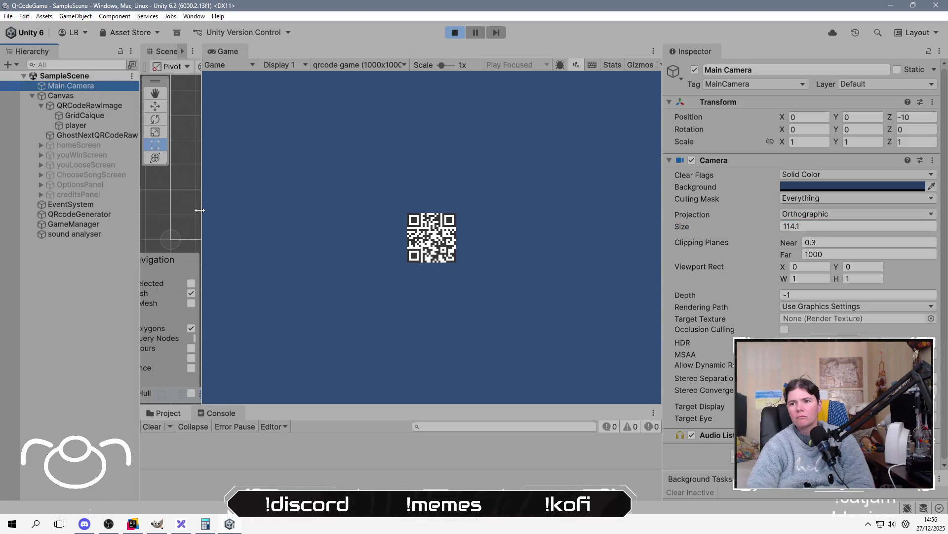
pyautogui.moveTo(200, 210); pyautogui.dragTo(428, 174)
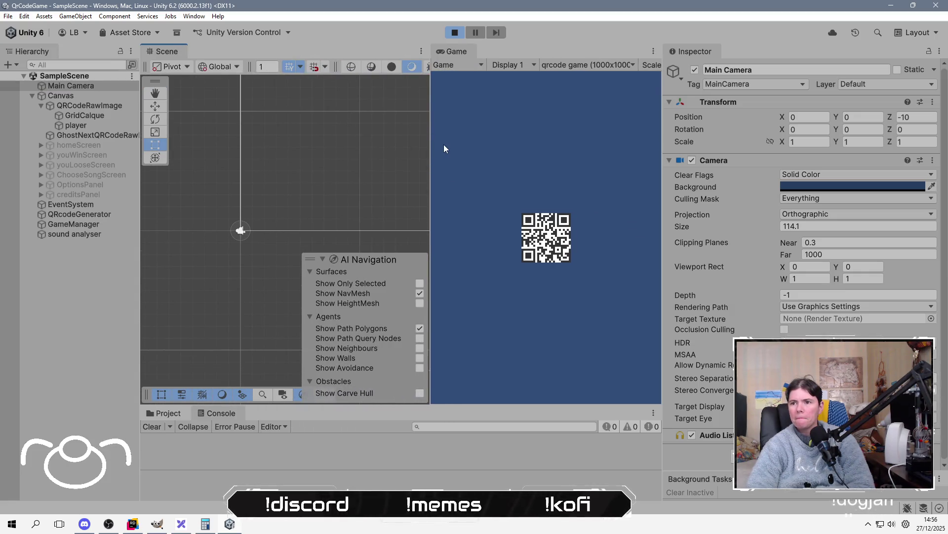
# Widen the Scene view, turn off 2D mode, and orbit to a perspective view.
pyautogui.moveTo(429, 145); pyautogui.dragTo(581, 146)
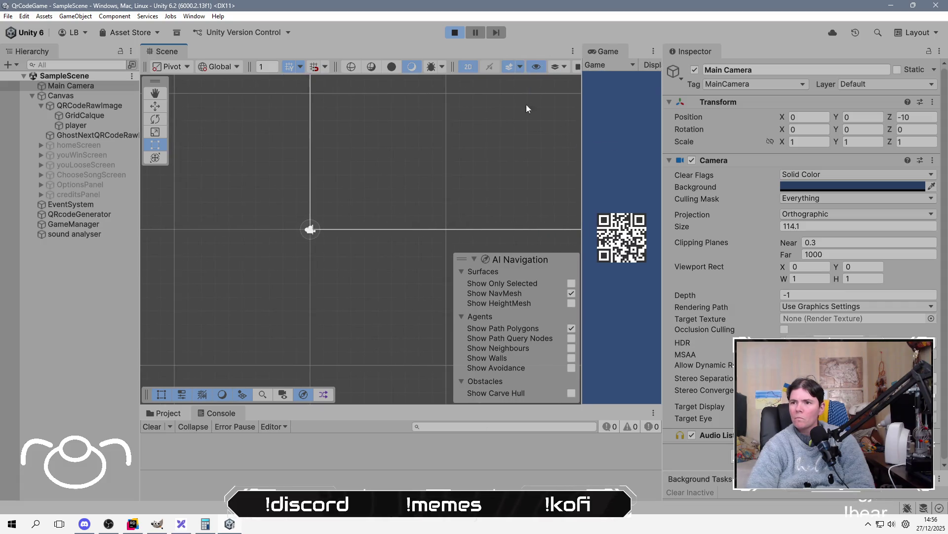
pyautogui.click(472, 69)
pyautogui.moveTo(302, 291); pyautogui.dragTo(424, 272)
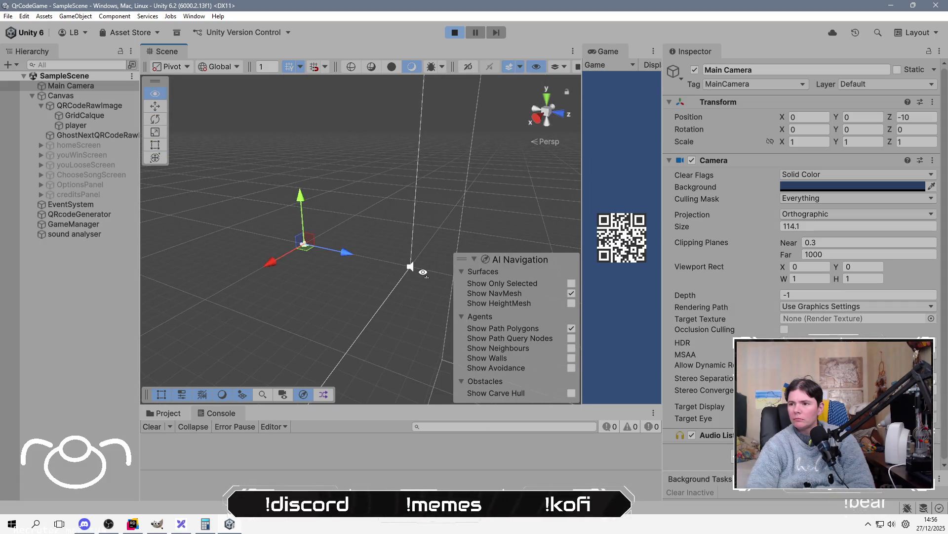
# Toggle Main Camera's Camera component off and on, then inspect the Canvas and QRCodeRawImage settings.
pyautogui.click(691, 161)
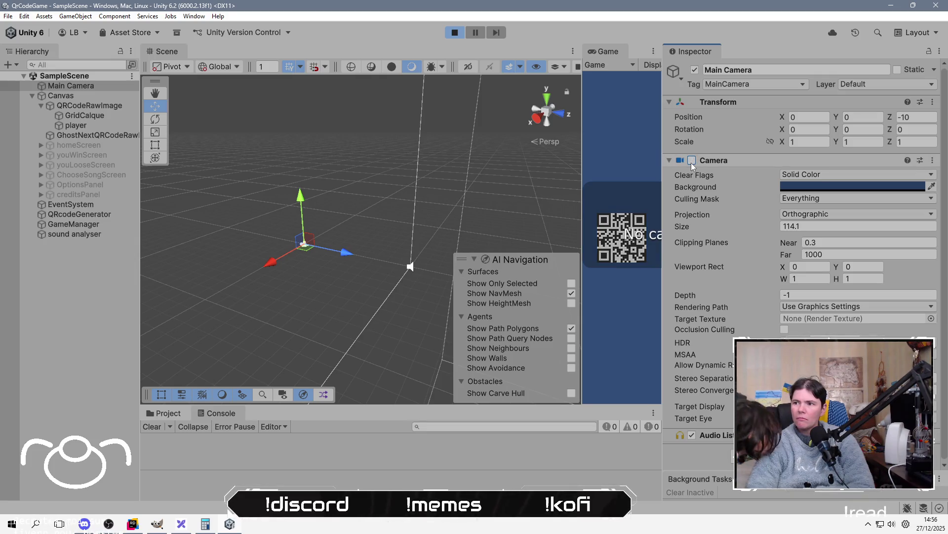
pyautogui.click(692, 161)
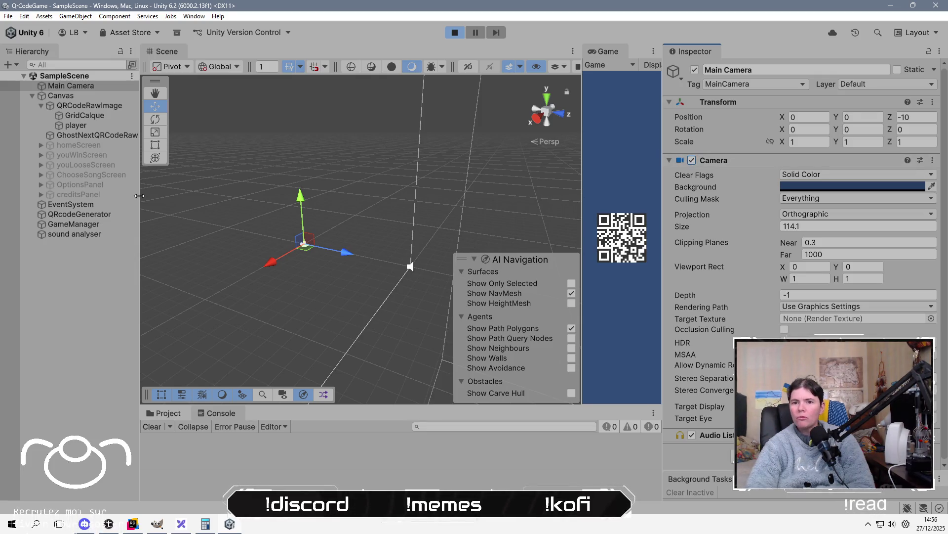
pyautogui.click(95, 98)
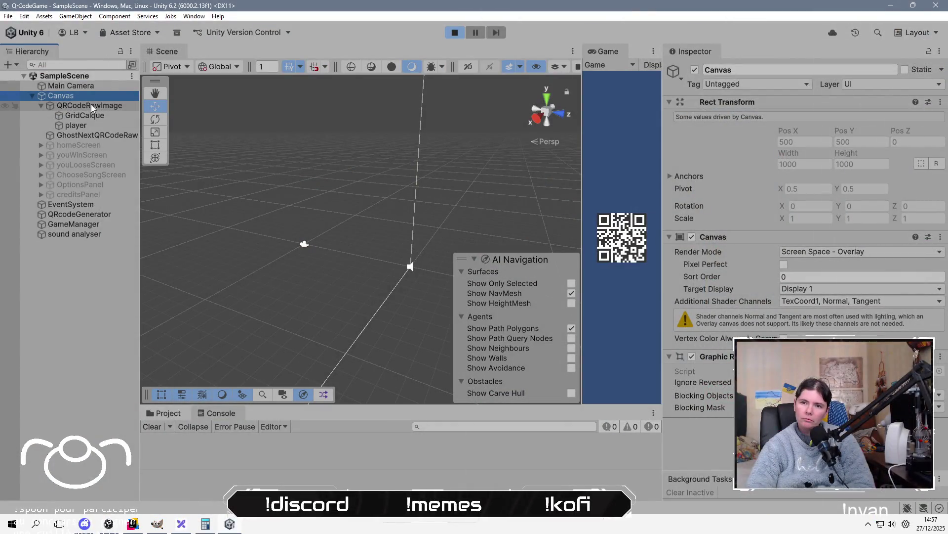
pyautogui.click(91, 105)
pyautogui.click(91, 100)
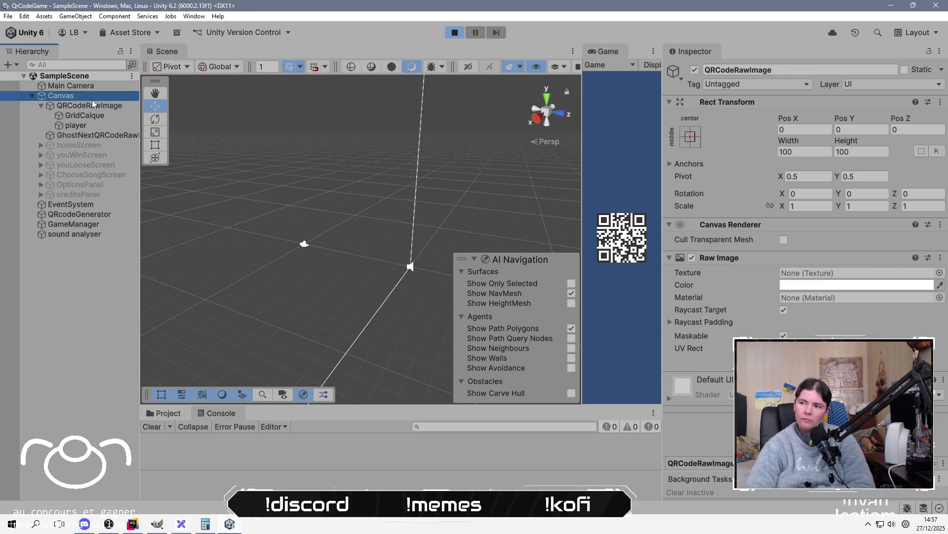
# Stop play mode and add a new camera named UI Camera to the scene.
pyautogui.click(455, 33)
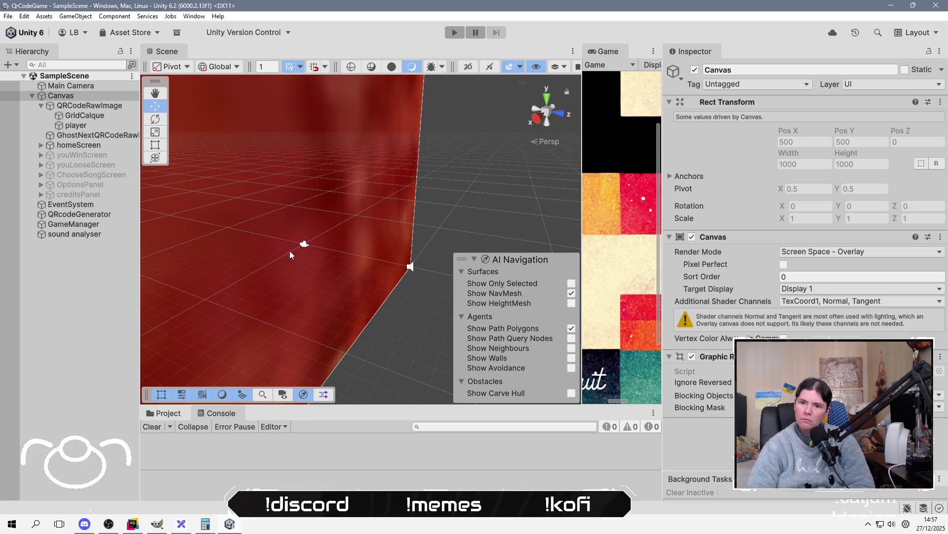
pyautogui.rightClick(73, 262)
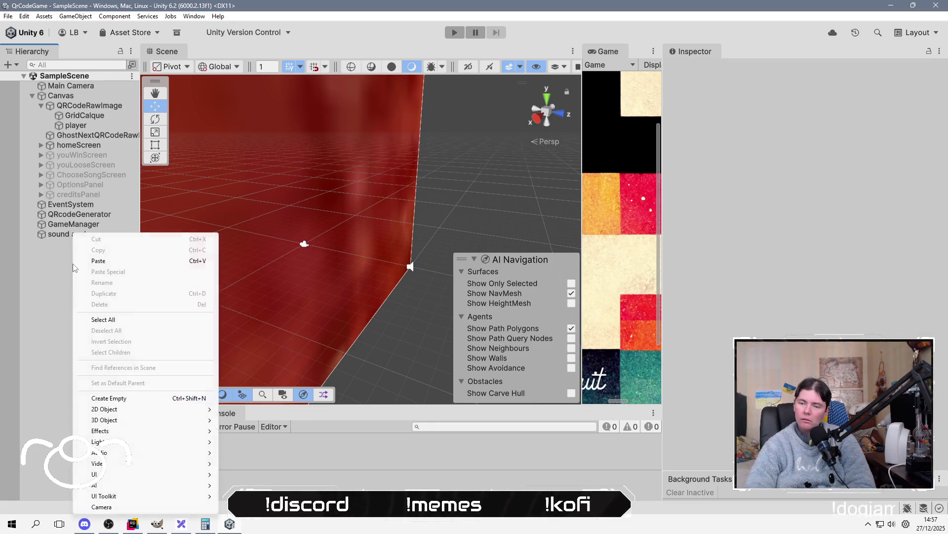
pyautogui.press('Up')
pyautogui.press('Up')
pyautogui.press('Up')
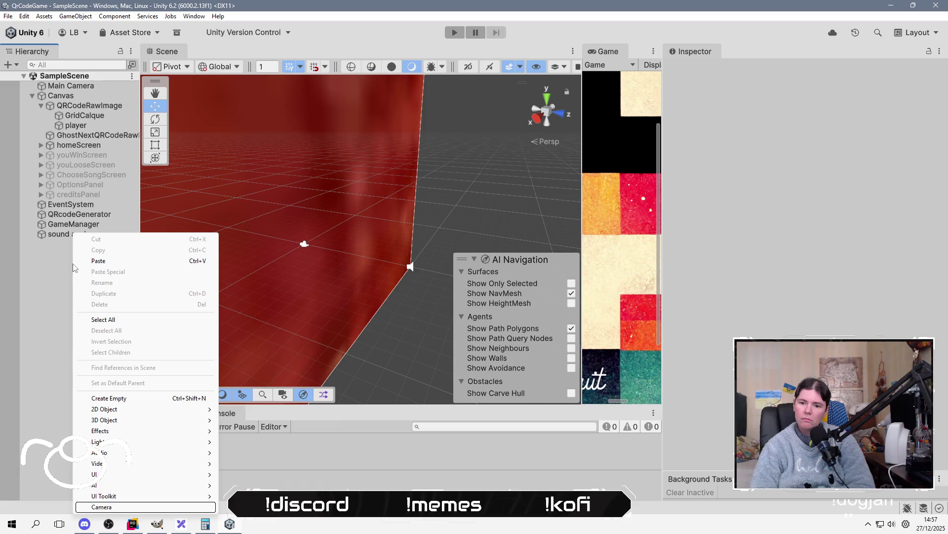
pyautogui.press('Down')
pyautogui.press('Return')
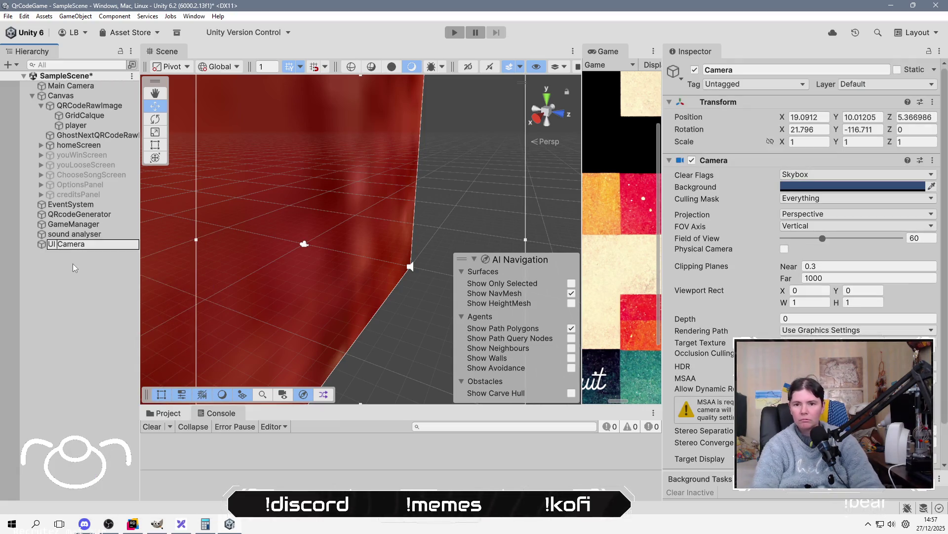
pyautogui.press('Return')
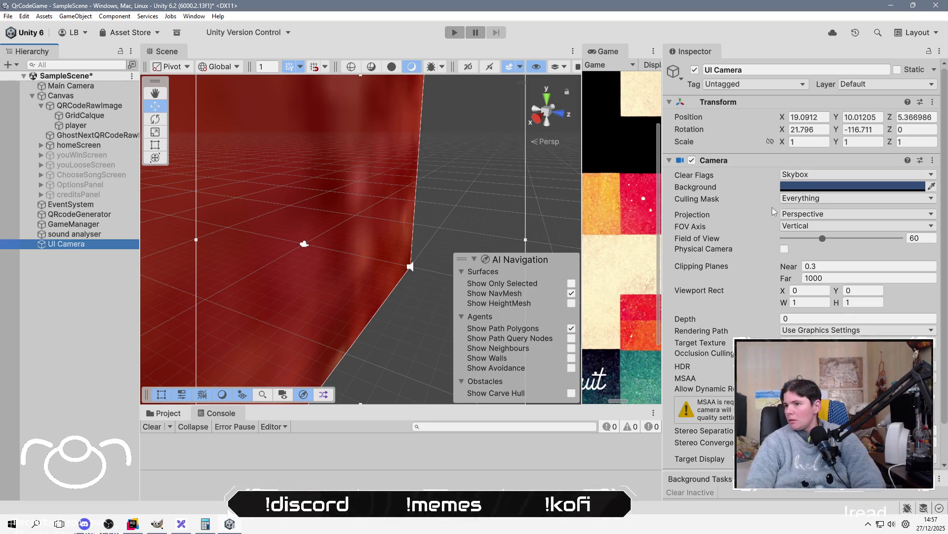
# Set the UI Camera's Culling Mask to the UI layer only.
pyautogui.click(791, 198)
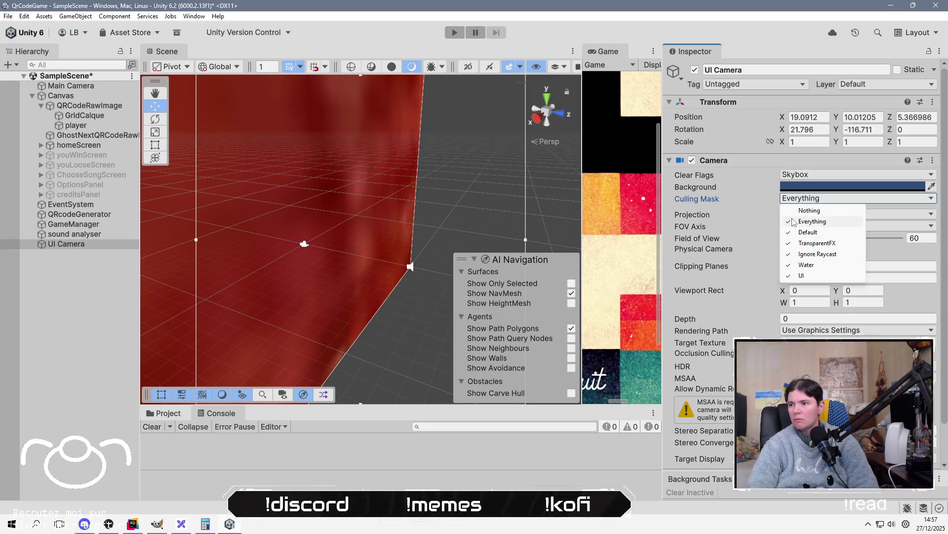
pyautogui.click(809, 210)
pyautogui.click(840, 199)
pyautogui.click(801, 275)
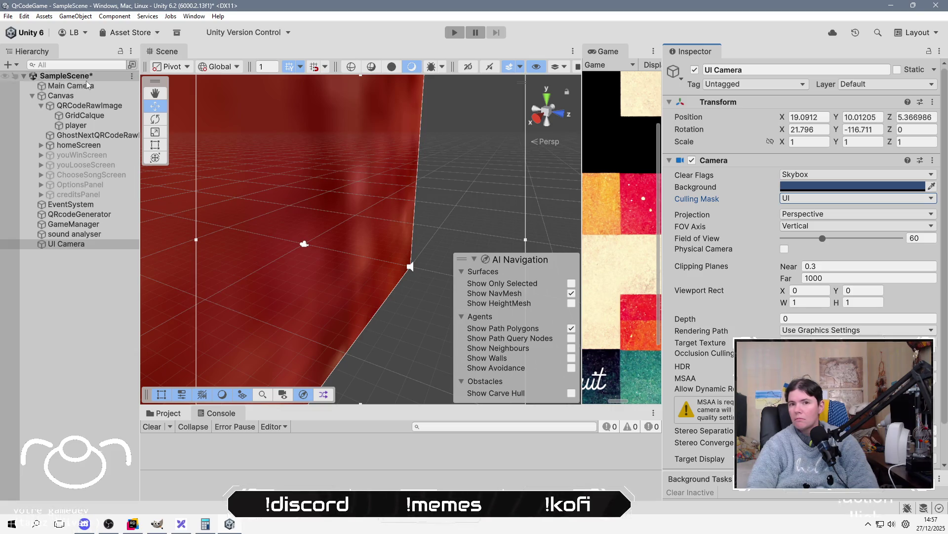
pyautogui.click(85, 96)
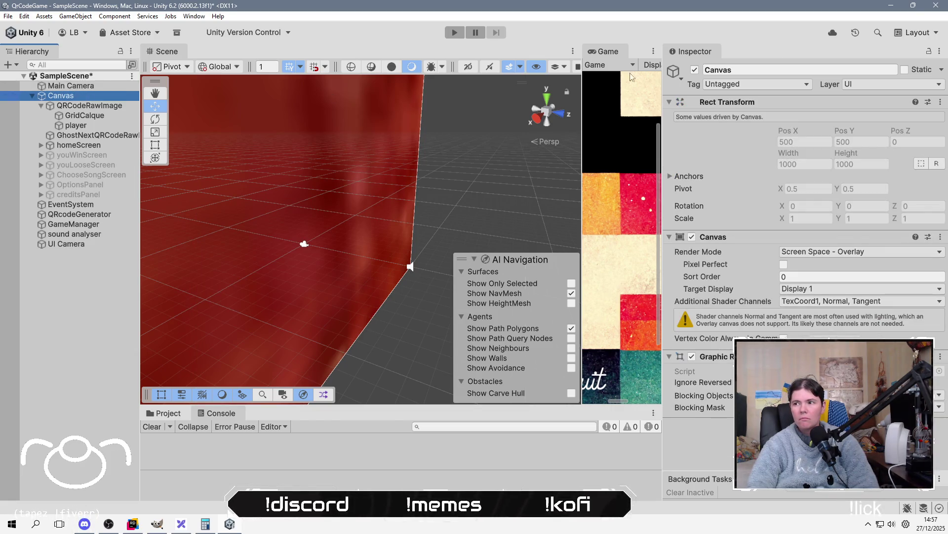
pyautogui.click(104, 105)
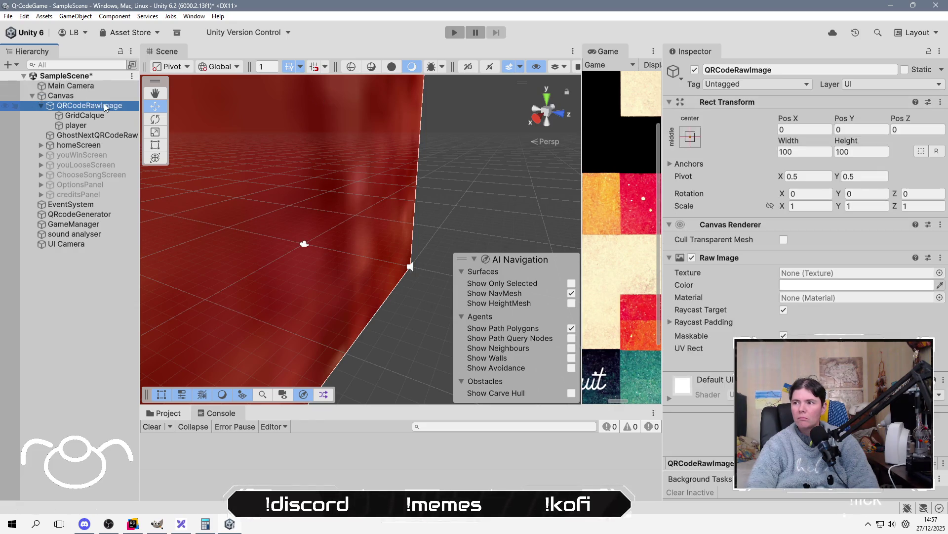
pyautogui.click(88, 244)
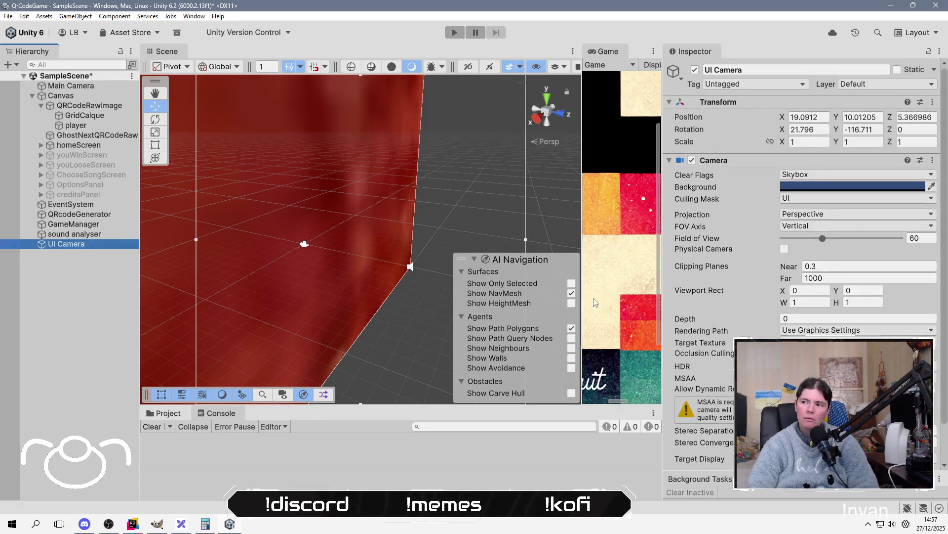
# Switch the UI Camera to Orthographic projection and widen the Game view.
pyautogui.click(831, 174)
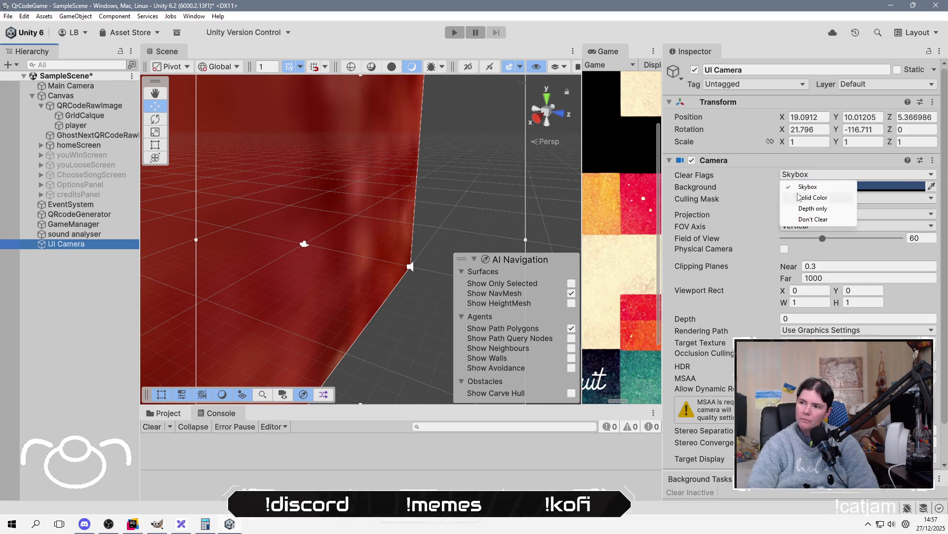
pyautogui.click(722, 196)
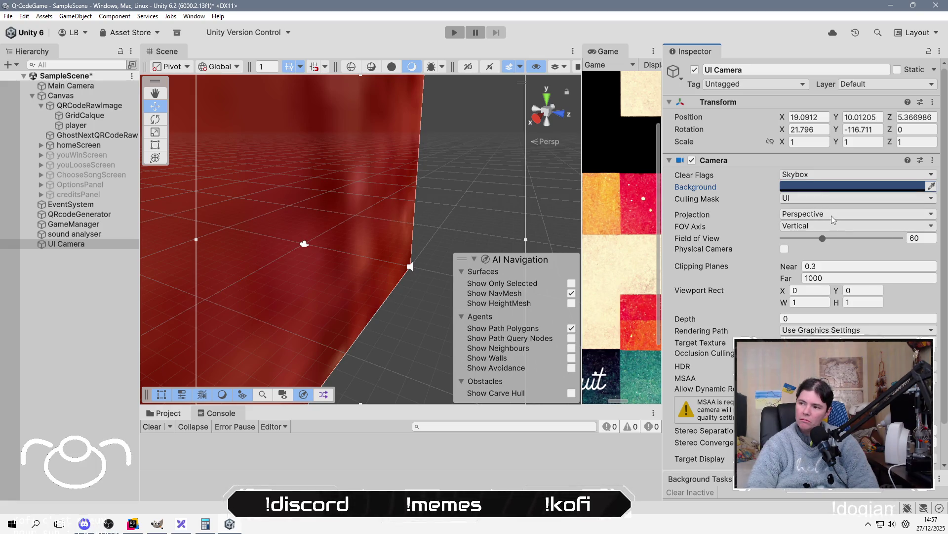
pyautogui.click(832, 216)
pyautogui.click(815, 236)
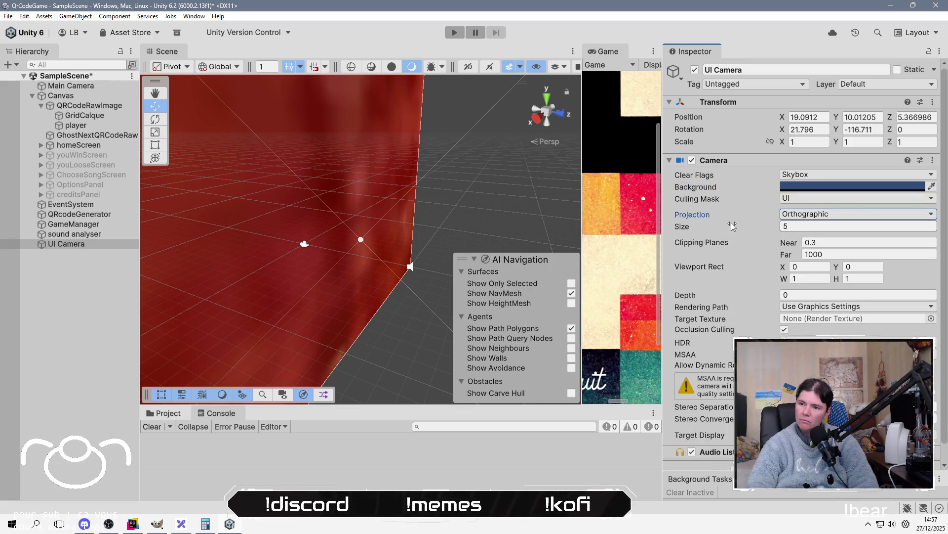
pyautogui.moveTo(583, 202); pyautogui.dragTo(206, 200)
pyautogui.click(81, 233)
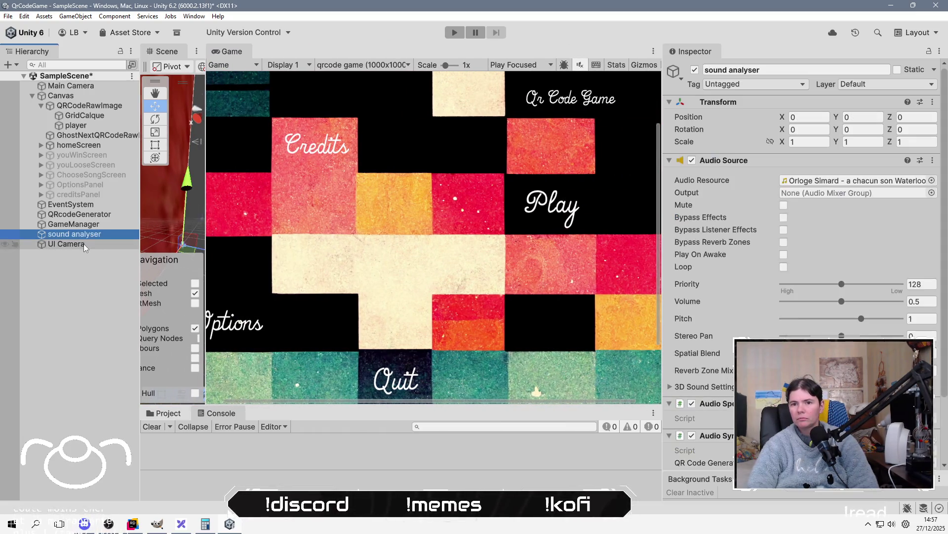
pyautogui.click(84, 244)
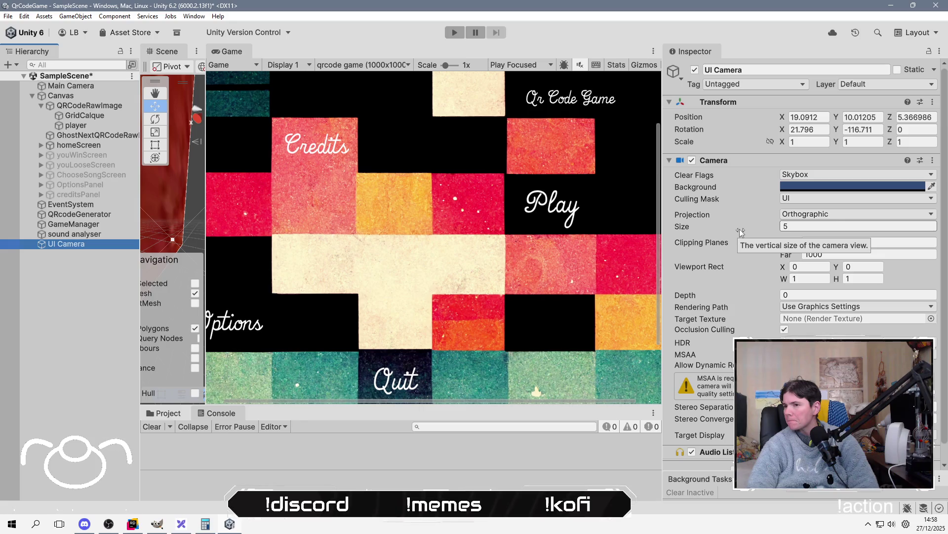
# Set the UI Camera's Clear Flags to Solid Color and run the game to the song-selection screen.
pyautogui.click(798, 176)
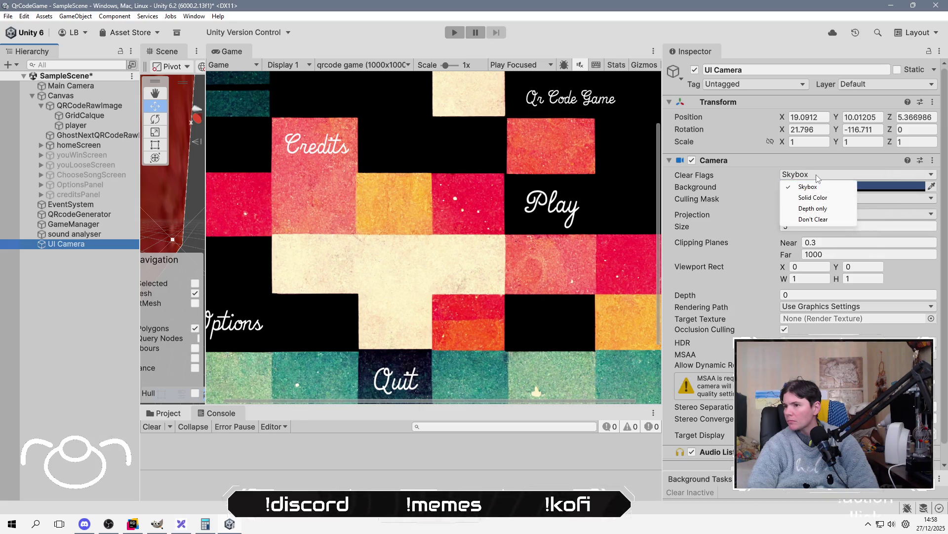
pyautogui.click(821, 198)
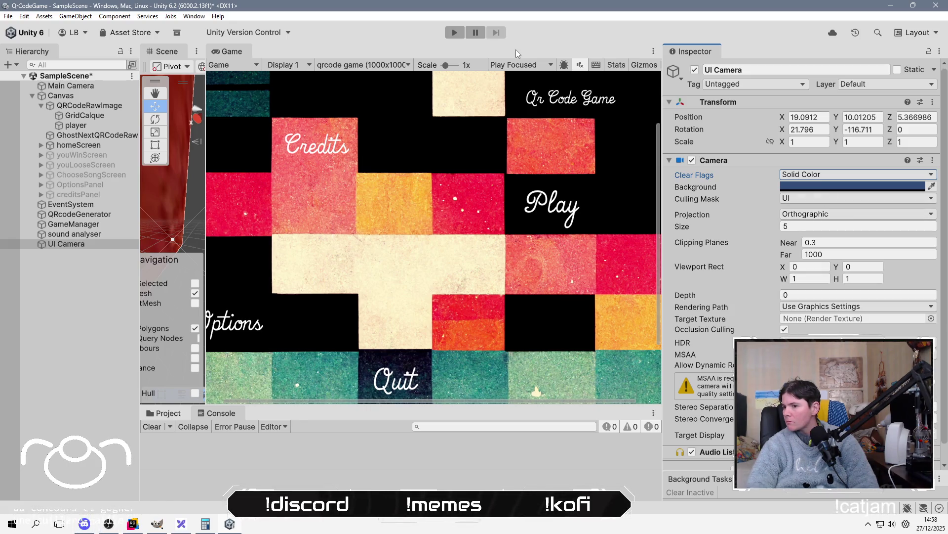
pyautogui.scroll(-1, 753, 204)
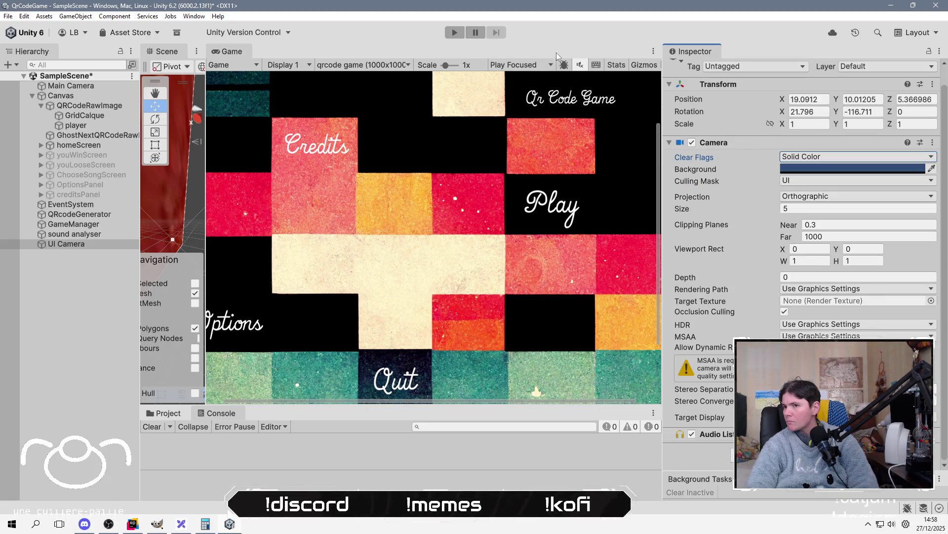
pyautogui.click(463, 35)
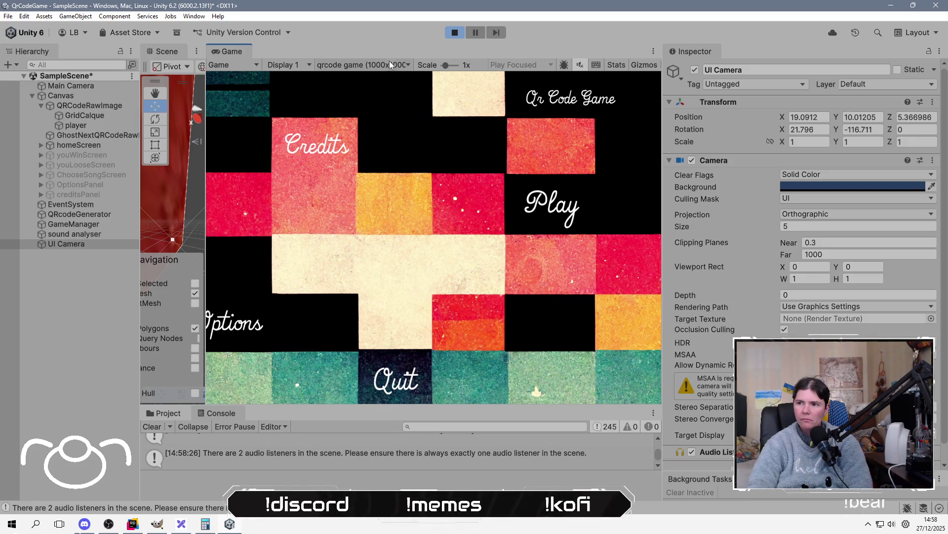
pyautogui.click(558, 217)
# Start a song, select UI Camera, raise its orthographic size, and widen the Scene view.
pyautogui.click(311, 128)
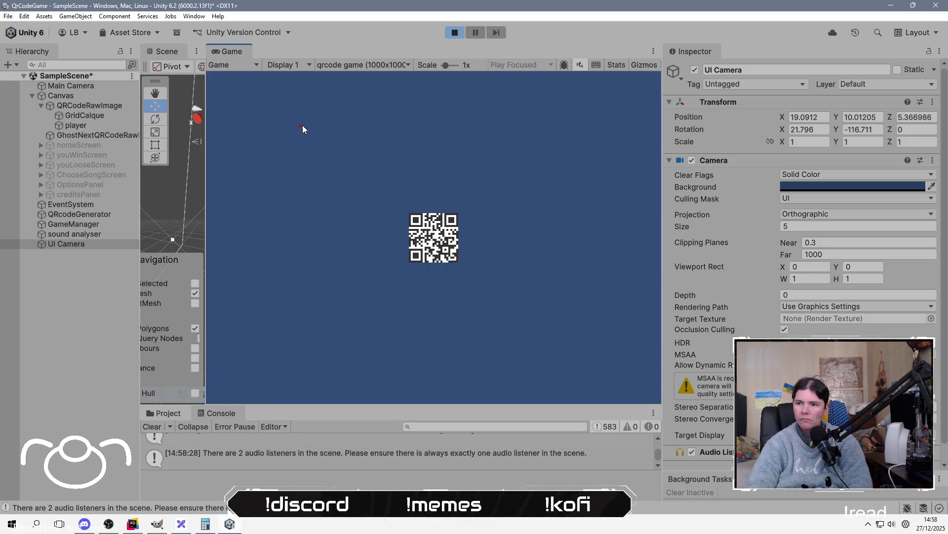
pyautogui.click(67, 245)
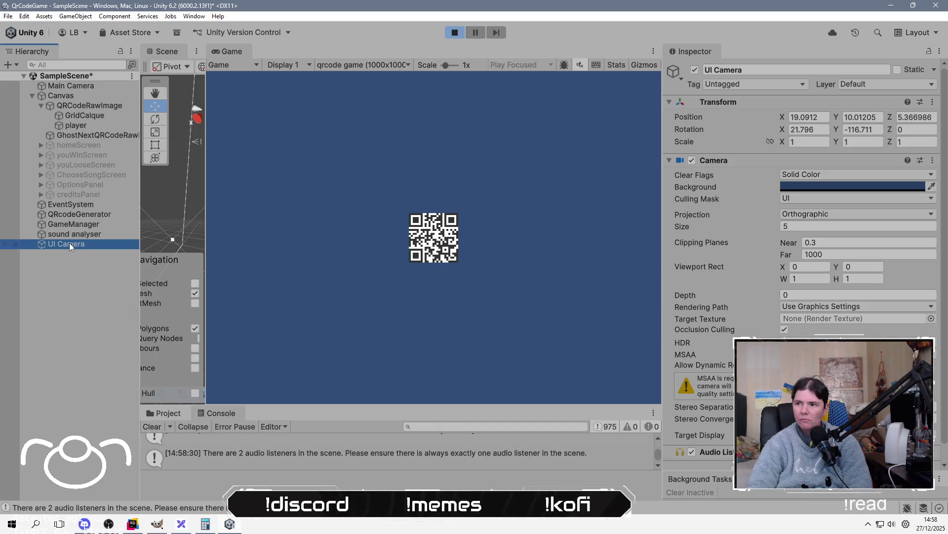
pyautogui.moveTo(689, 228)
pyautogui.mouseDown()
pyautogui.moveTo(782, 226)
pyautogui.moveTo(28, 230)
pyautogui.moveTo(383, 251)
pyautogui.moveTo(615, 247)
pyautogui.moveTo(73, 248)
pyautogui.moveTo(289, 238)
pyautogui.mouseUp()
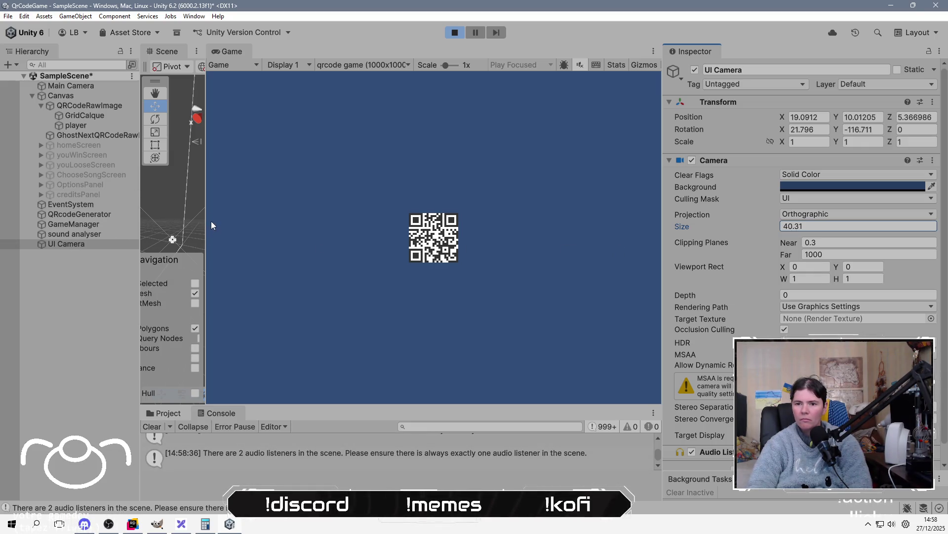
pyautogui.moveTo(208, 213); pyautogui.dragTo(408, 214)
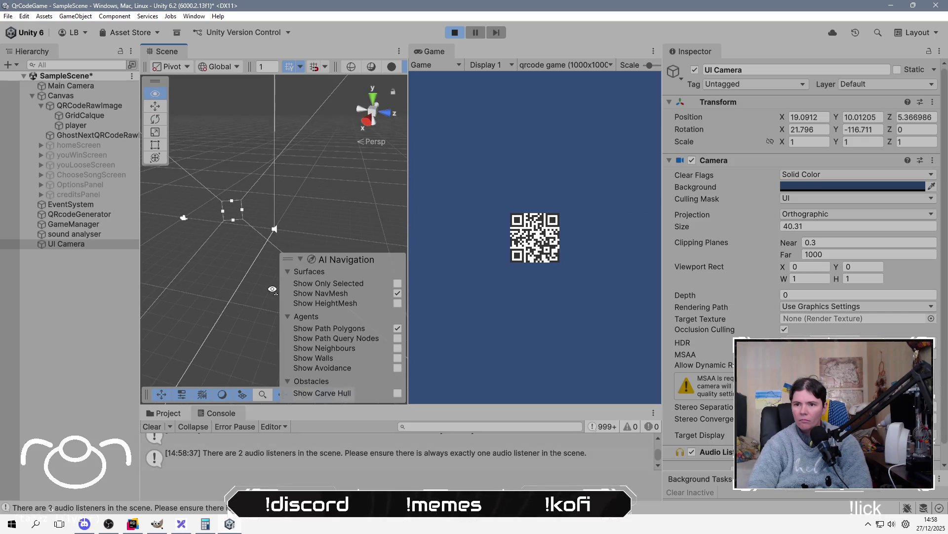
# Zero the UI Camera's position and X/Y rotation, then frame it in the Scene view.
pyautogui.click(801, 118)
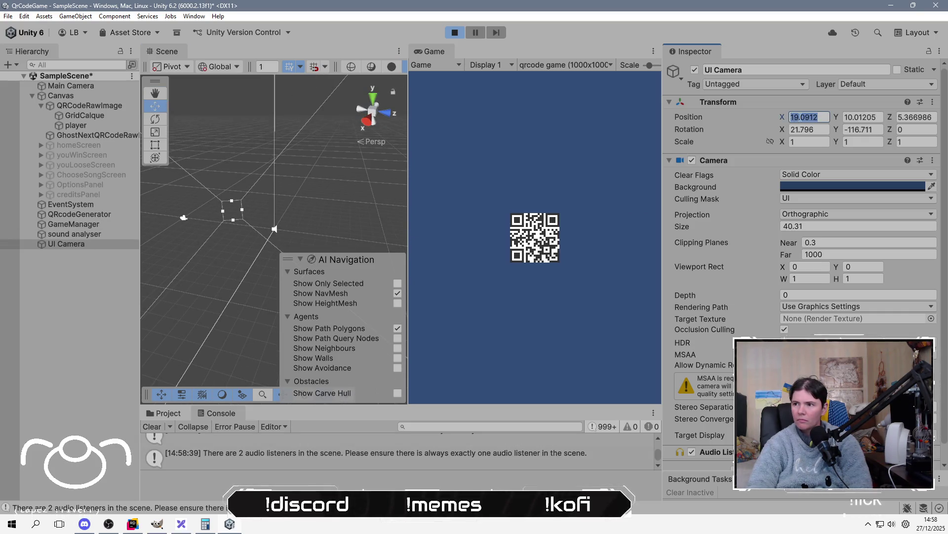
pyautogui.write('0')
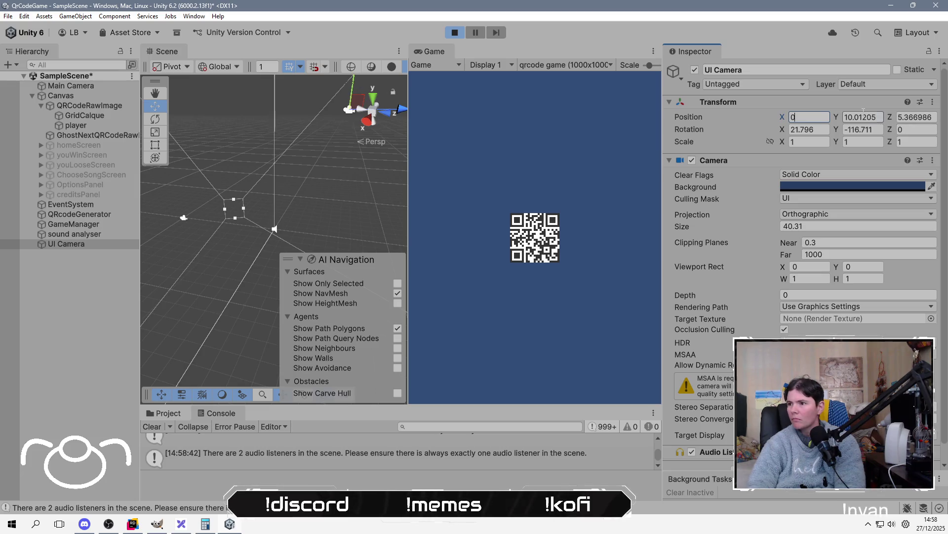
pyautogui.press('Tab')
pyautogui.write('0')
pyautogui.press('Tab')
pyautogui.write('0')
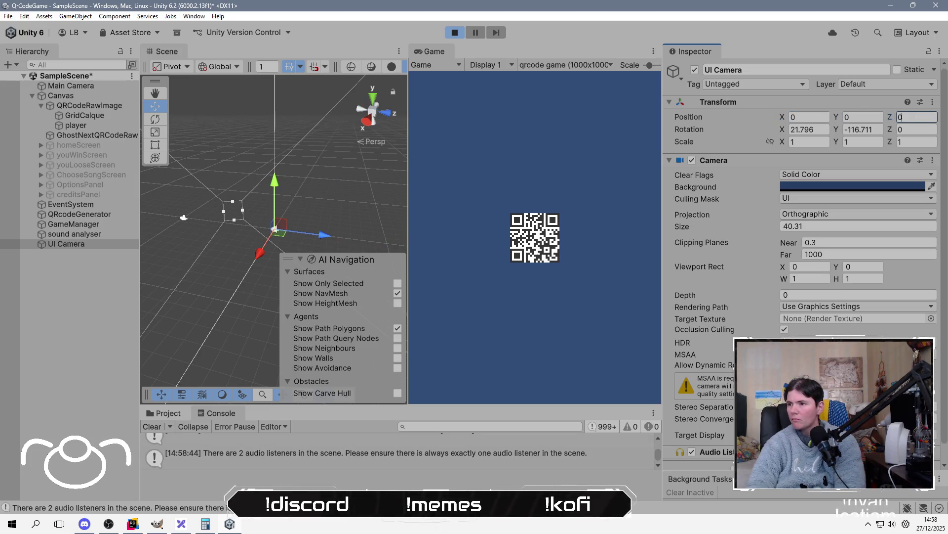
pyautogui.press('Tab')
pyautogui.write('0')
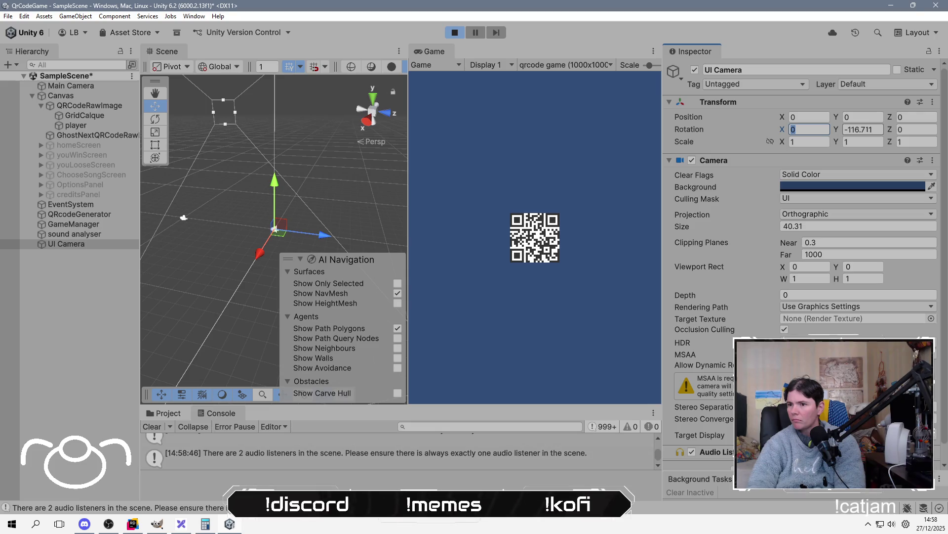
pyautogui.press('Tab')
pyautogui.write('0')
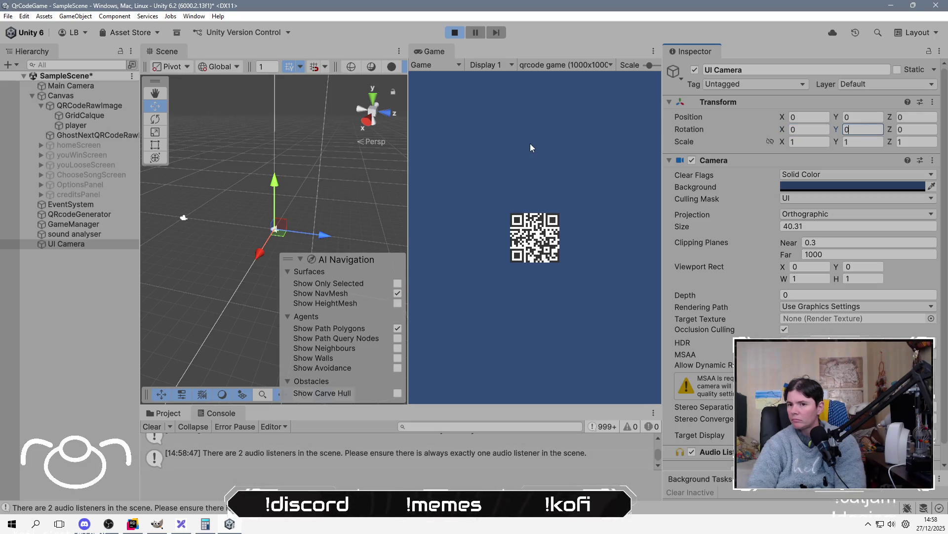
pyautogui.moveTo(395, 208)
pyautogui.mouseDown()
pyautogui.moveTo(295, 272)
pyautogui.moveTo(230, 248)
pyautogui.moveTo(206, 272)
pyautogui.moveTo(221, 251)
pyautogui.moveTo(390, 201)
pyautogui.mouseUp()
pyautogui.press('f')
pyautogui.moveTo(302, 189)
pyautogui.mouseDown()
pyautogui.moveTo(472, 146)
pyautogui.moveTo(303, 239)
pyautogui.moveTo(330, 249)
pyautogui.moveTo(558, 200)
pyautogui.mouseUp()
# Move the UI Camera to position 500, 500 and view it isometrically from the back.
pyautogui.click(809, 116)
pyautogui.write('500')
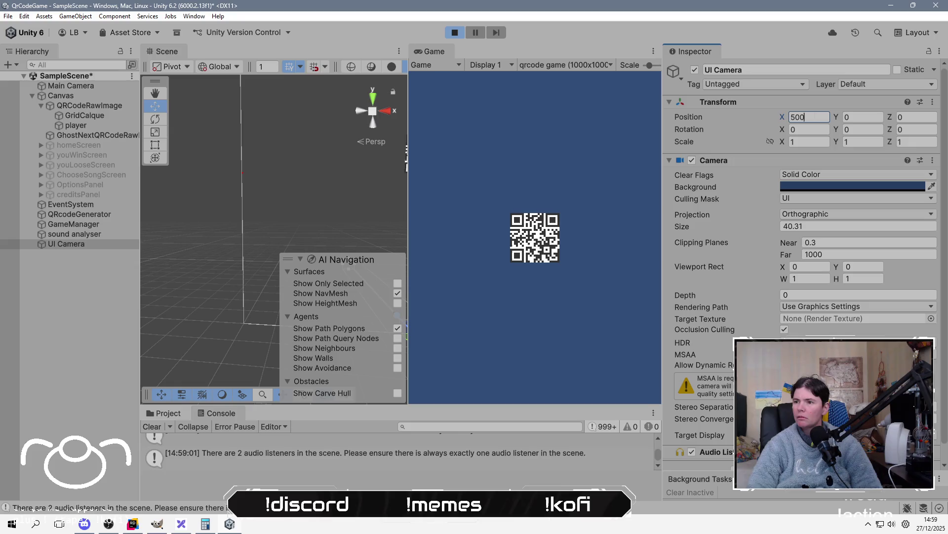
pyautogui.write('500')
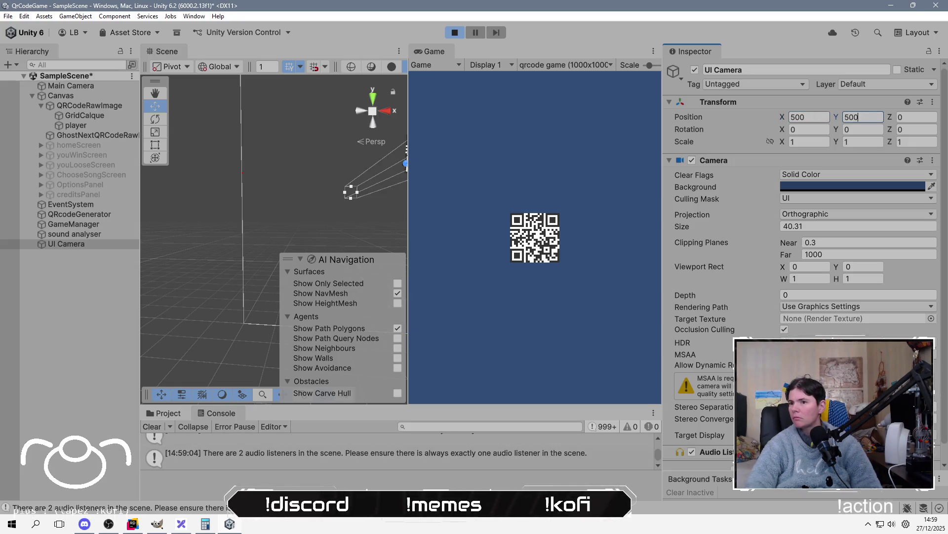
pyautogui.click(352, 183)
pyautogui.press('f')
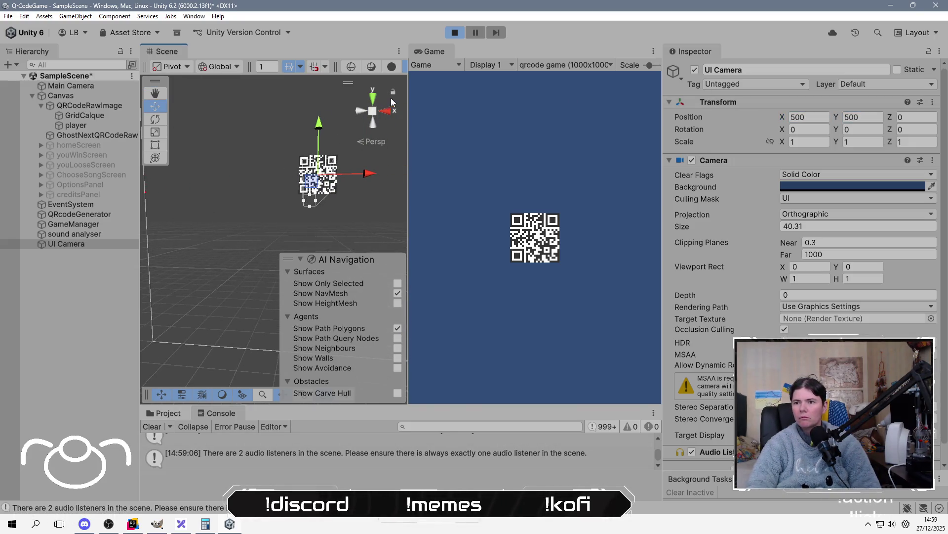
pyautogui.click(373, 116)
pyautogui.click(377, 141)
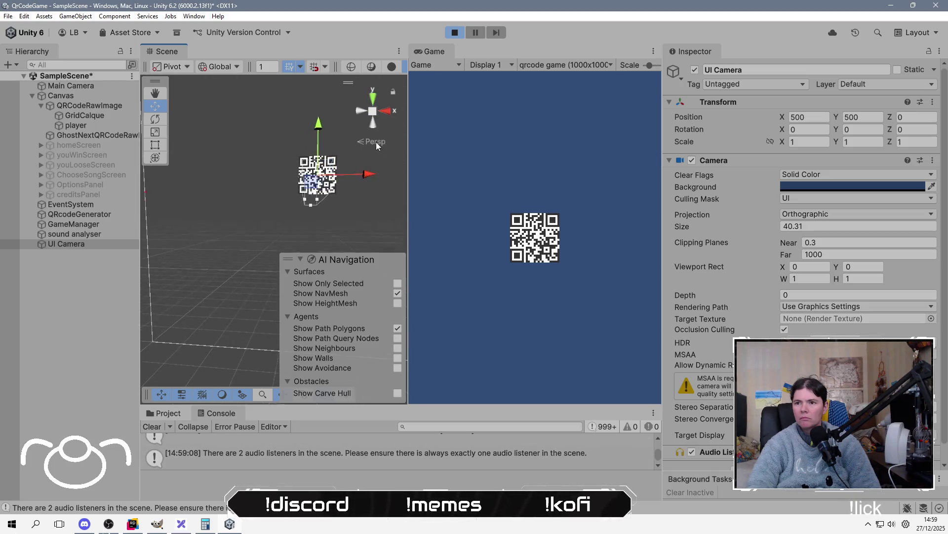
pyautogui.click(376, 142)
pyautogui.click(388, 111)
pyautogui.click(363, 113)
pyautogui.moveTo(304, 204)
pyautogui.mouseDown()
pyautogui.moveTo(316, 177)
pyautogui.moveTo(258, 159)
pyautogui.moveTo(190, 191)
pyautogui.mouseUp()
pyautogui.scroll(2, 322, 173)
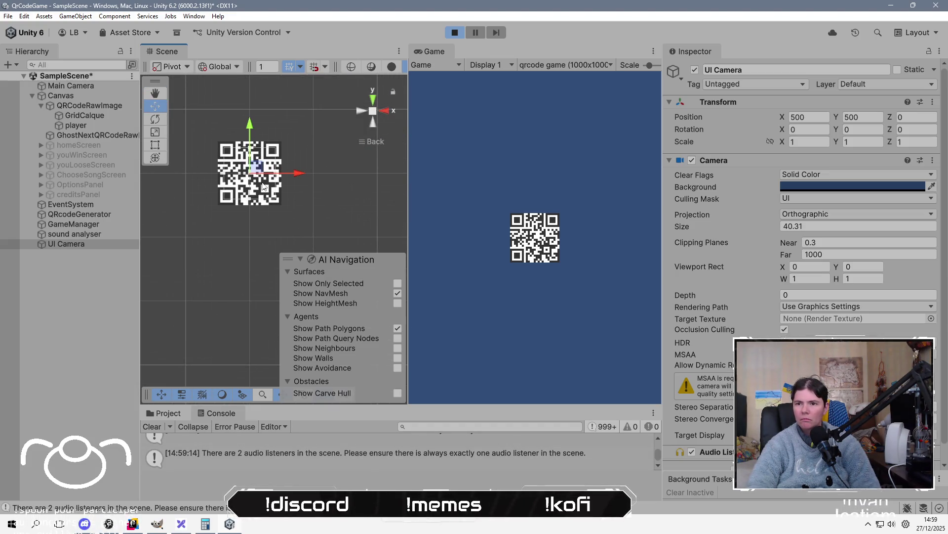
# Drag the UI Camera's Z to -177.2 and move it directly under Main Camera in the Hierarchy.
pyautogui.moveTo(889, 119); pyautogui.dragTo(671, 118)
pyautogui.moveTo(372, 166)
pyautogui.mouseDown()
pyautogui.moveTo(284, 214)
pyautogui.moveTo(291, 212)
pyautogui.moveTo(299, 209)
pyautogui.moveTo(133, 233)
pyautogui.mouseUp()
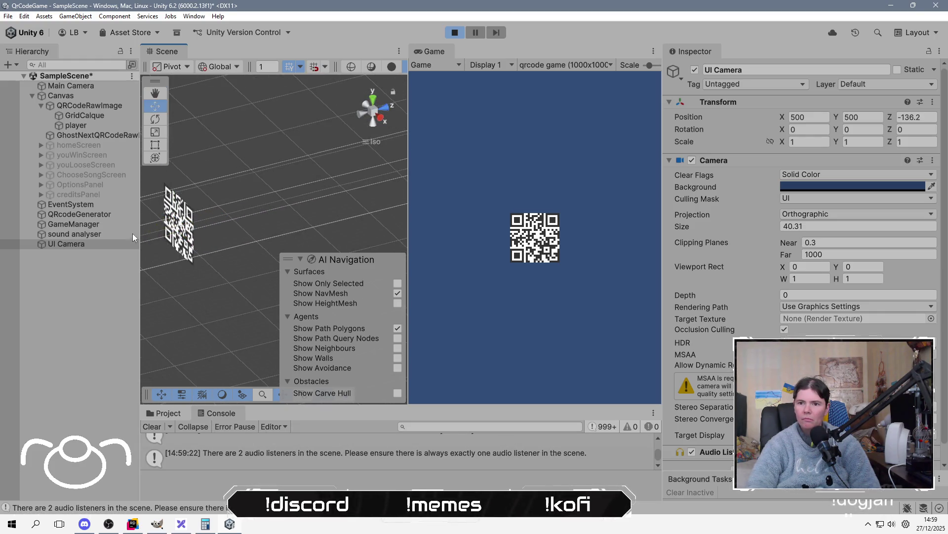
pyautogui.moveTo(195, 259); pyautogui.dragTo(284, 194)
pyautogui.click(79, 246)
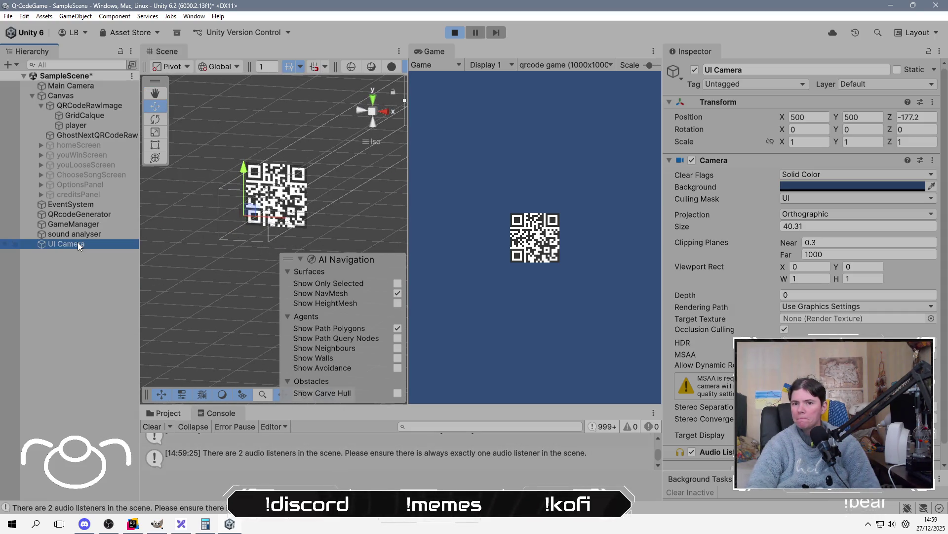
pyautogui.moveTo(79, 246); pyautogui.dragTo(102, 92)
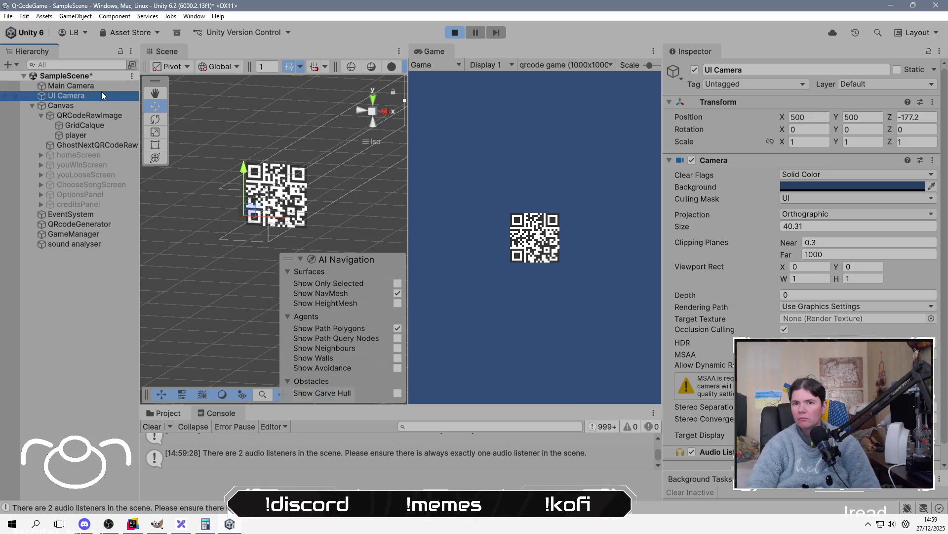
# Remove the UI layer from the Main Camera's Culling Mask.
pyautogui.click(105, 87)
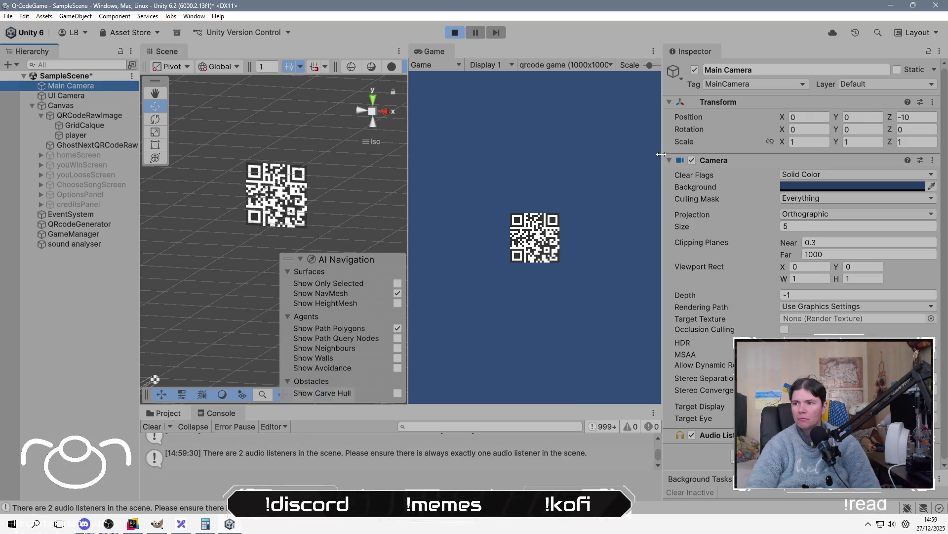
pyautogui.click(830, 175)
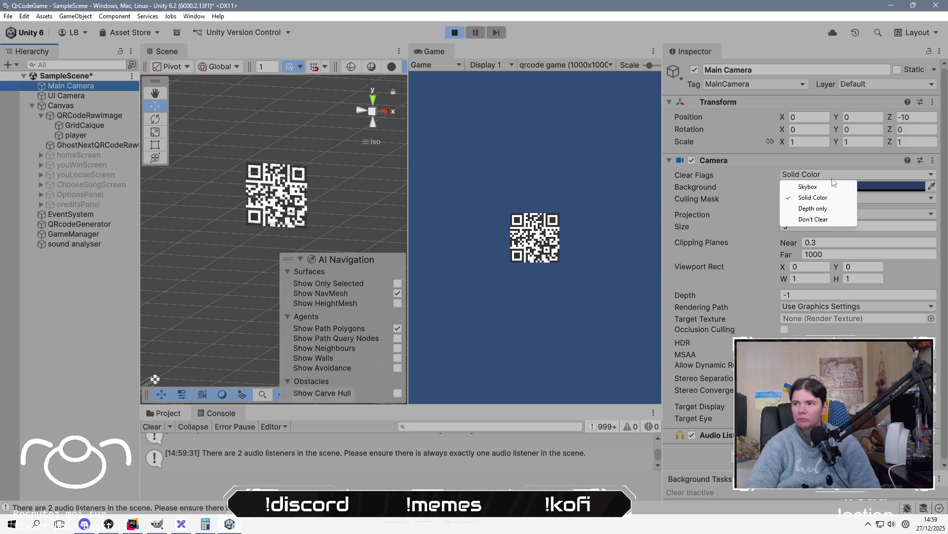
pyautogui.click(713, 201)
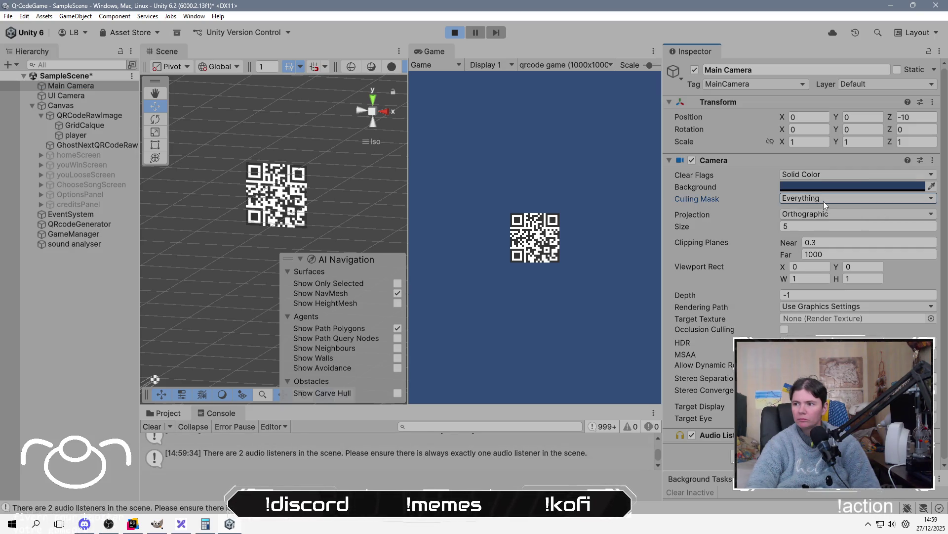
pyautogui.click(823, 198)
pyautogui.click(801, 277)
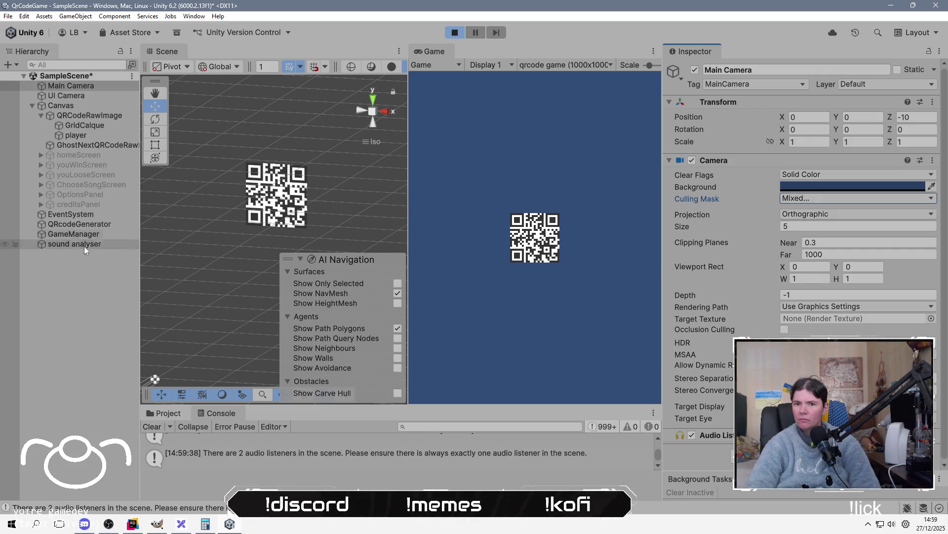
# Set the UI Camera's Size to 50.2 and disable its Audio Listener.
pyautogui.click(93, 97)
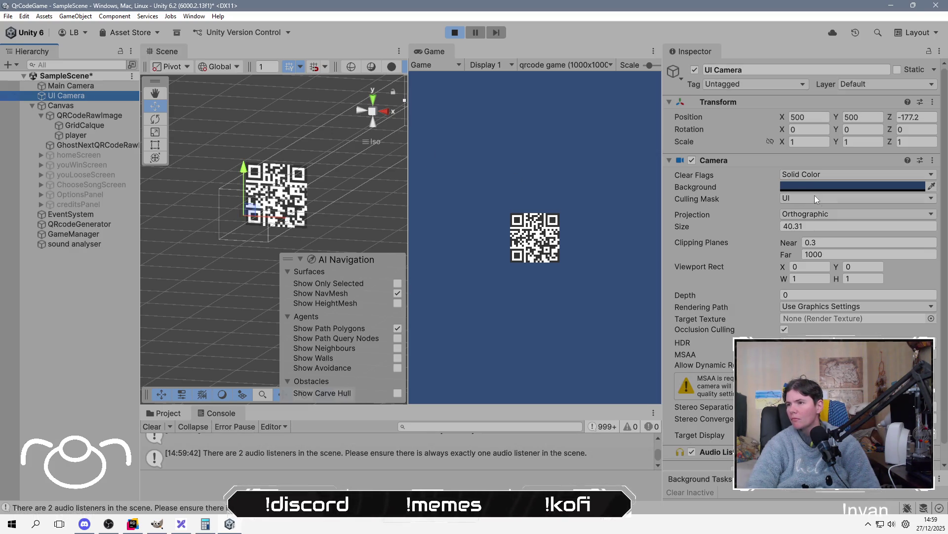
pyautogui.moveTo(766, 226)
pyautogui.mouseDown()
pyautogui.moveTo(687, 225)
pyautogui.moveTo(809, 220)
pyautogui.mouseUp()
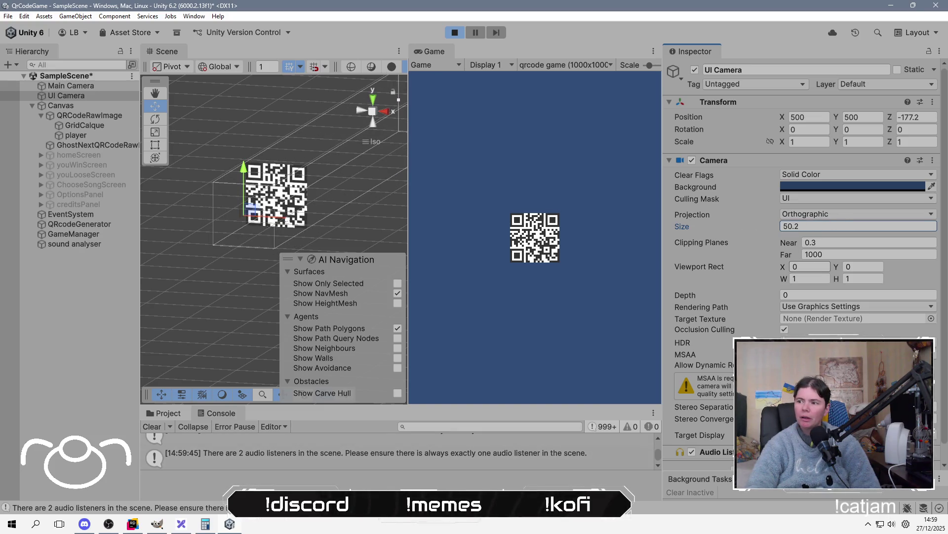
pyautogui.scroll(-1, 741, 293)
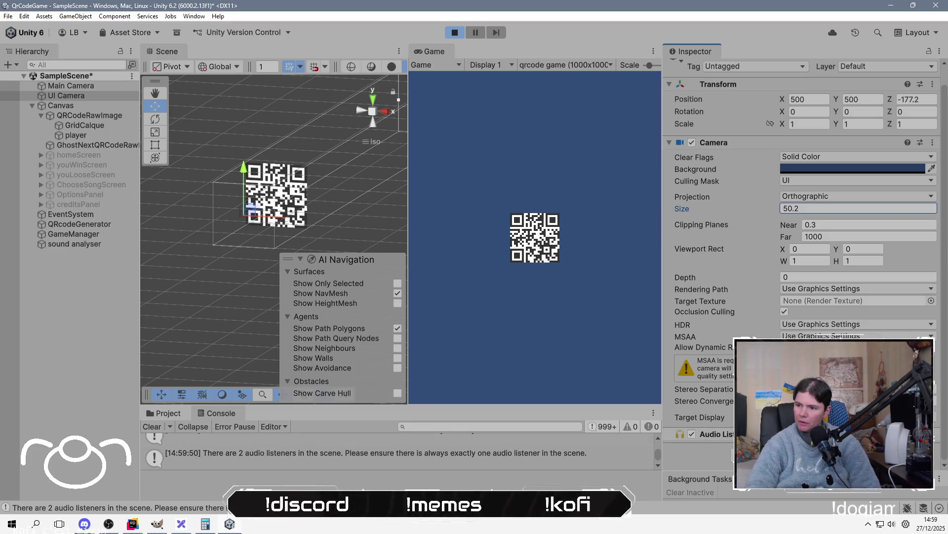
pyautogui.click(694, 435)
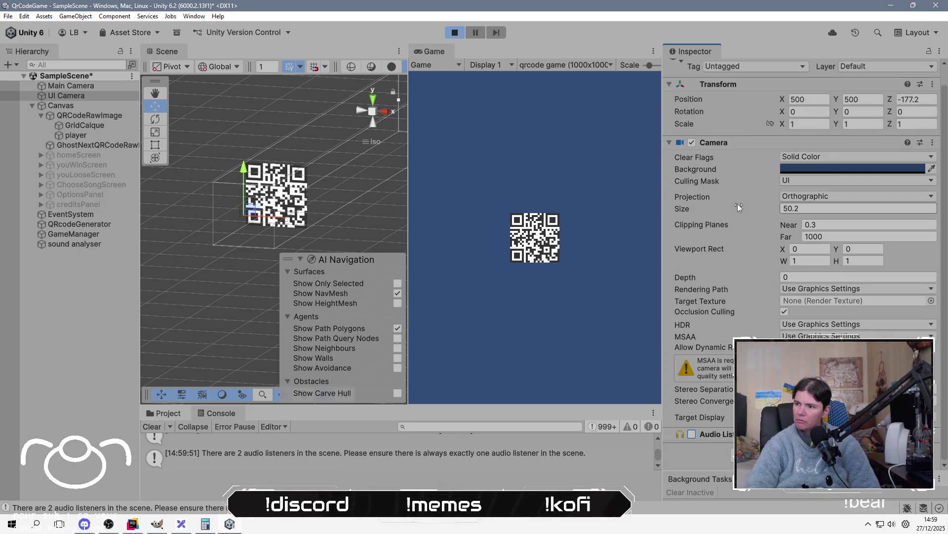
# Review the UI Camera's Projection and Clear Flags options unchanged, then reselect the UI Camera.
pyautogui.click(816, 196)
pyautogui.click(831, 155)
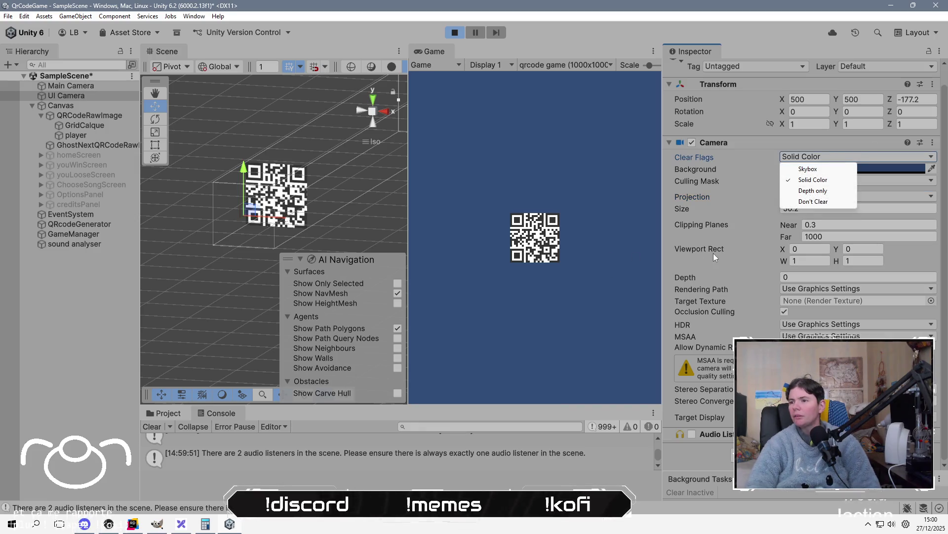
pyautogui.click(671, 313)
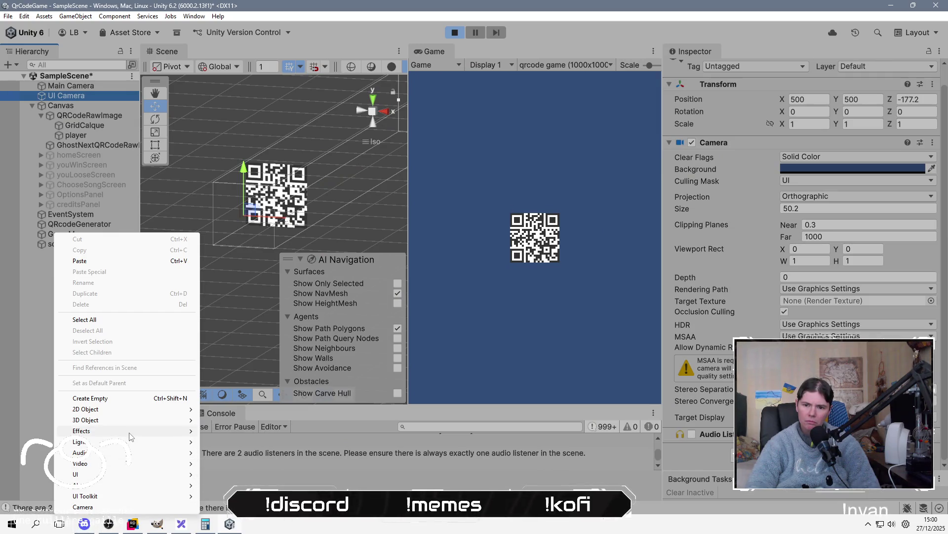
pyautogui.moveTo(127, 431)
pyautogui.moveTo(125, 475)
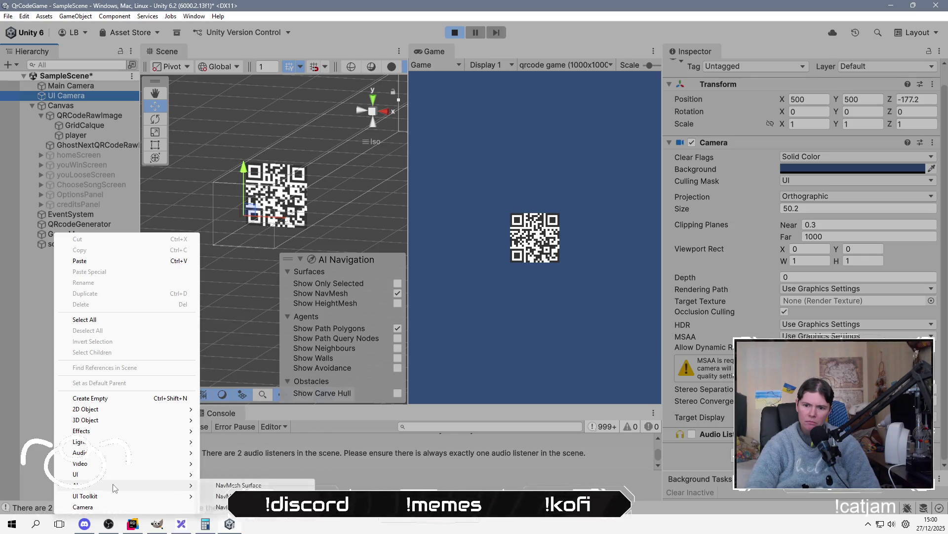
pyautogui.moveTo(111, 496)
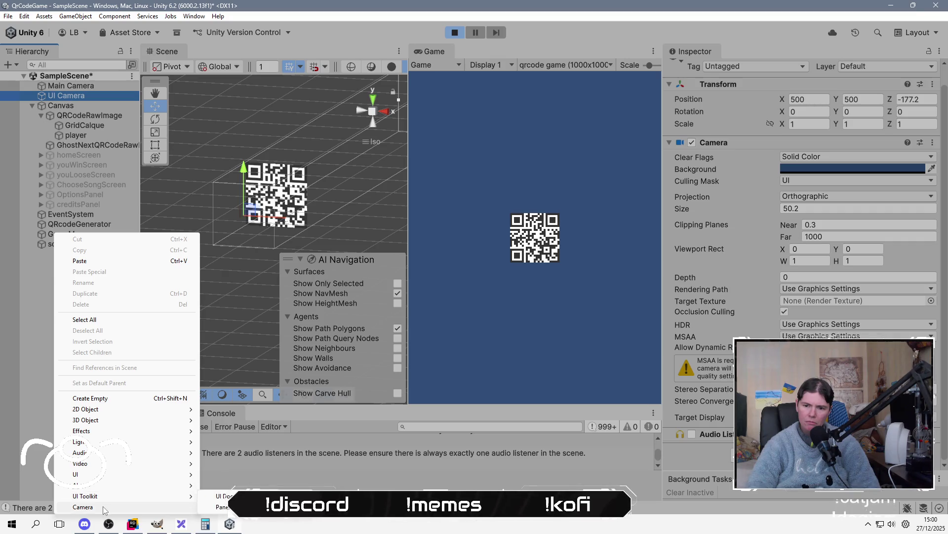
pyautogui.click(28, 301)
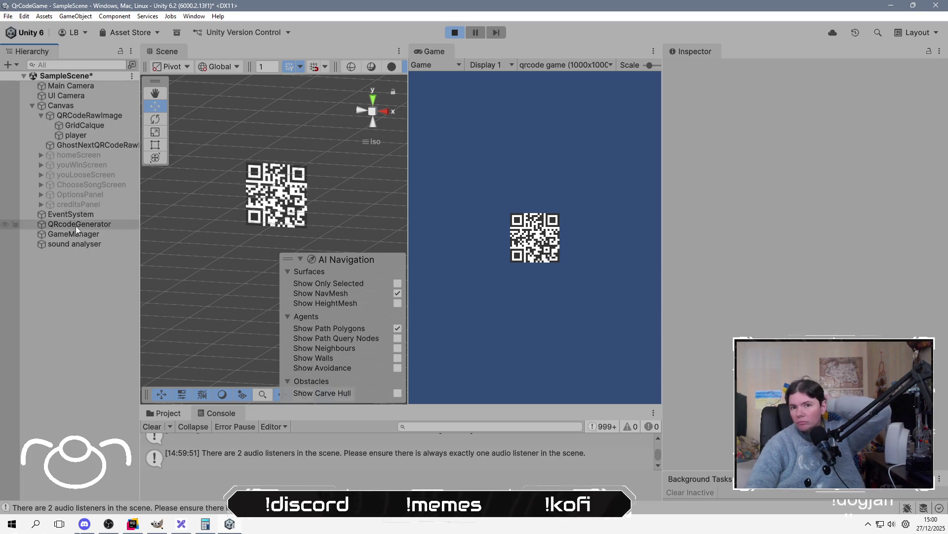
pyautogui.click(84, 95)
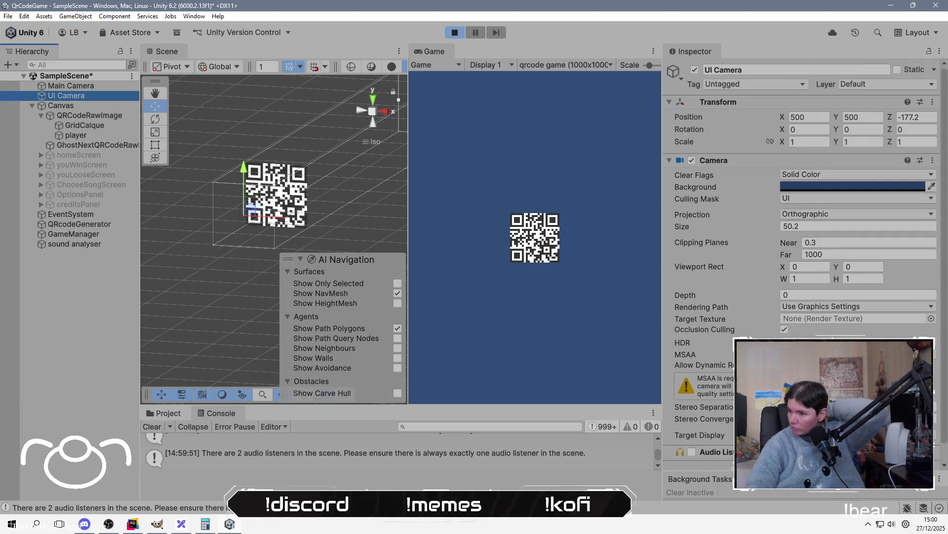
# Search Add Component for 'camera' on the UI Camera, then close the search without adding anything.
pyautogui.scroll(-1, 800, 247)
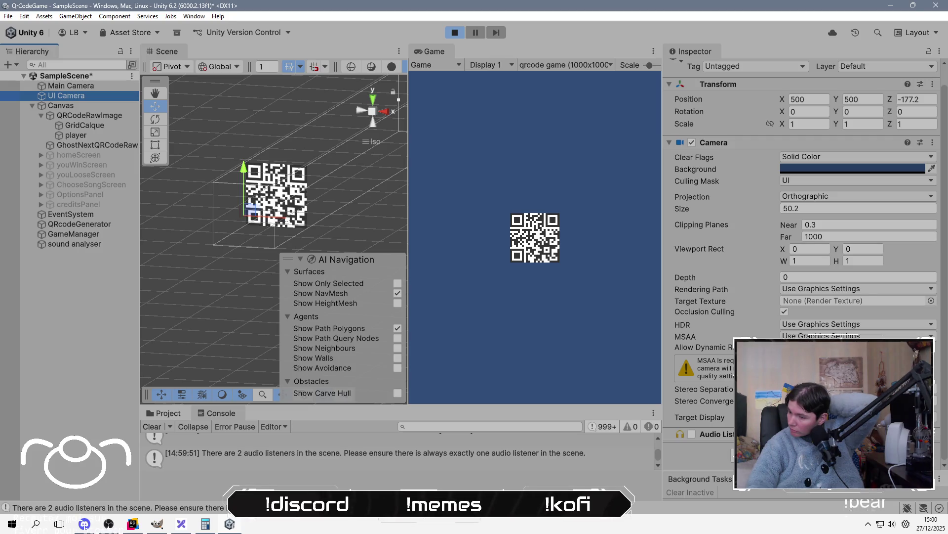
pyautogui.click(803, 455)
pyautogui.write('c')
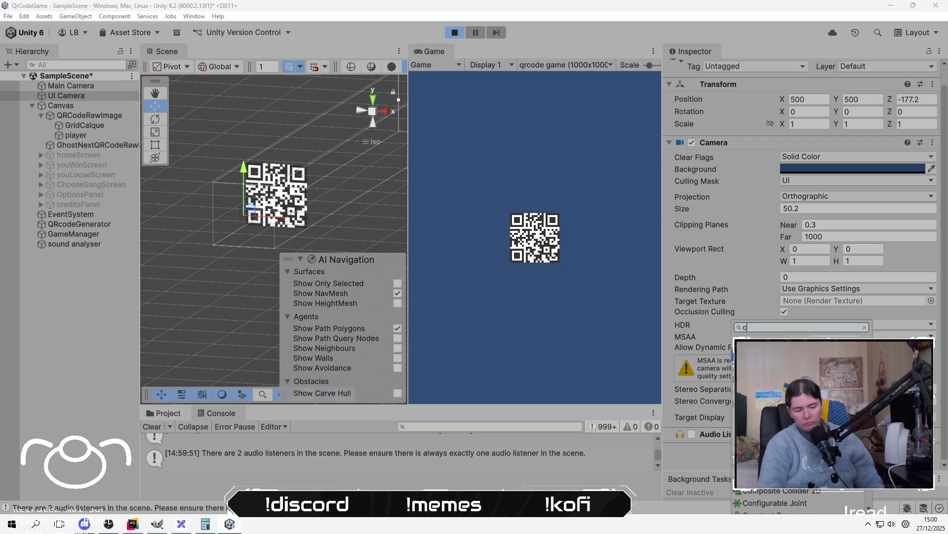
pyautogui.write('amera')
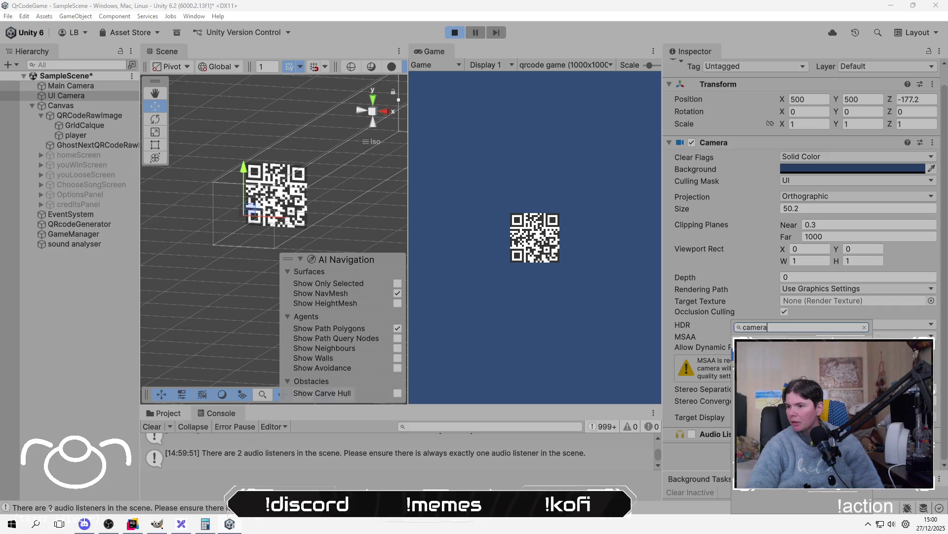
pyautogui.click(685, 414)
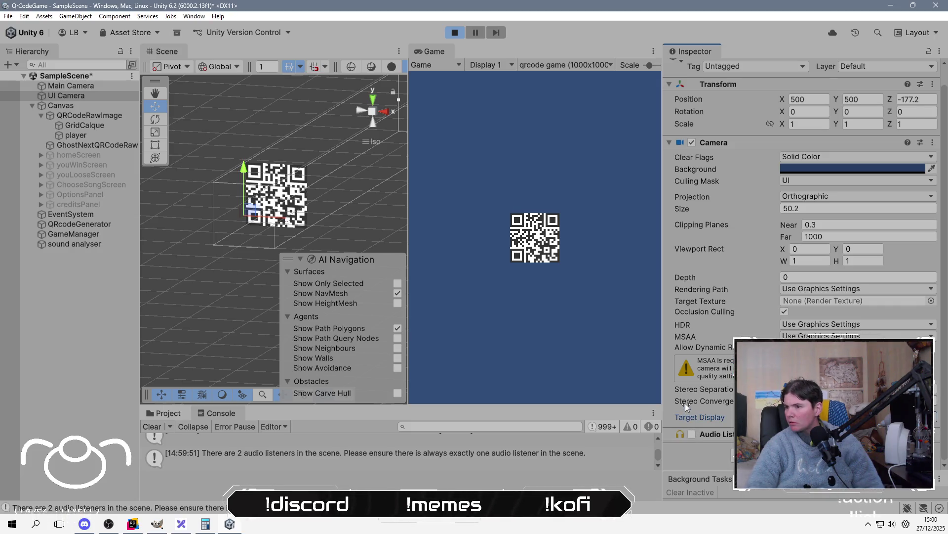
pyautogui.scroll(1, 686, 403)
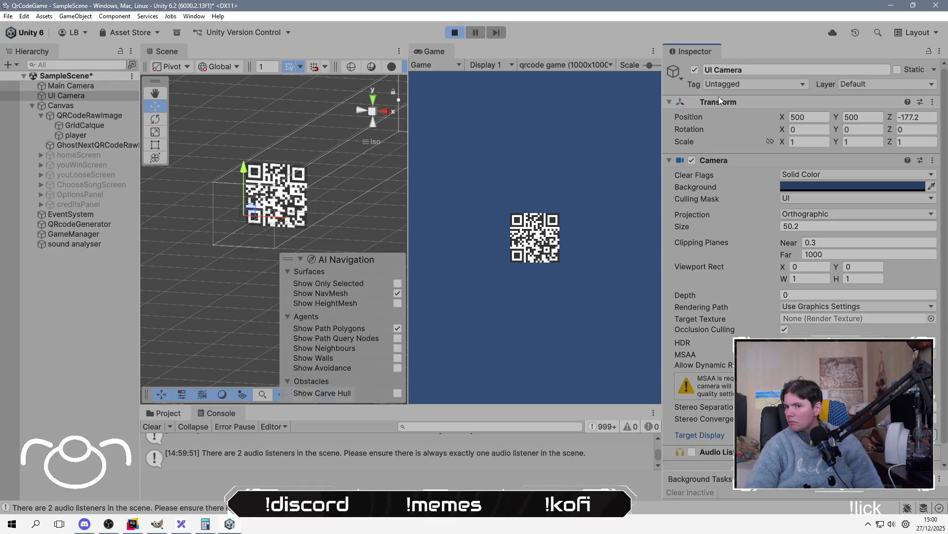
# Check the Canvas Render Mode, keeping it on Screen Space - Overlay.
pyautogui.click(97, 110)
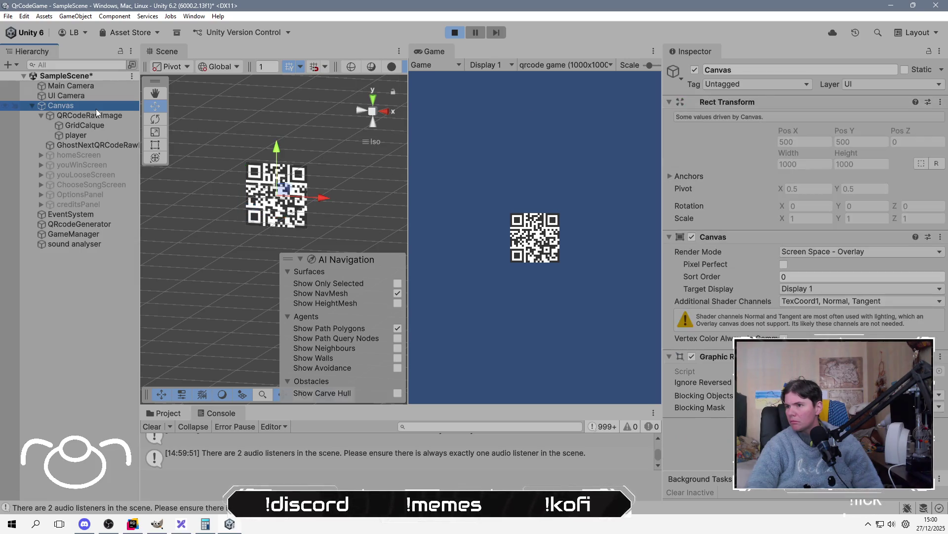
pyautogui.click(858, 253)
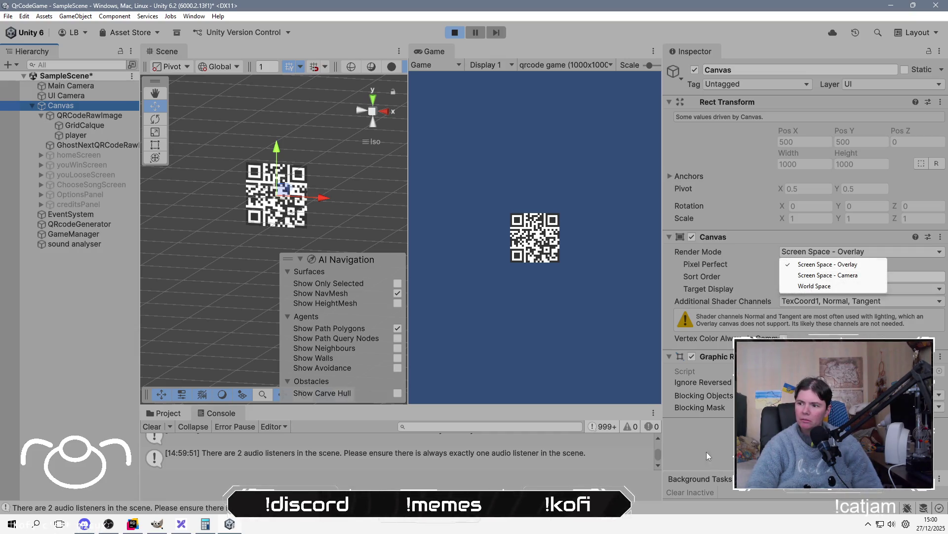
pyautogui.click(699, 435)
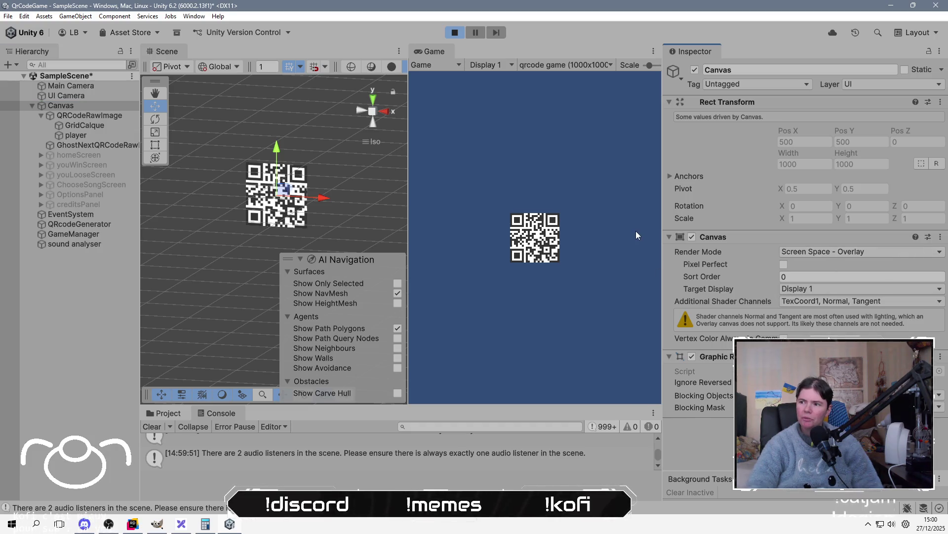
# Confirm the UI Camera stays Orthographic with Use Graphics Settings rendering path, then stop play mode.
pyautogui.click(82, 97)
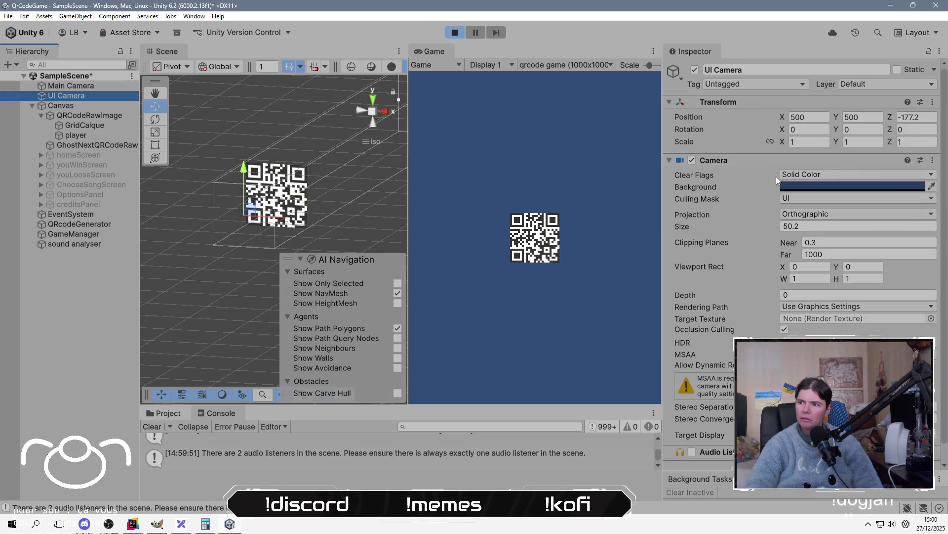
pyautogui.click(866, 173)
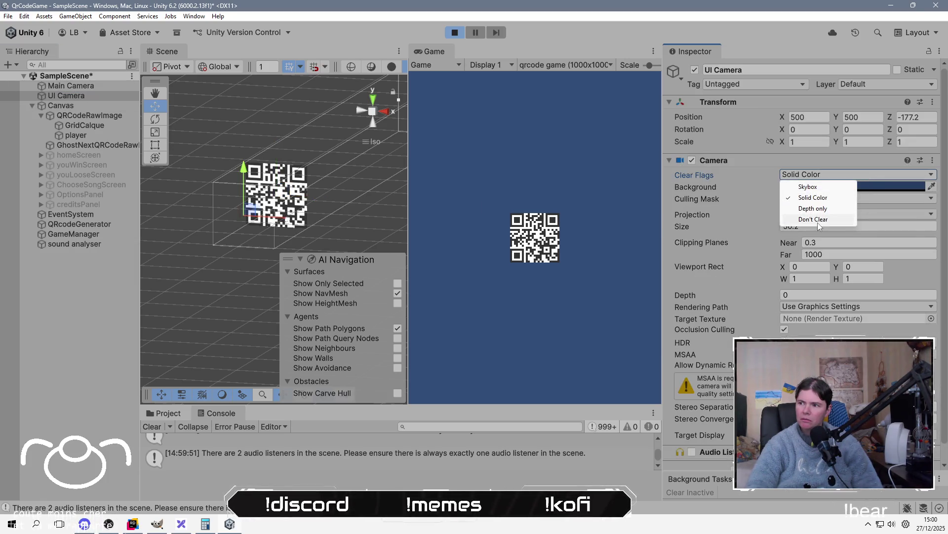
pyautogui.click(899, 216)
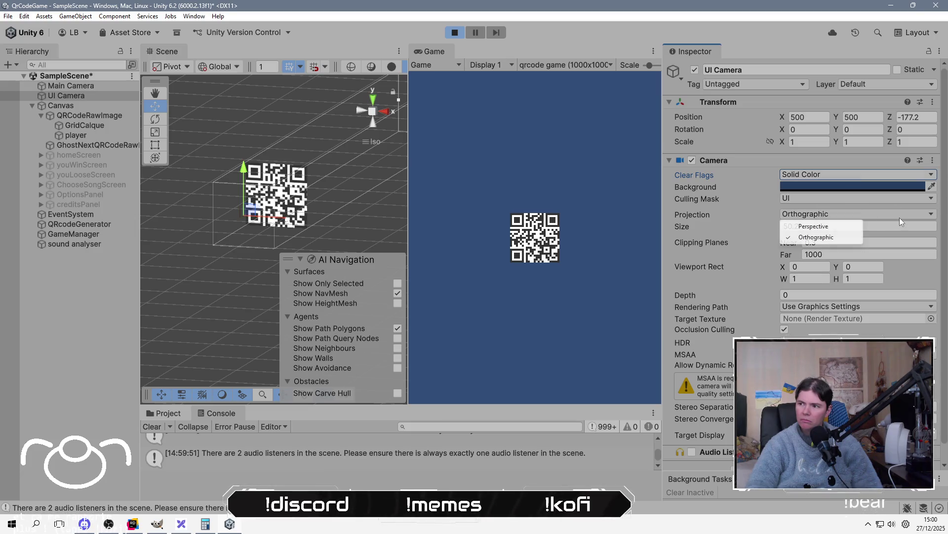
pyautogui.click(676, 274)
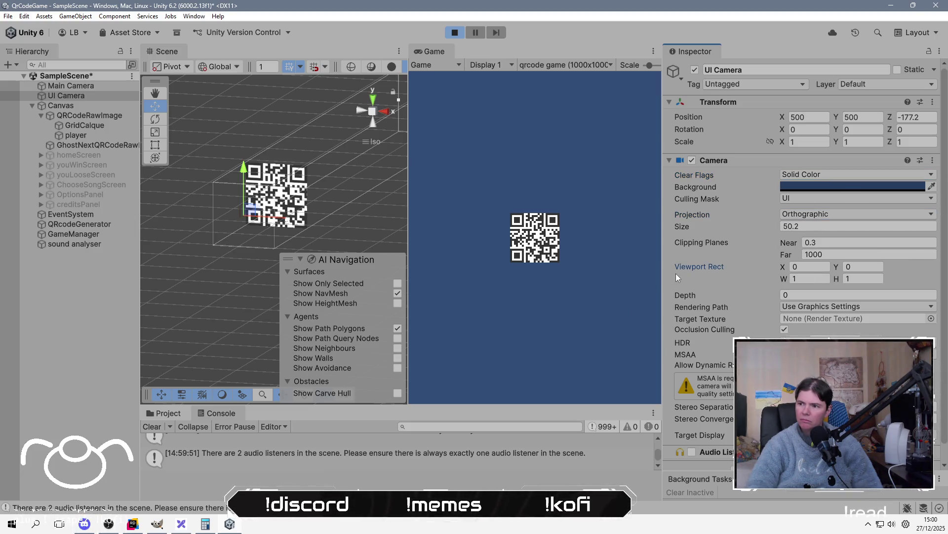
pyautogui.click(819, 306)
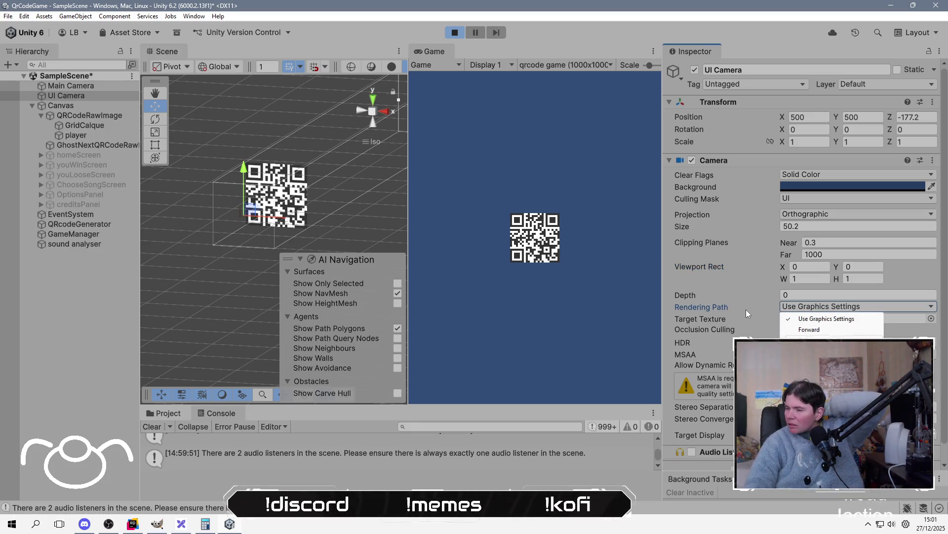
pyautogui.click(695, 316)
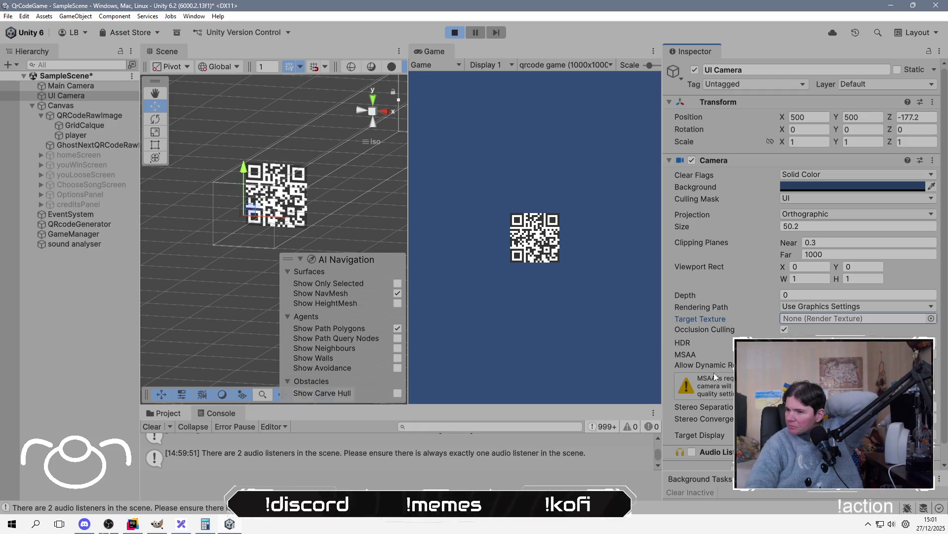
pyautogui.scroll(-1, 714, 374)
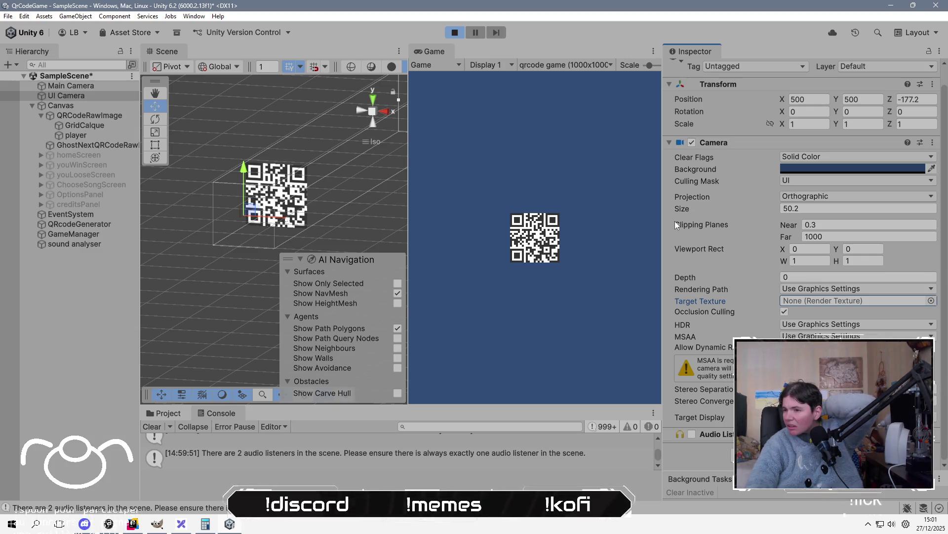
pyautogui.click(456, 33)
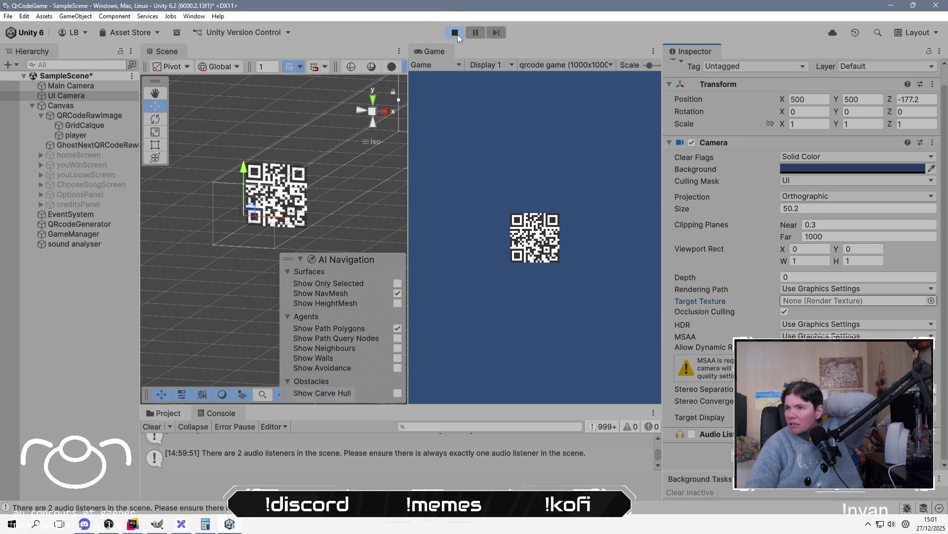
# Remove the Audio Listener component from the UI Camera.
pyautogui.scroll(-10, 261, 207)
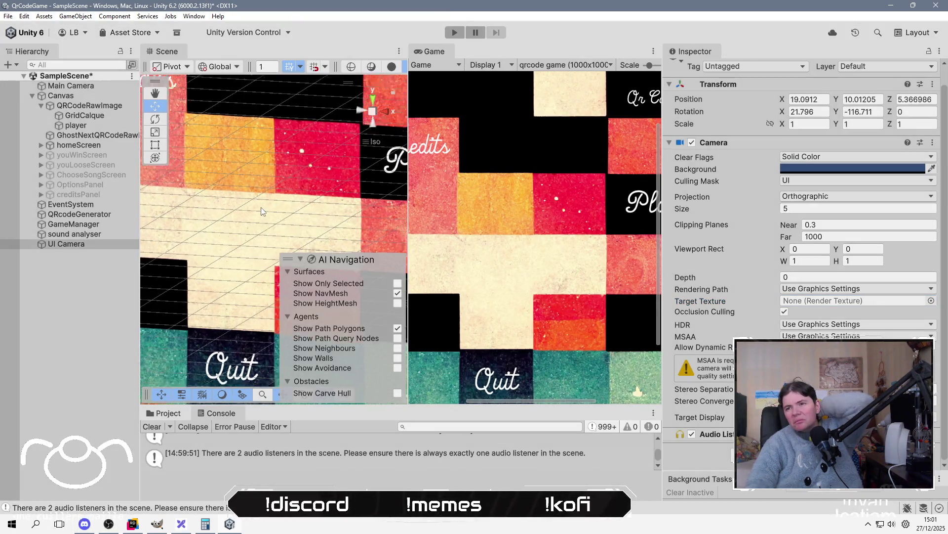
pyautogui.scroll(-3, 259, 210)
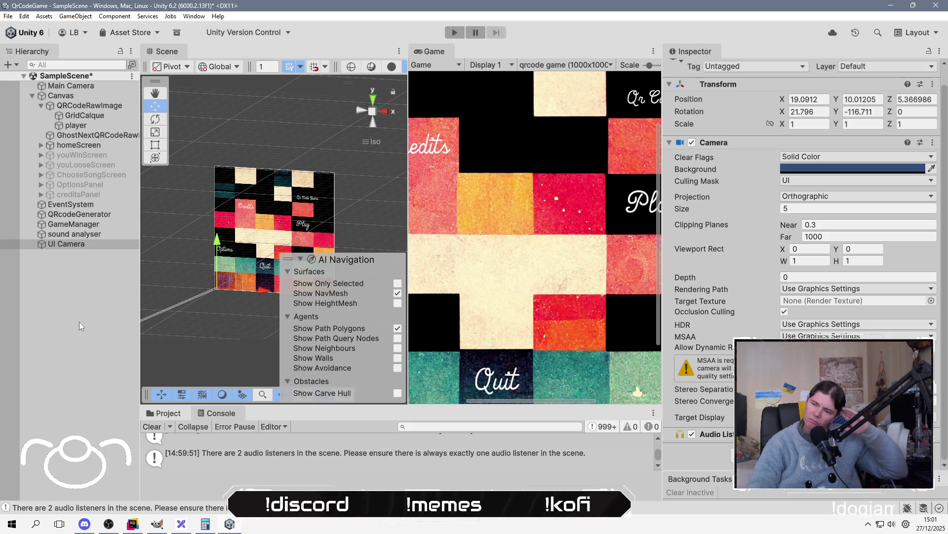
pyautogui.click(934, 439)
pyautogui.click(884, 347)
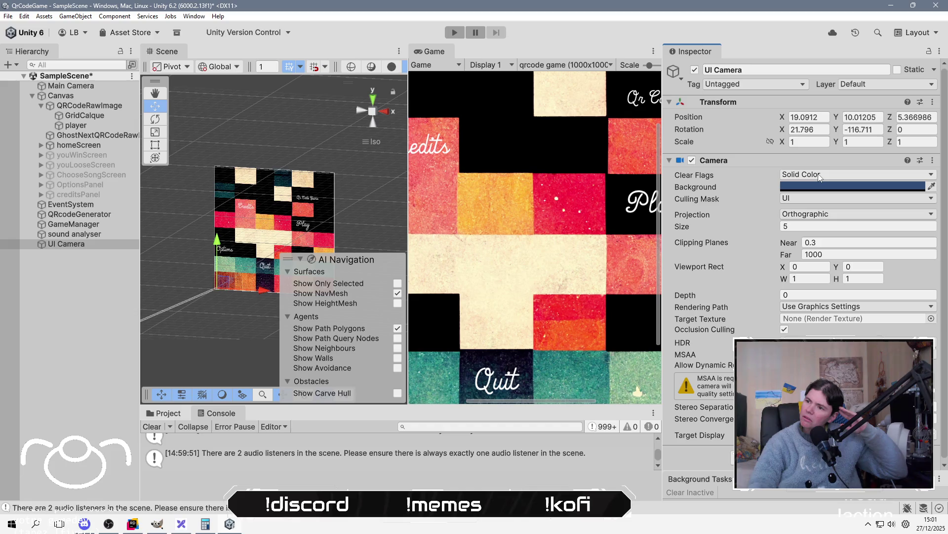
# Move the UI Camera directly below Main Camera in the Hierarchy.
pyautogui.click(75, 262)
pyautogui.click(76, 244)
pyautogui.moveTo(73, 245)
pyautogui.mouseDown()
pyautogui.moveTo(93, 93)
pyautogui.moveTo(78, 95)
pyautogui.mouseUp()
pyautogui.click(16, 65)
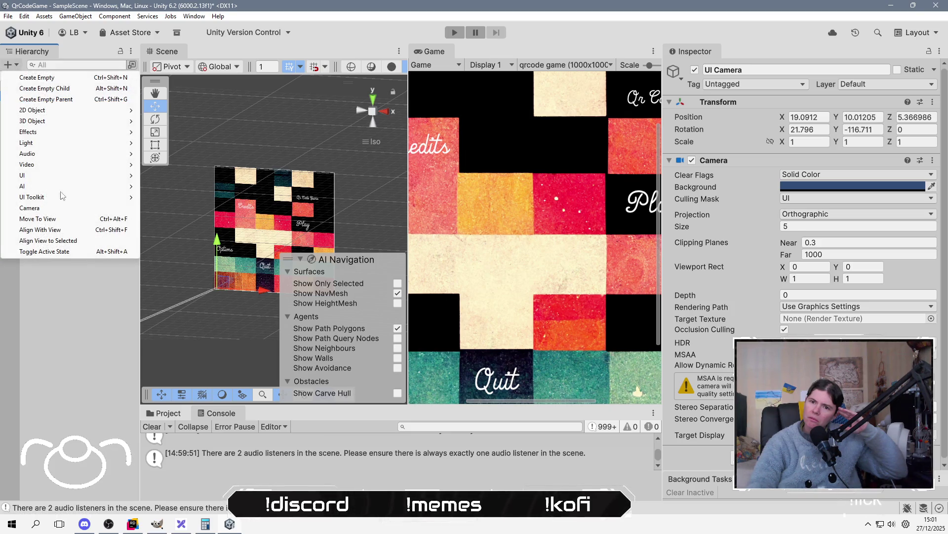
# Add a new Camera and inspect its FOV Axis, Culling Mask, Clear Flags and Depth, keeping Skybox.
pyautogui.click(83, 213)
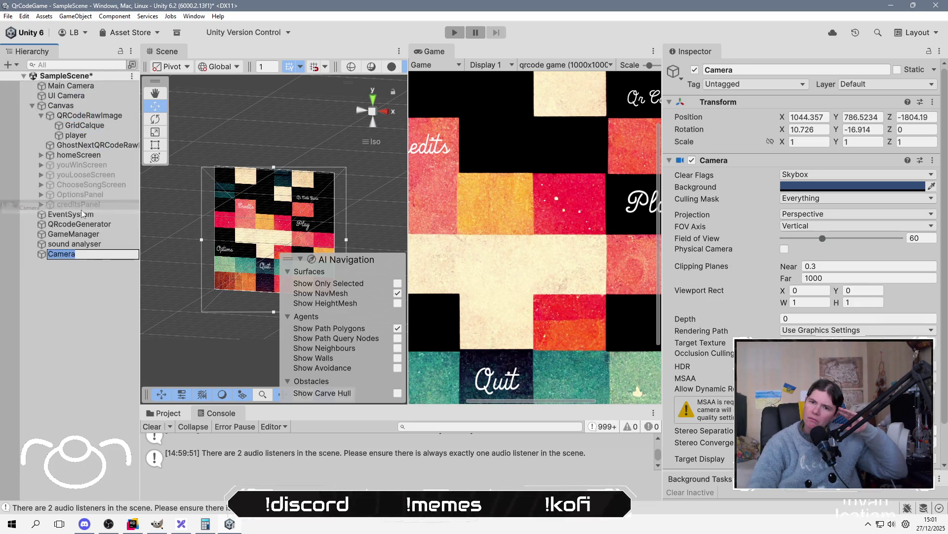
pyautogui.scroll(-3, 731, 296)
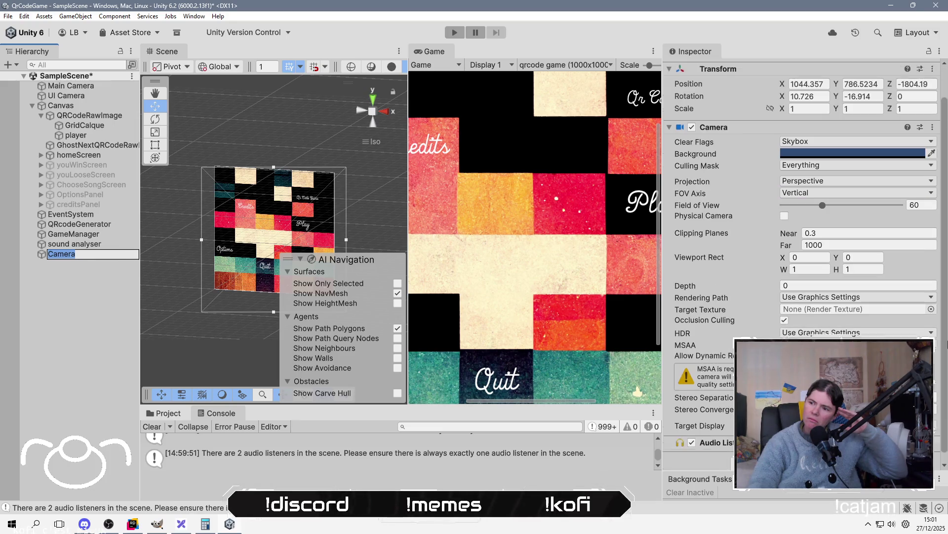
pyautogui.scroll(3, 840, 276)
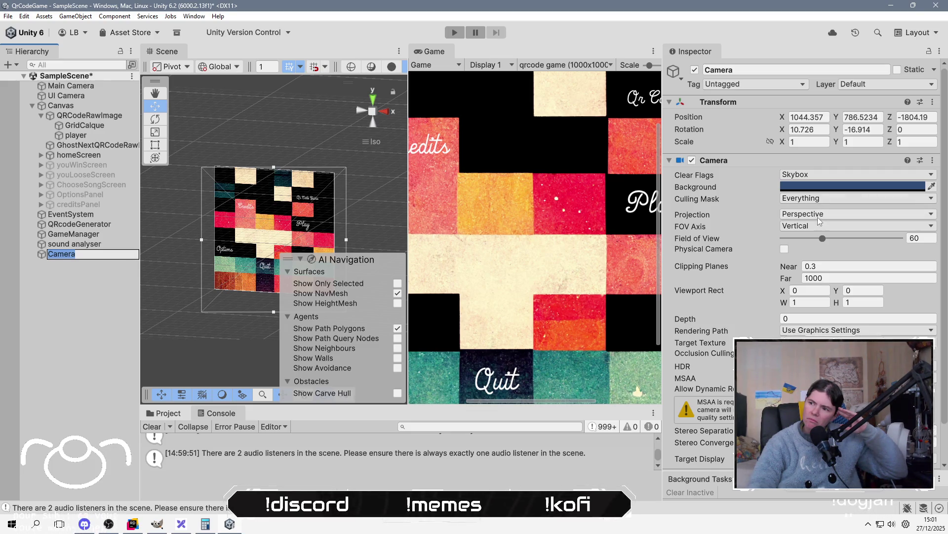
pyautogui.click(806, 226)
pyautogui.click(807, 229)
pyautogui.click(812, 214)
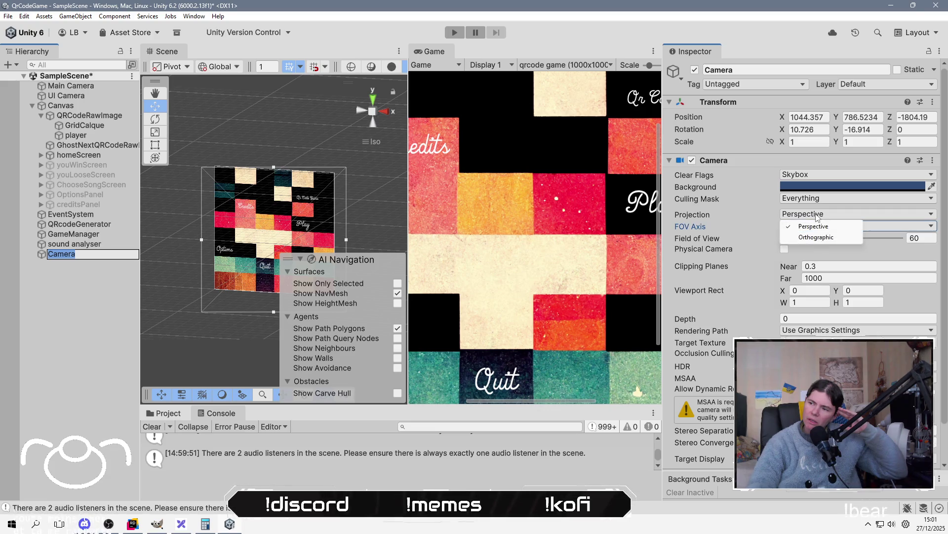
pyautogui.click(820, 211)
pyautogui.click(821, 199)
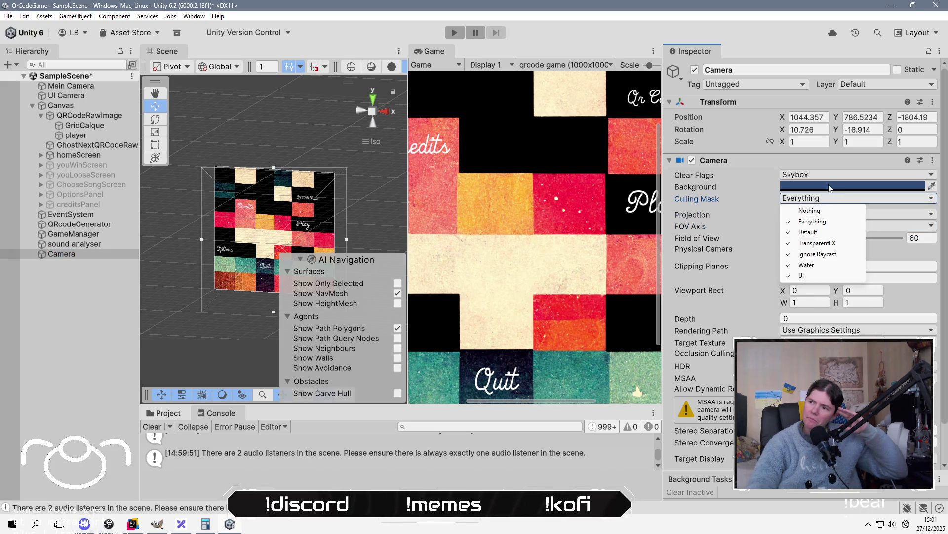
pyautogui.click(834, 178)
pyautogui.click(820, 187)
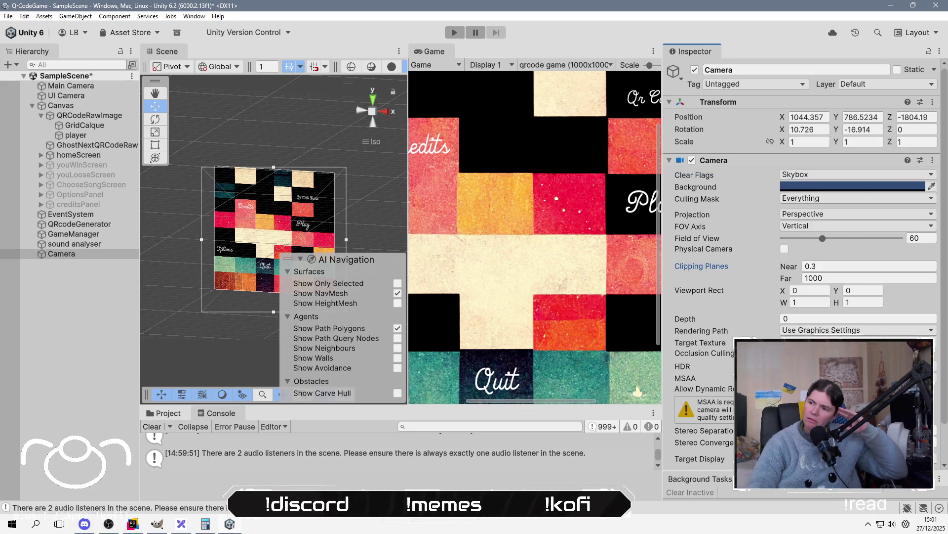
pyautogui.click(692, 321)
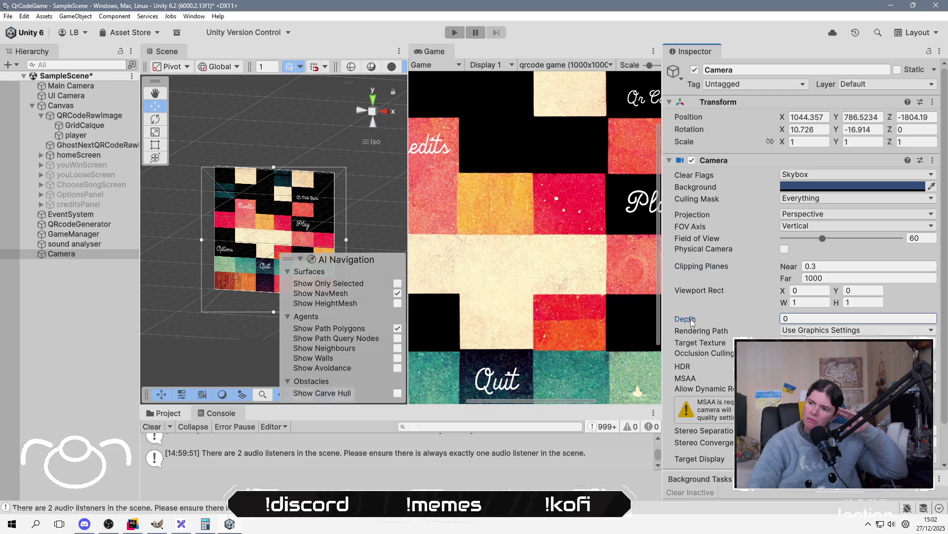
# Delete the temporary Camera and bring up the stream chat window.
pyautogui.scroll(-1, 806, 277)
pyautogui.scroll(1, 805, 276)
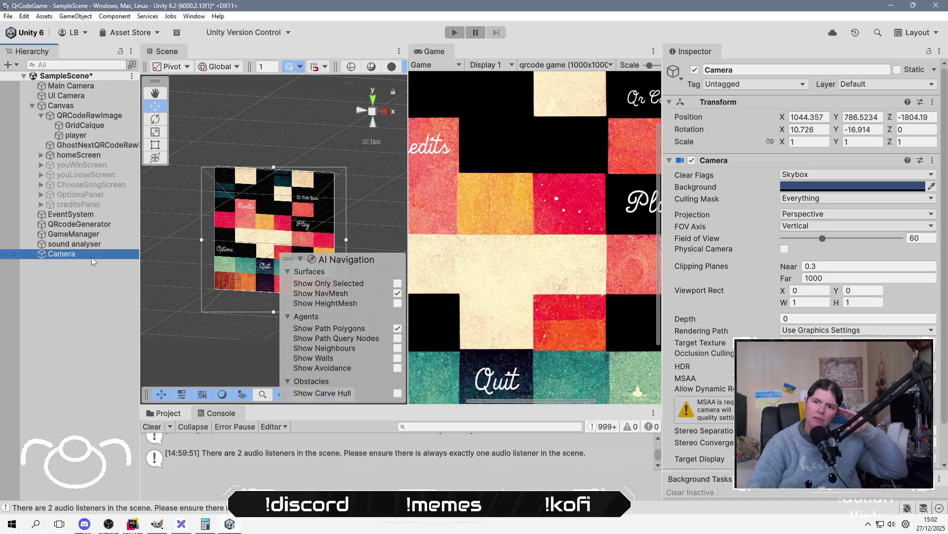
pyautogui.press('Delete')
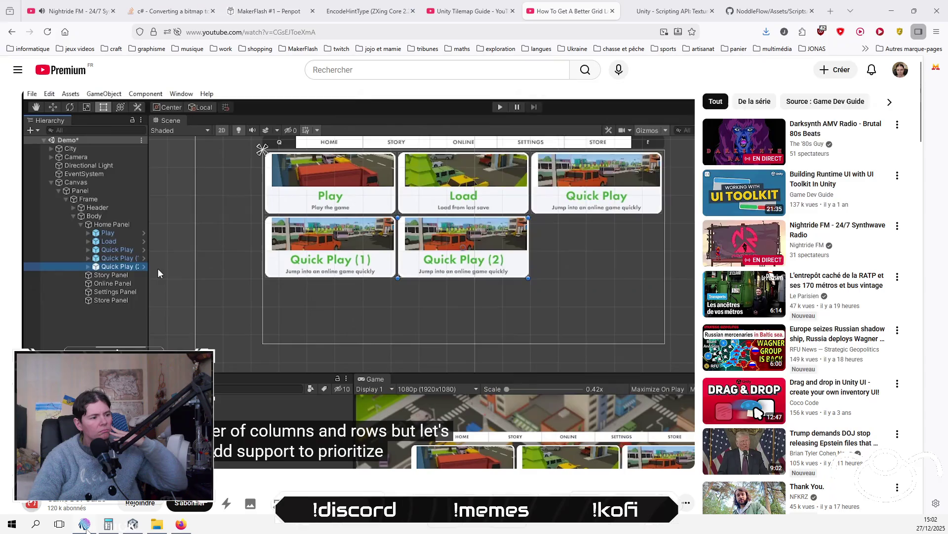
pyautogui.click(85, 525)
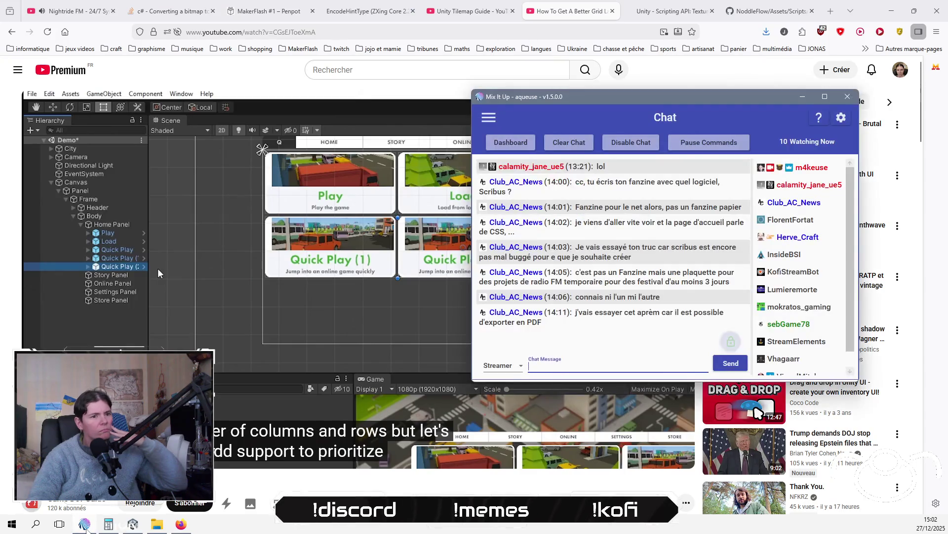
# Google 'unity camera overlay' from Firefox's address bar and open the Camera Stacking result.
pyautogui.click(85, 524)
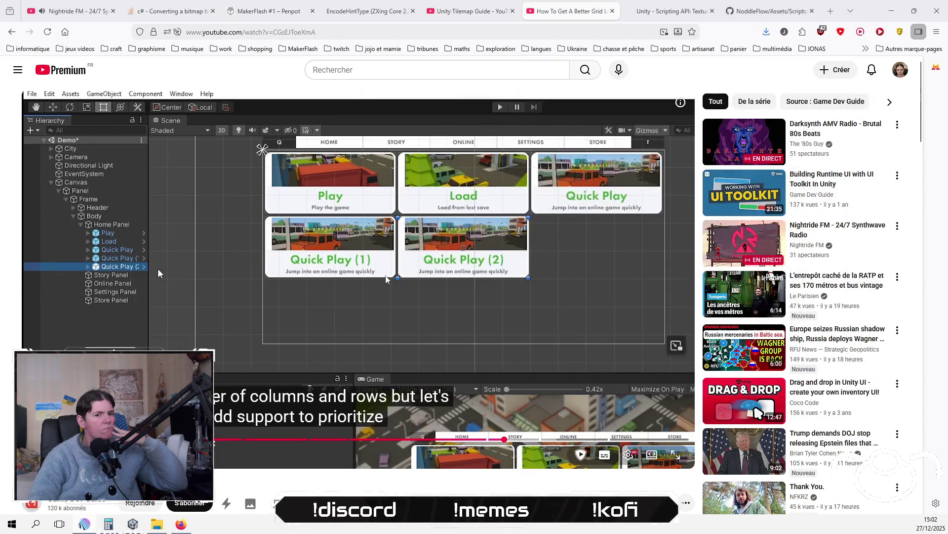
pyautogui.click(759, 12)
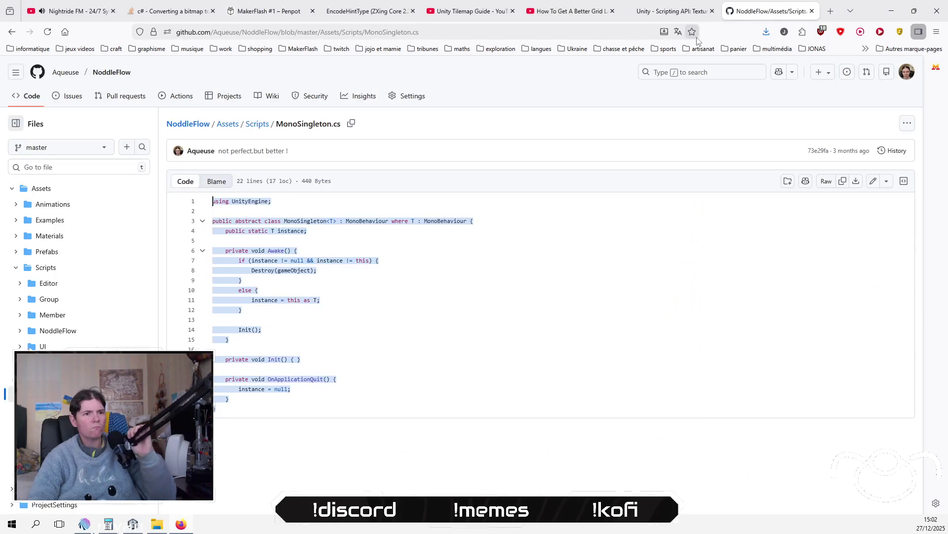
pyautogui.click(600, 32)
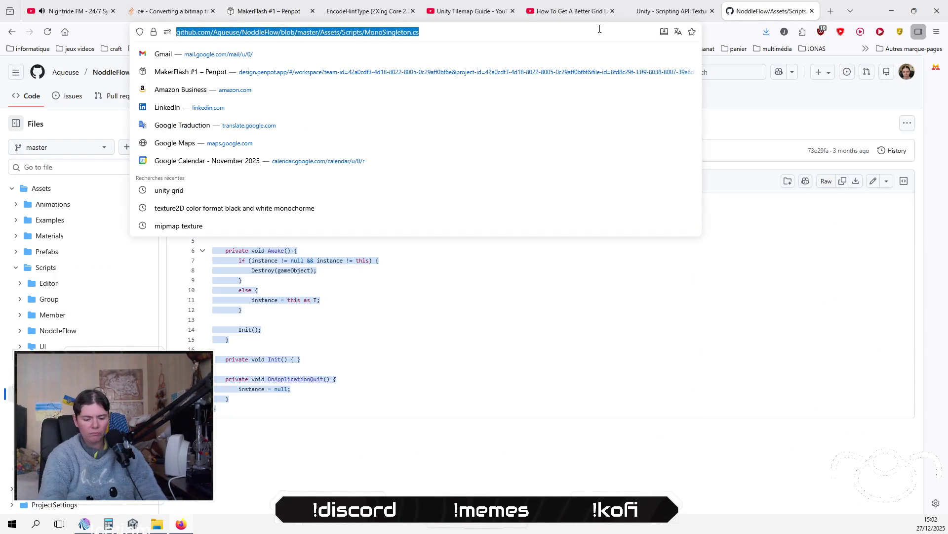
pyautogui.write('unity came')
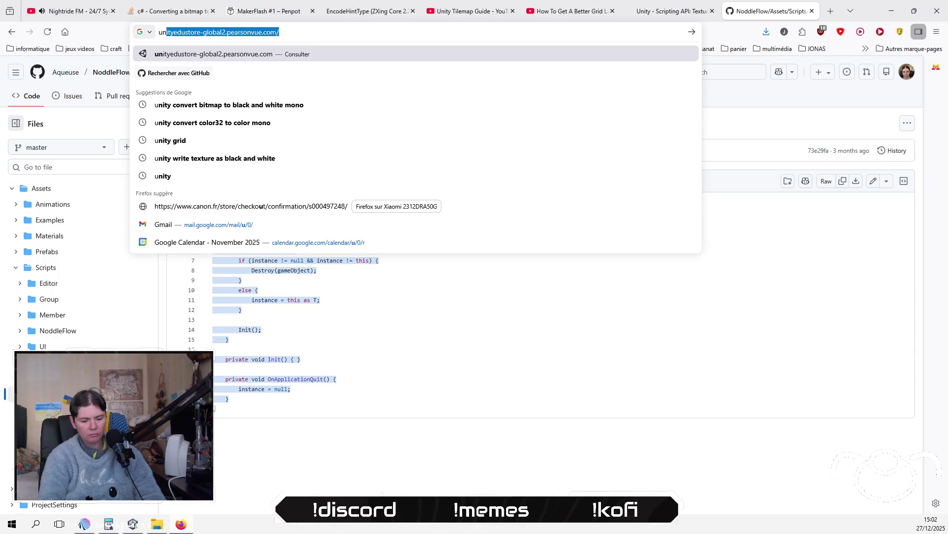
pyautogui.write('ra ovv')
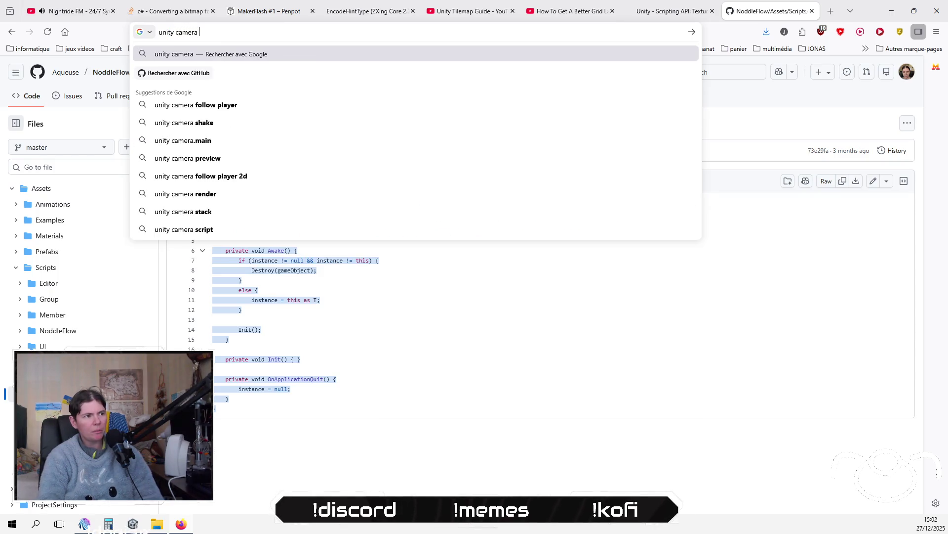
pyautogui.press('BackSpace')
pyautogui.write('erlay')
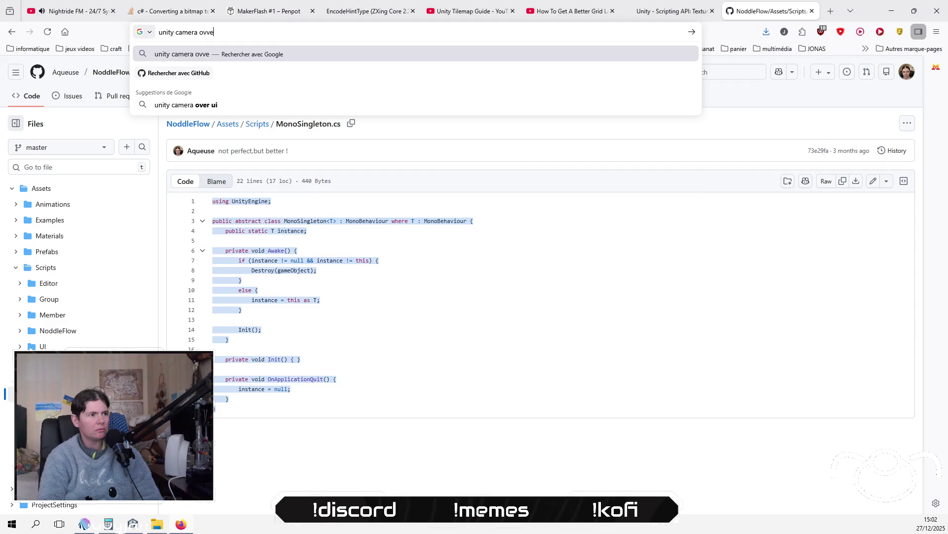
pyautogui.press('Return')
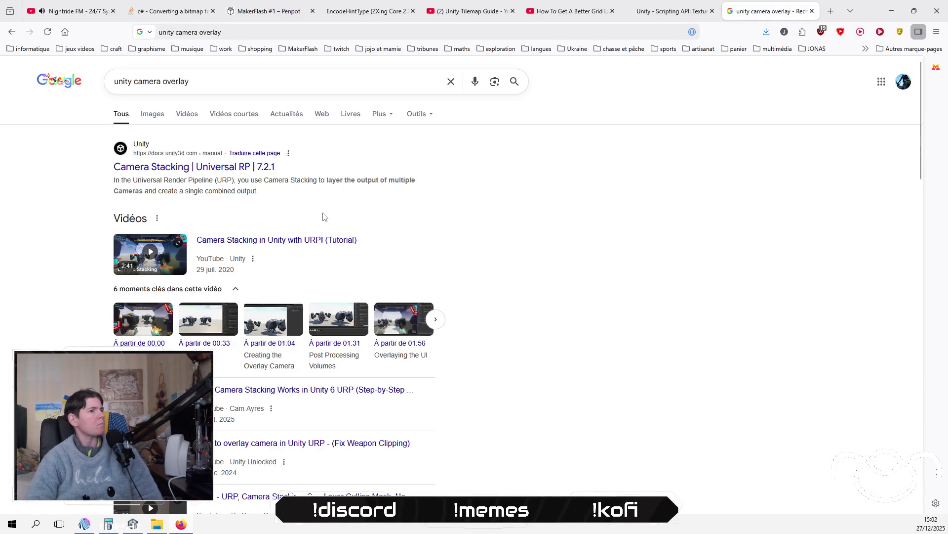
pyautogui.click(236, 167)
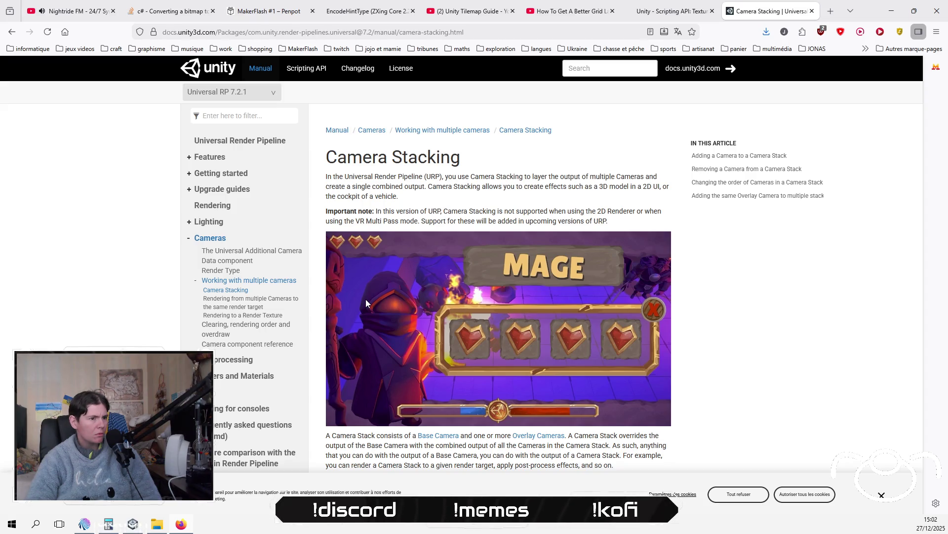
# Read through the URP Camera Stacking page, then return to Unity and inspect the Main Camera.
pyautogui.scroll(-4, 367, 302)
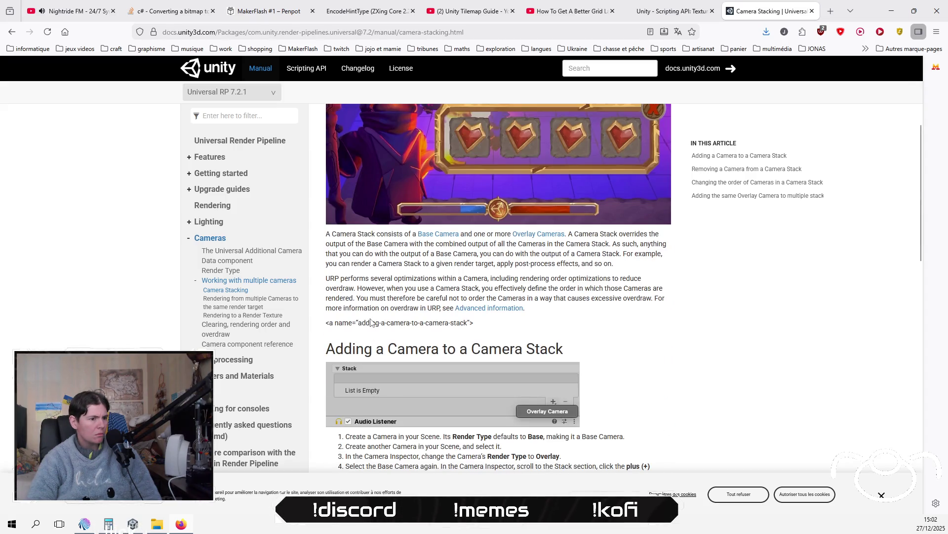
pyautogui.scroll(-4, 371, 322)
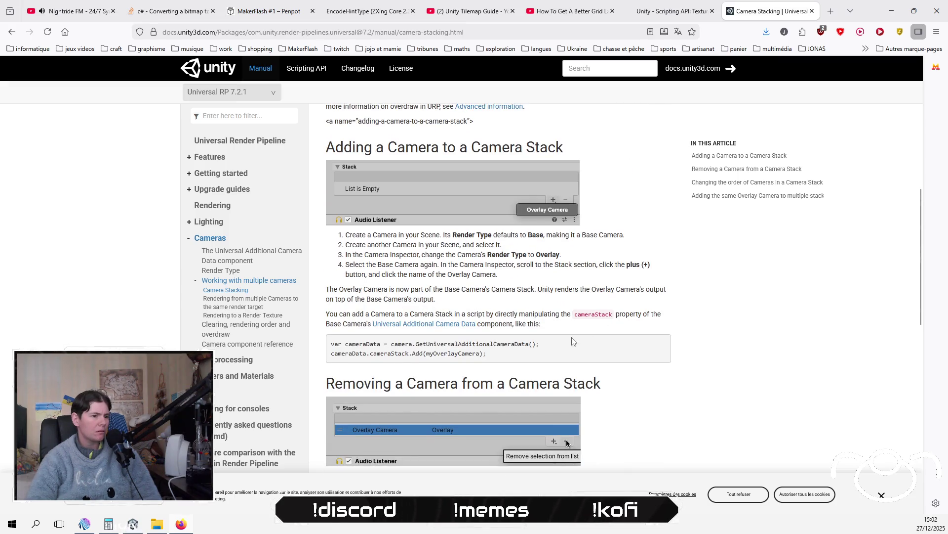
pyautogui.scroll(-3, 573, 341)
pyautogui.hotkey('alt', 'Tab')
pyautogui.click(70, 85)
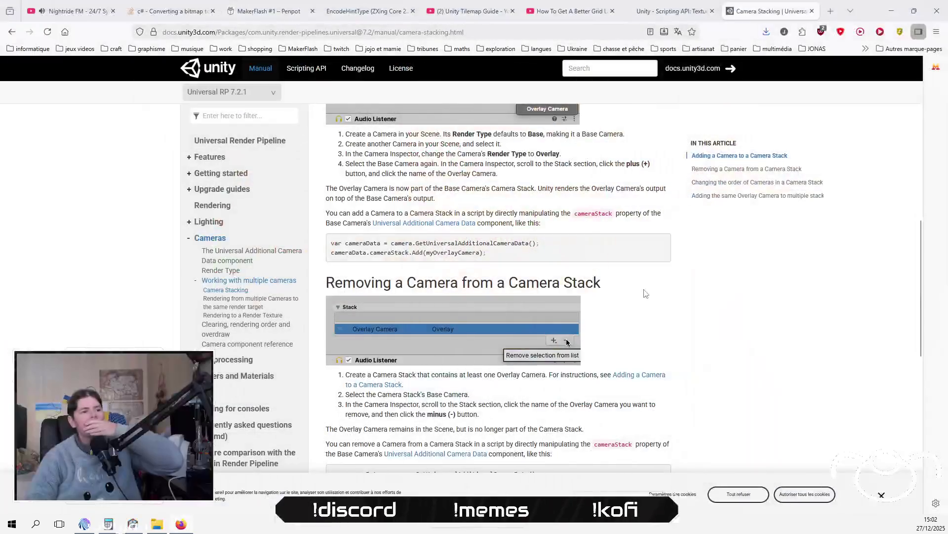
pyautogui.scroll(5, 635, 304)
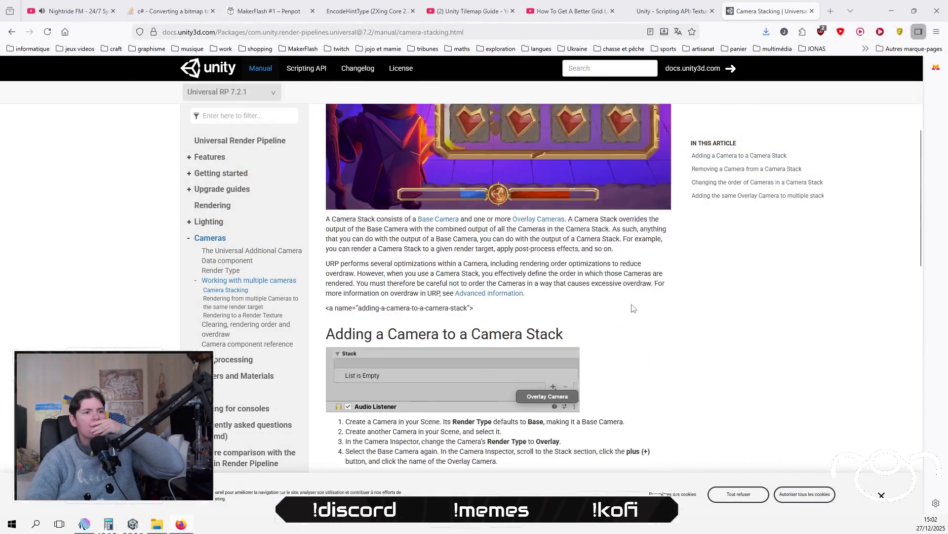
pyautogui.scroll(4, 593, 313)
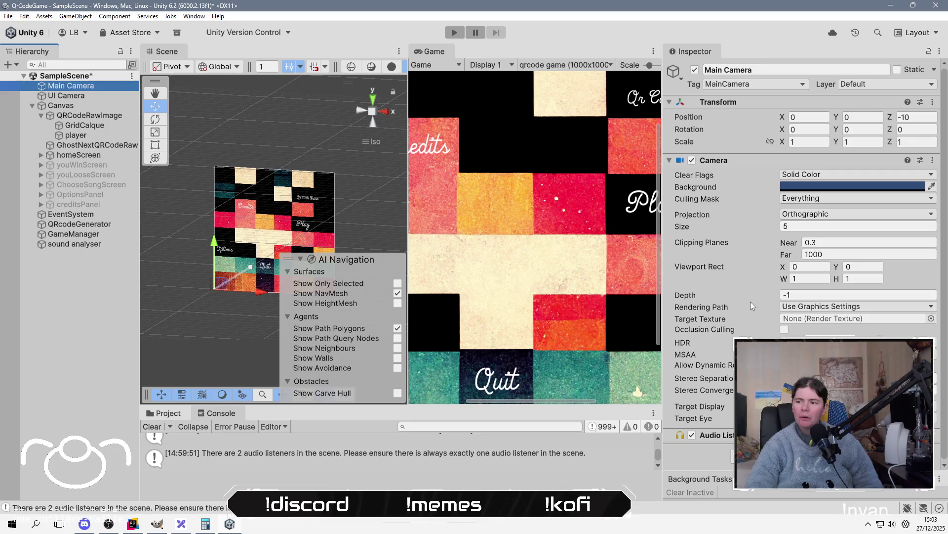
# Deselect Main Camera and browse the editor menus to reach Window's package management options.
pyautogui.click(99, 286)
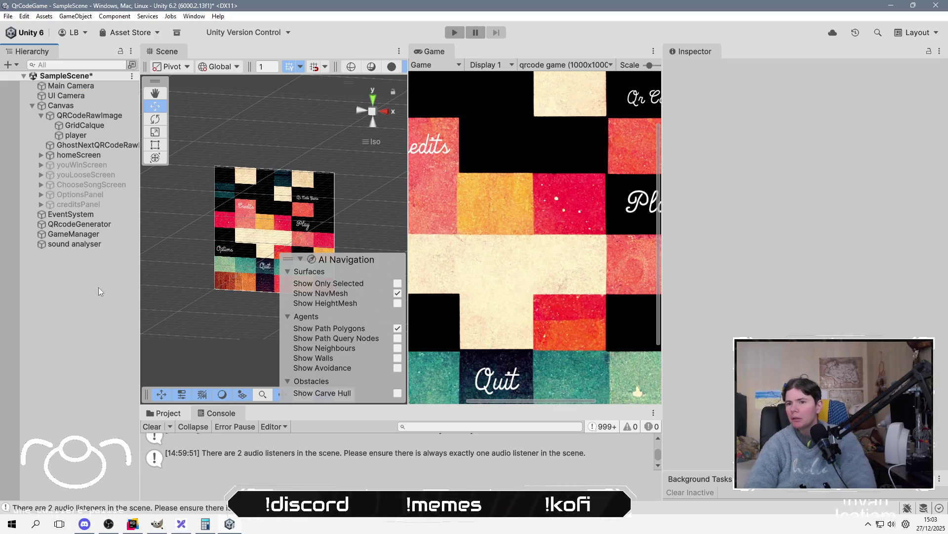
pyautogui.click(115, 17)
pyautogui.moveTo(86, 20)
pyautogui.moveTo(194, 18)
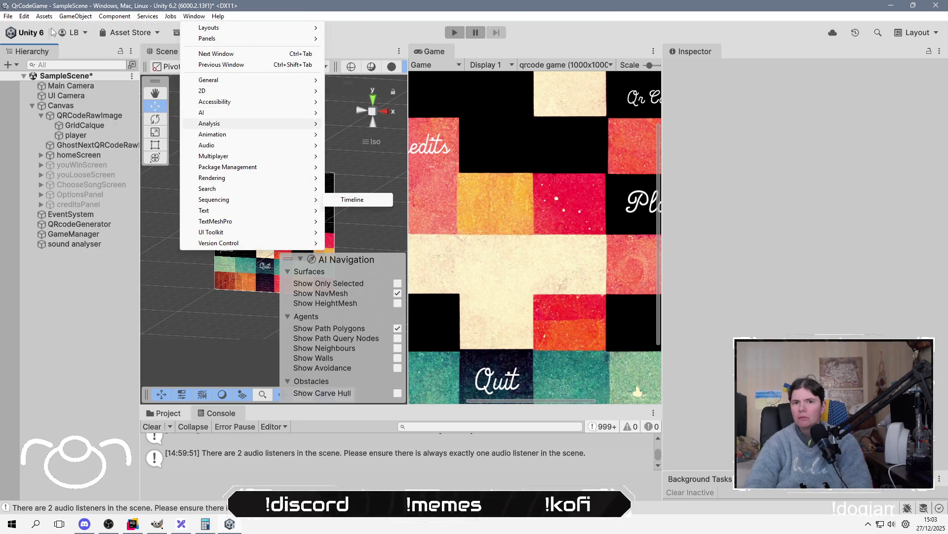
pyautogui.moveTo(34, 18)
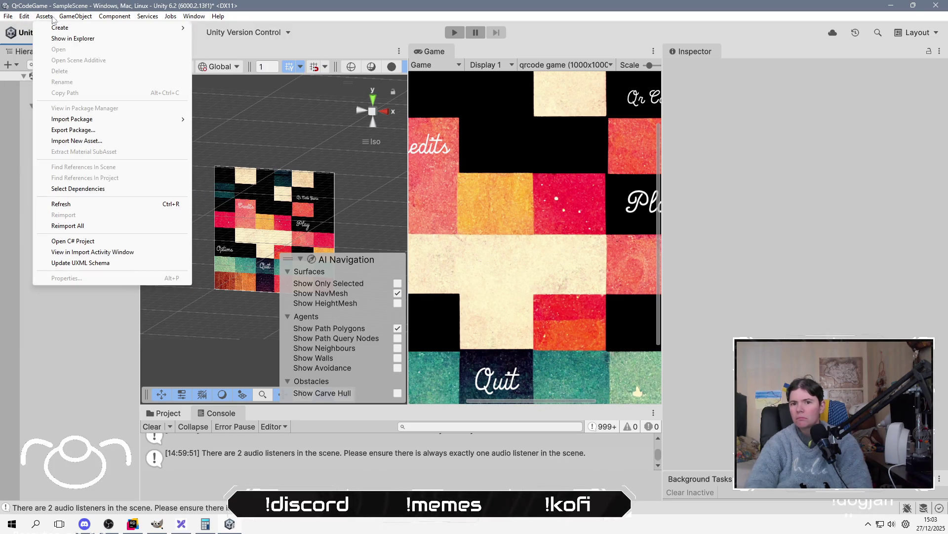
pyautogui.click(296, 21)
pyautogui.click(193, 17)
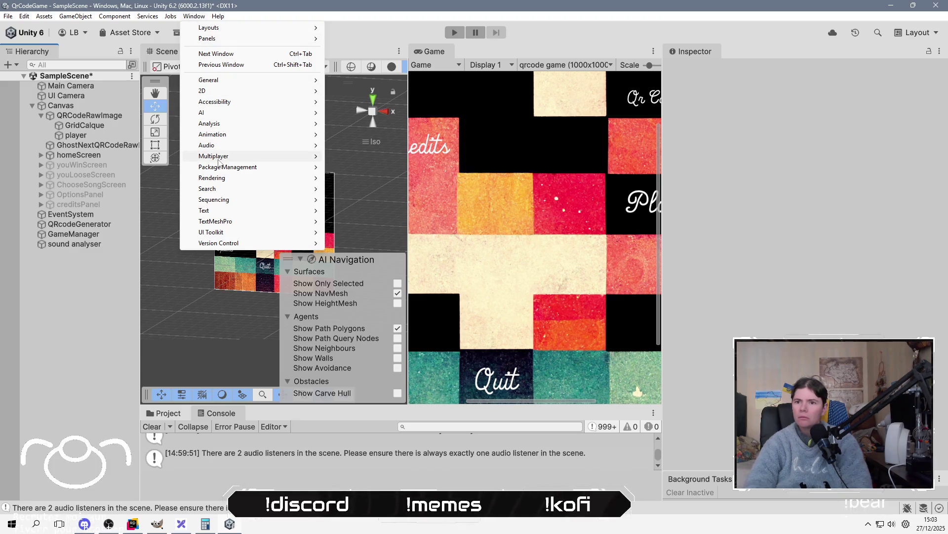
# Open the Package Manager and maximize it to fill the screen.
pyautogui.moveTo(277, 167)
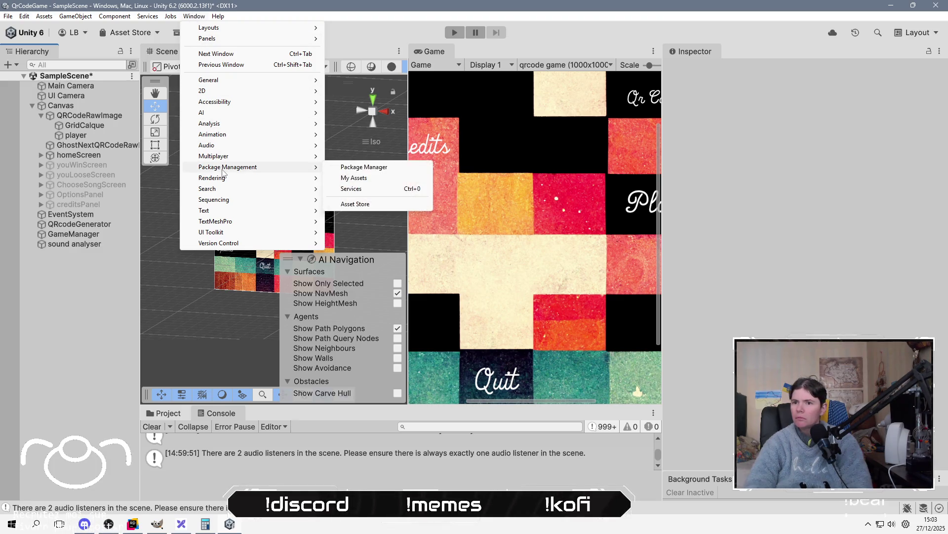
pyautogui.click(405, 177)
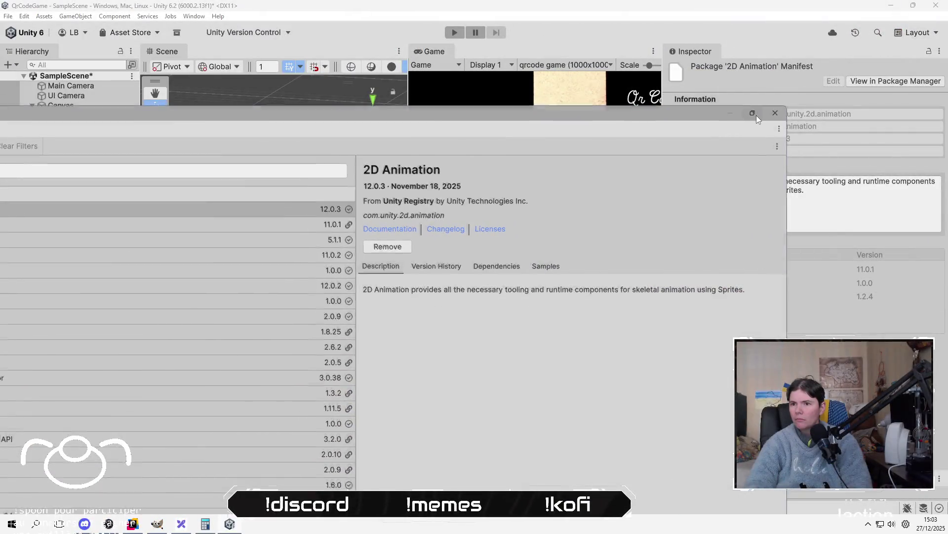
pyautogui.click(757, 115)
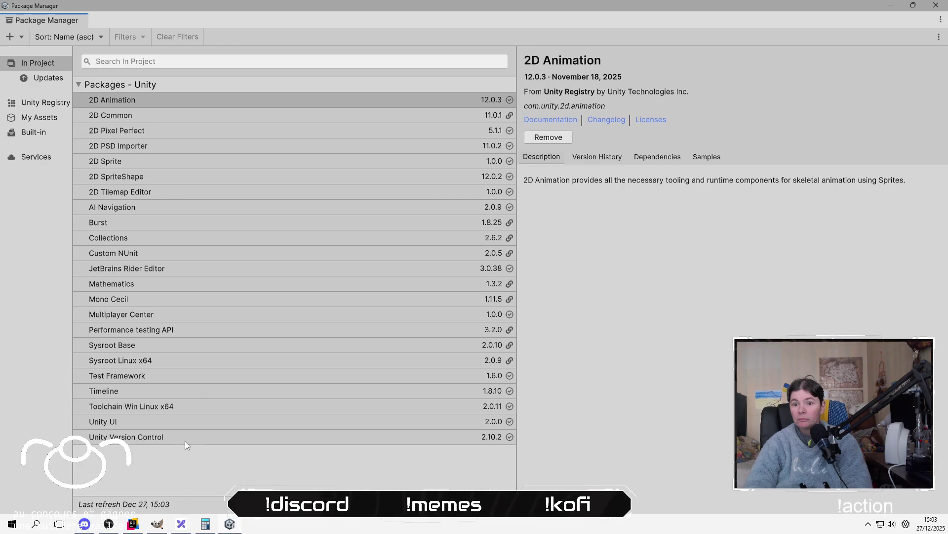
# Search the Unity Registry for 'universal' and install Universal Render Pipeline 17.2.0.
pyautogui.click(208, 62)
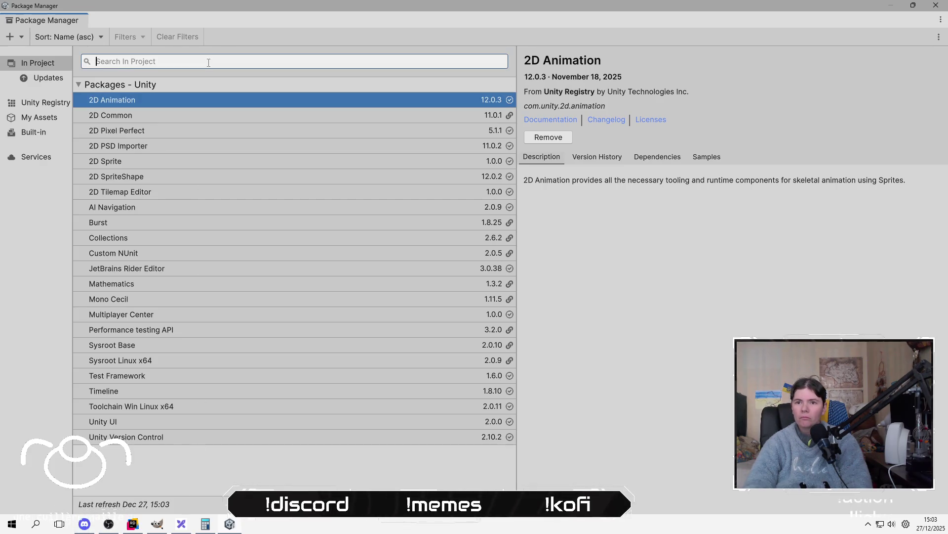
pyautogui.write('univers')
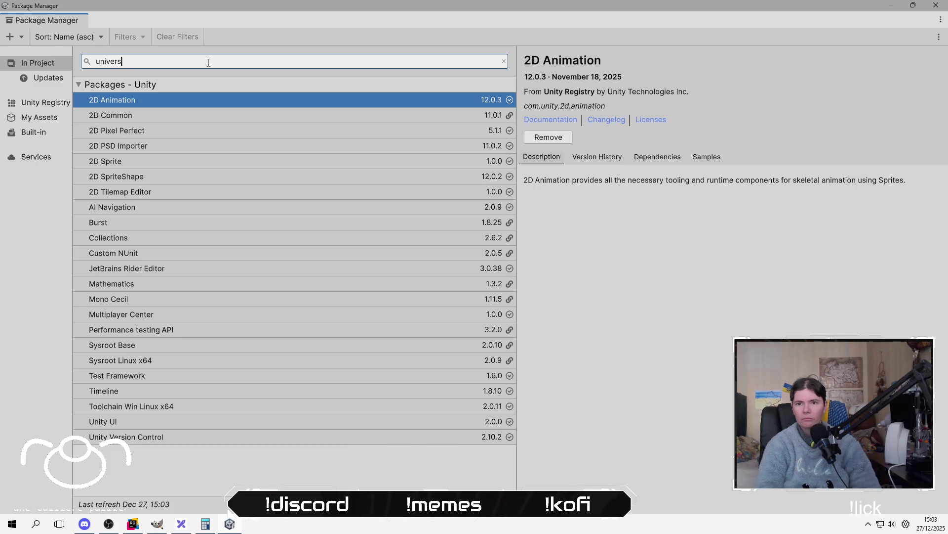
pyautogui.write('al')
pyautogui.press('BackSpace')
pyautogui.press('BackSpace')
pyautogui.press('BackSpace')
pyautogui.press('BackSpace')
pyautogui.write('r^p')
pyautogui.hotkey('ctrl', 'a')
pyautogui.click(40, 102)
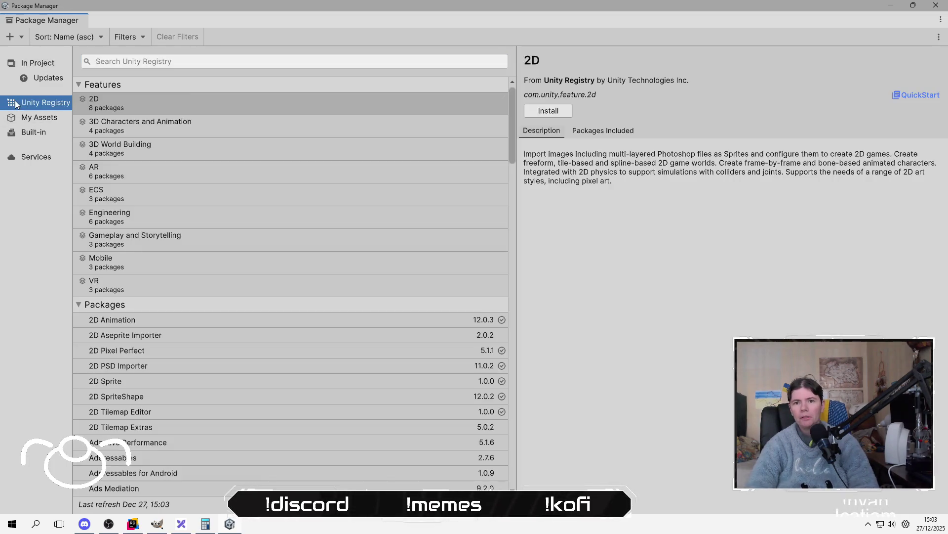
pyautogui.write('ûn')
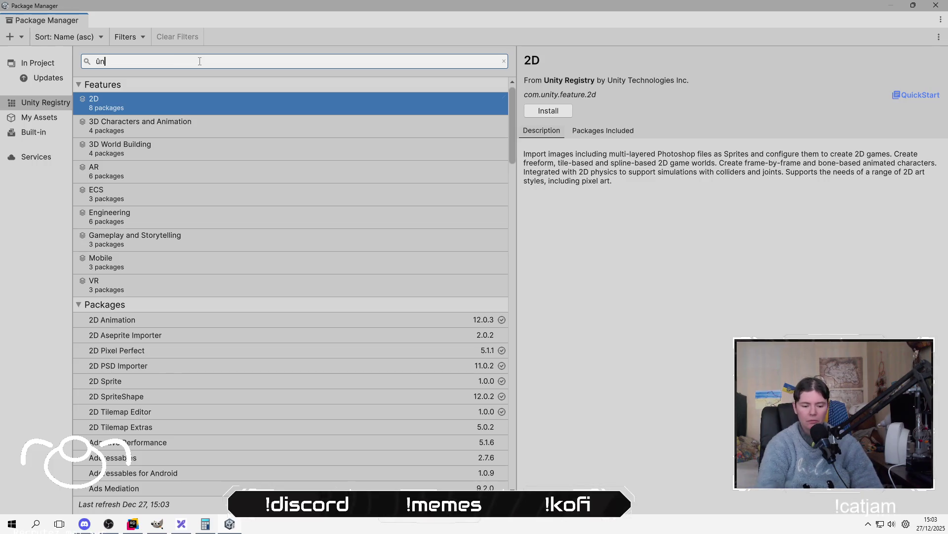
pyautogui.press('BackSpace')
pyautogui.press('BackSpace')
pyautogui.press('BackSpace')
pyautogui.write('uni')
pyautogui.write('r')
pyautogui.press('BackSpace')
pyautogui.write('ers')
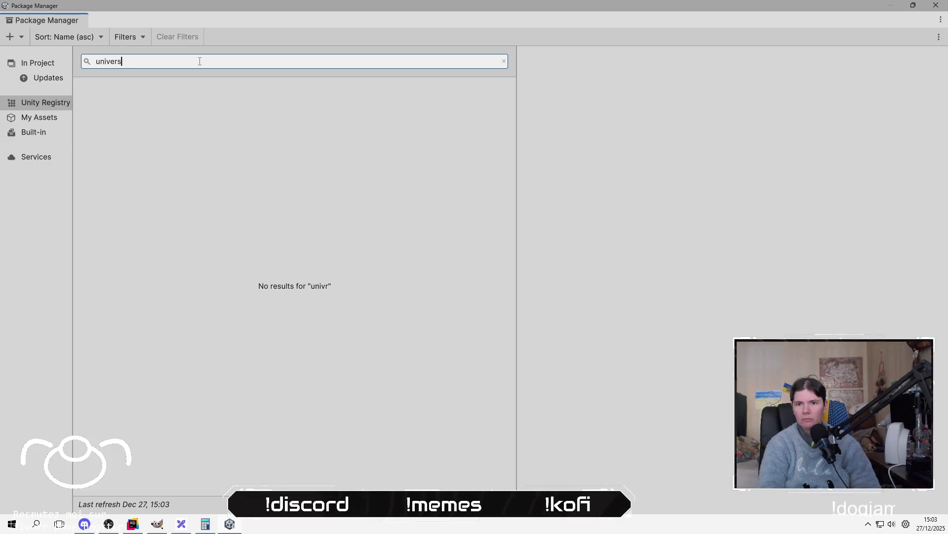
pyautogui.write('al')
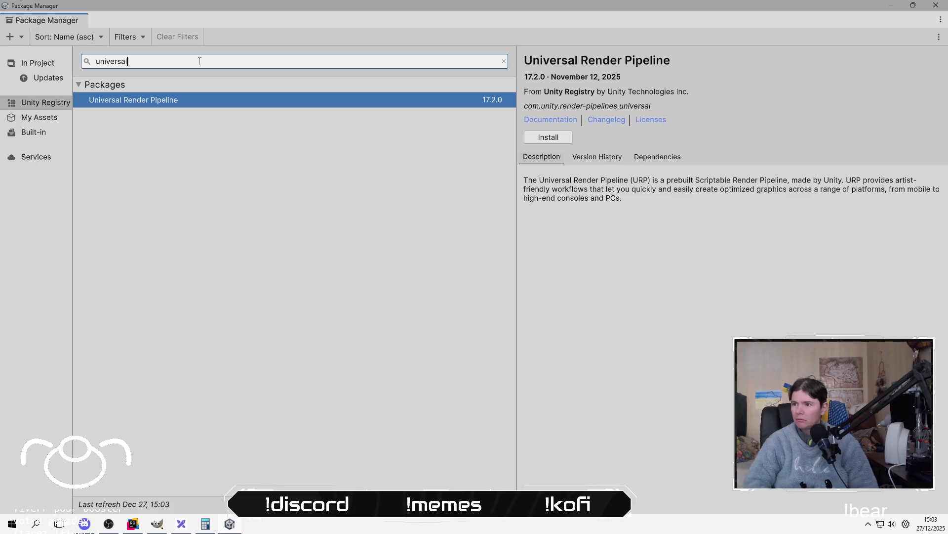
pyautogui.click(548, 136)
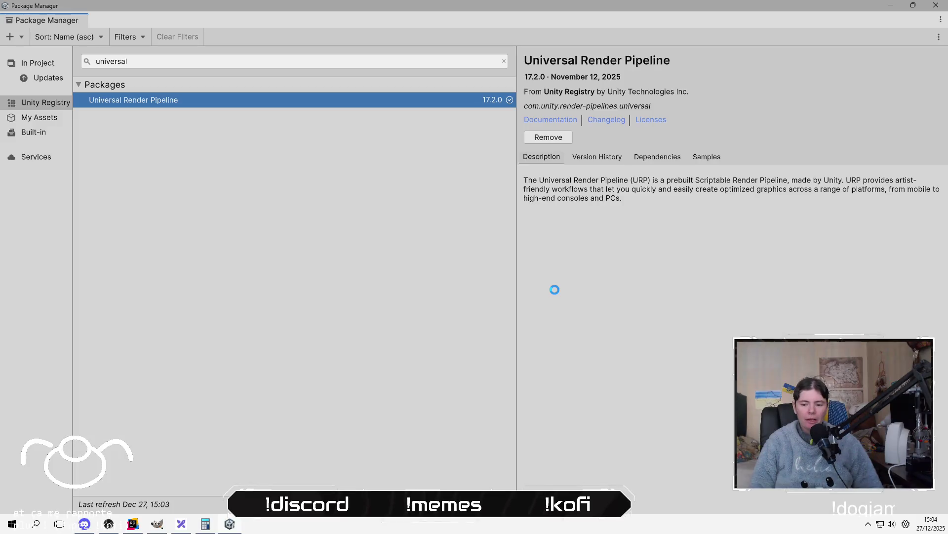
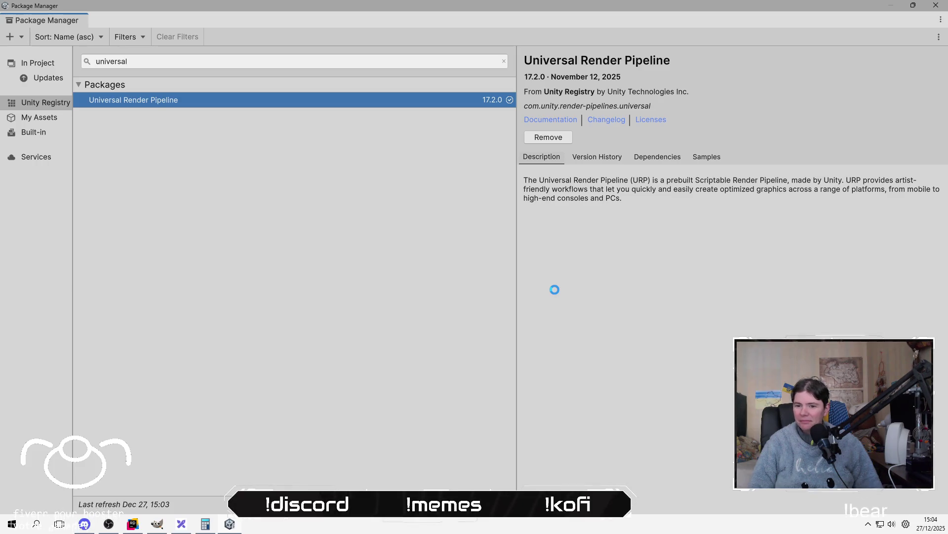
# Quit GIMP, discarding its unsaved changes (Abandonner les modifications).
pyautogui.click(151, 527)
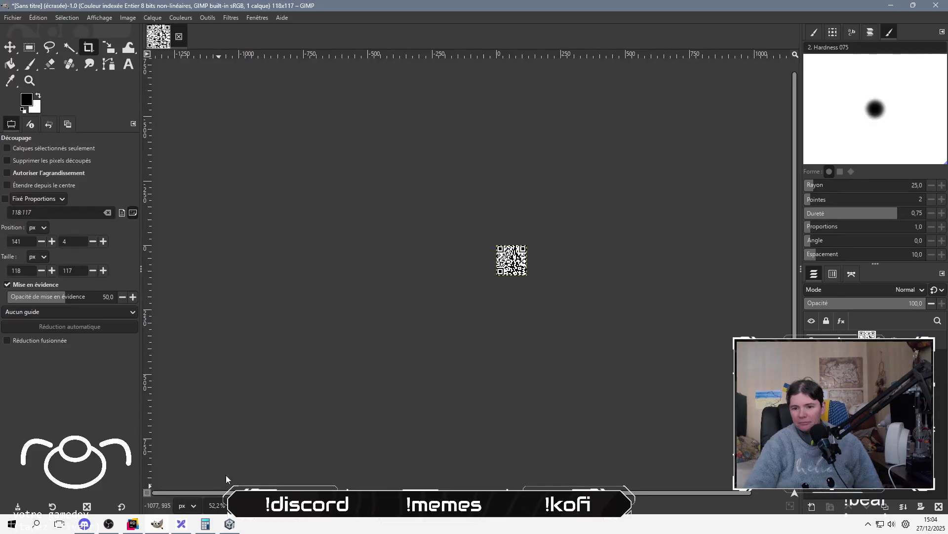
pyautogui.click(944, 4)
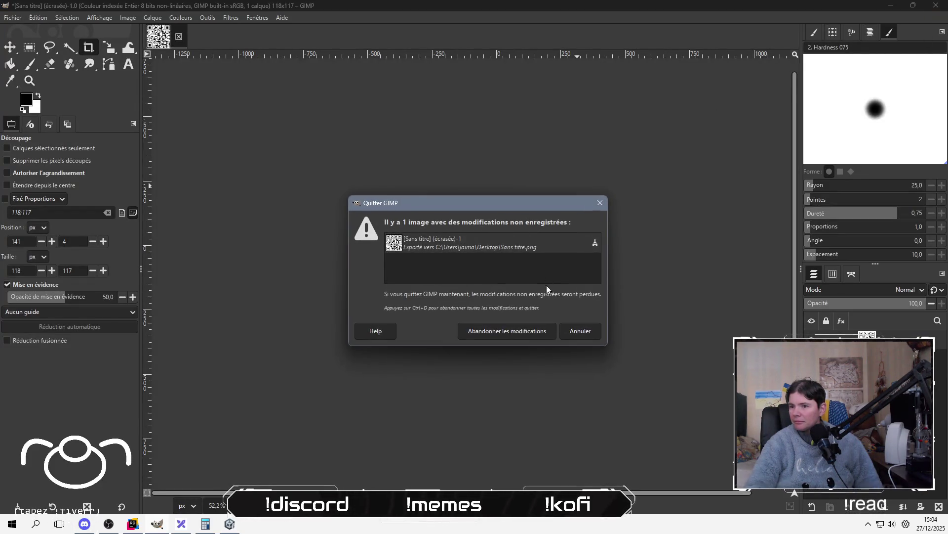
pyautogui.click(521, 328)
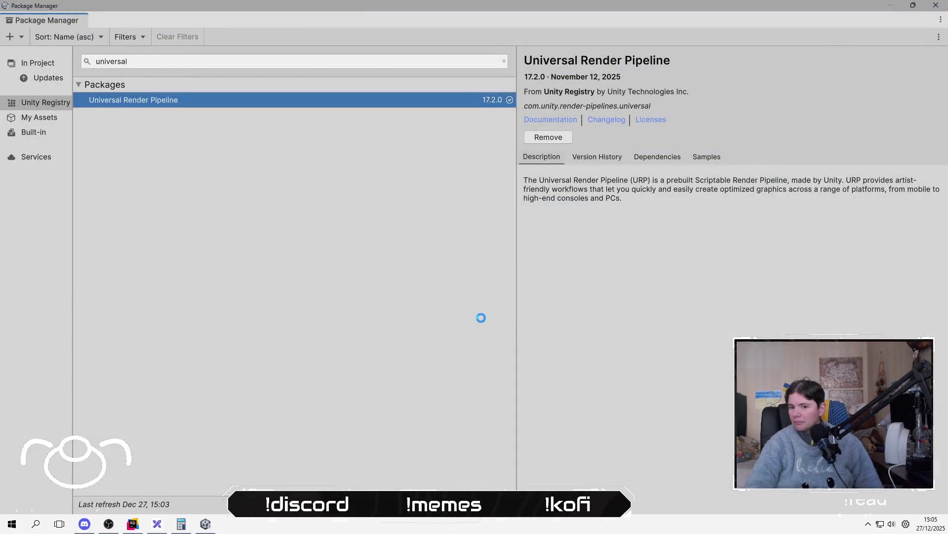
pyautogui.click(181, 525)
pyautogui.click(543, 110)
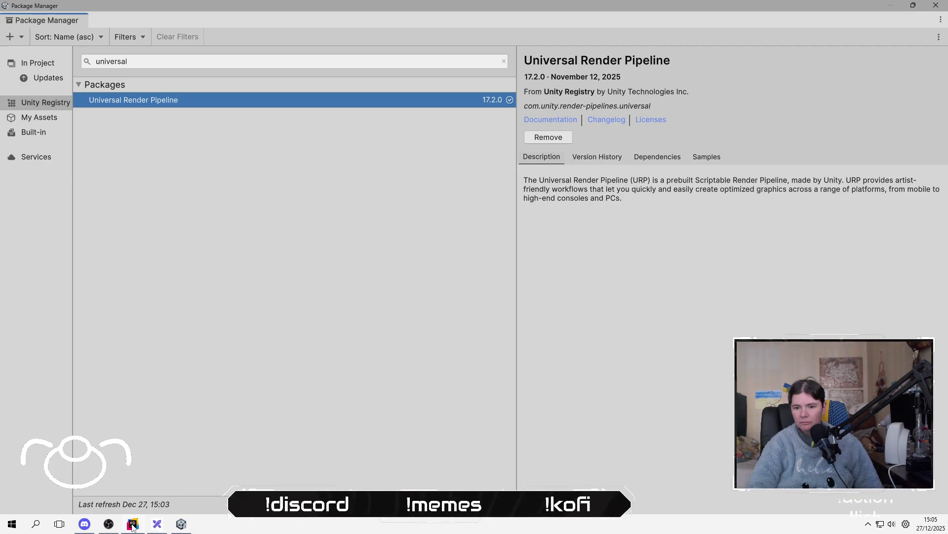
pyautogui.click(84, 523)
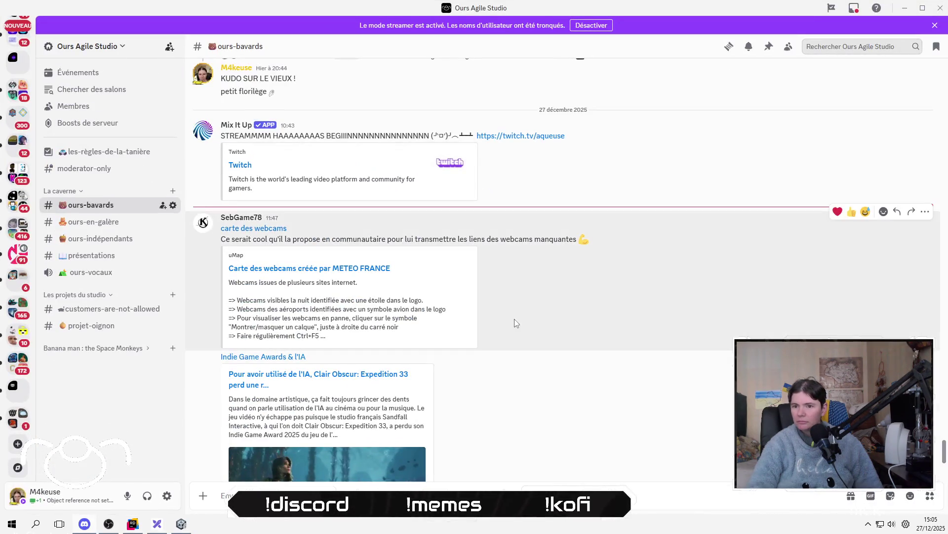
# Add an emoji reaction to the Indie Game Awards post in Discord.
pyautogui.scroll(-3, 517, 323)
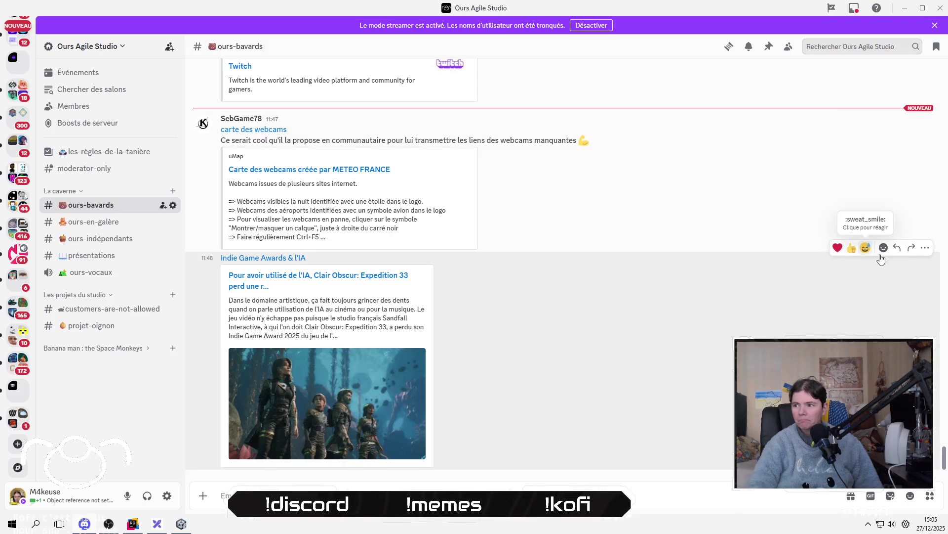
pyautogui.click(882, 255)
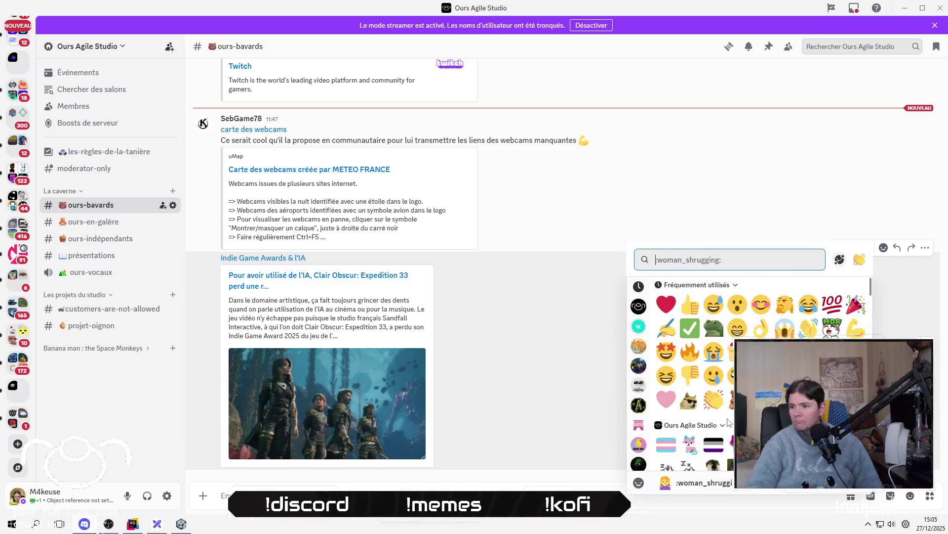
pyautogui.scroll(-1, 730, 419)
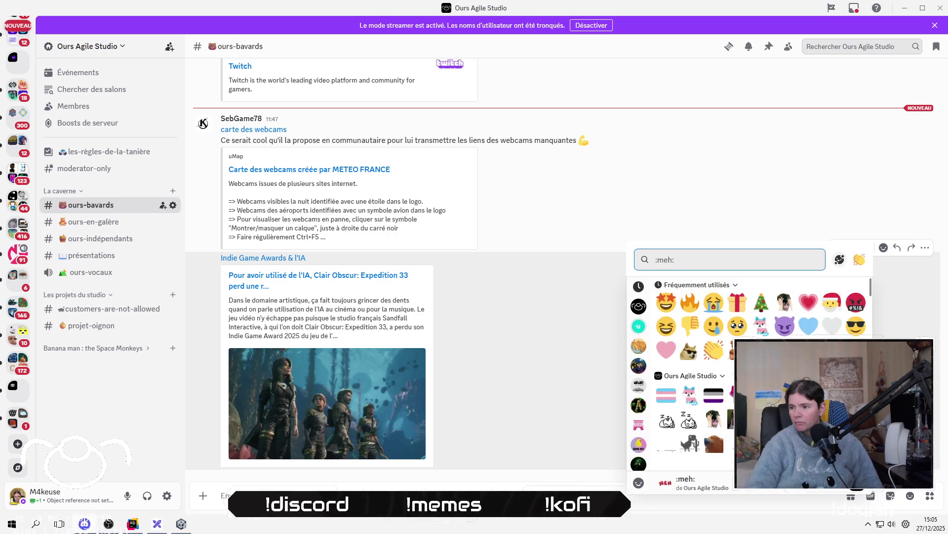
pyautogui.scroll(-1, 733, 409)
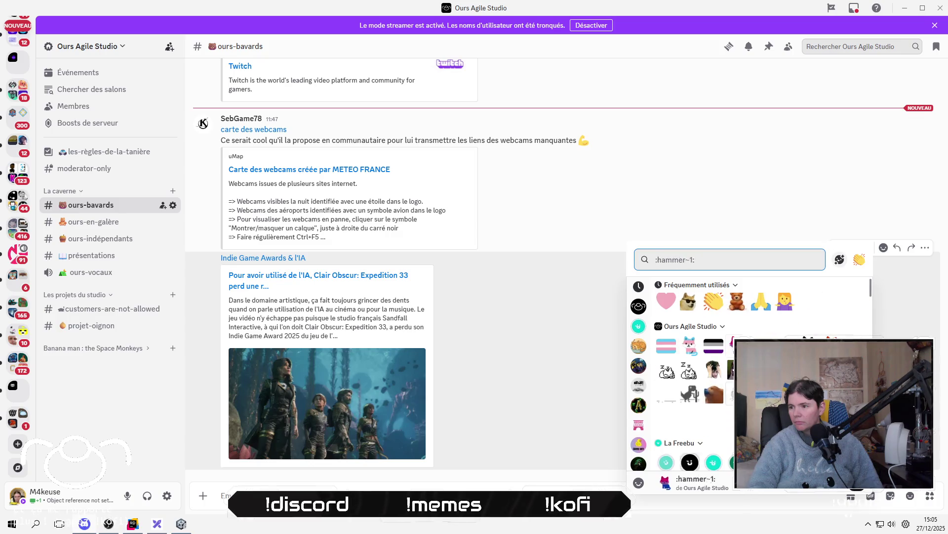
pyautogui.click(737, 370)
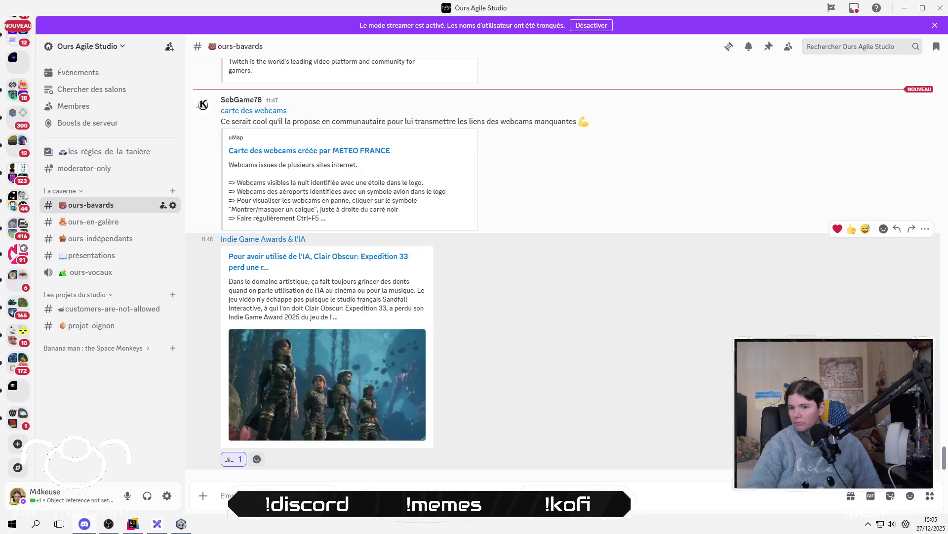
# Close the Discord window to return to Unity.
pyautogui.scroll(10, 9, 129)
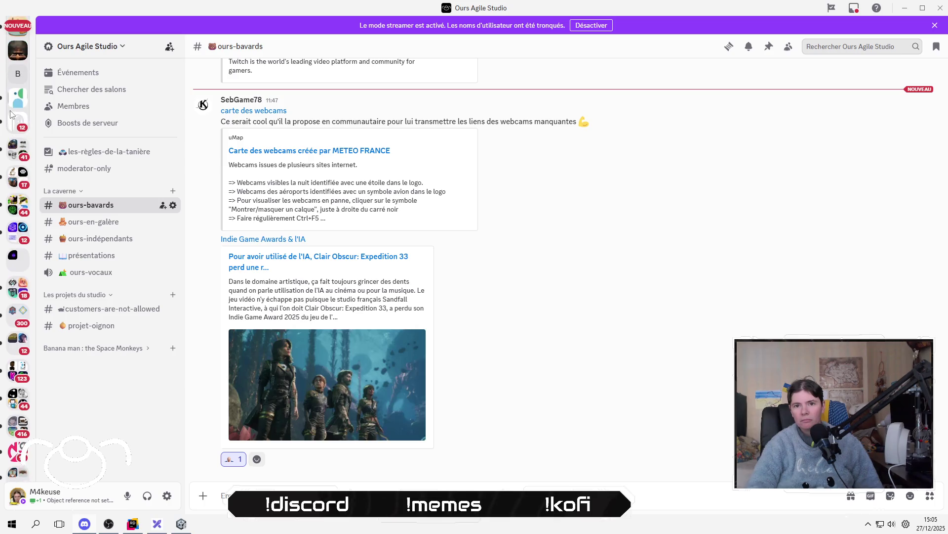
pyautogui.scroll(-5, 15, 130)
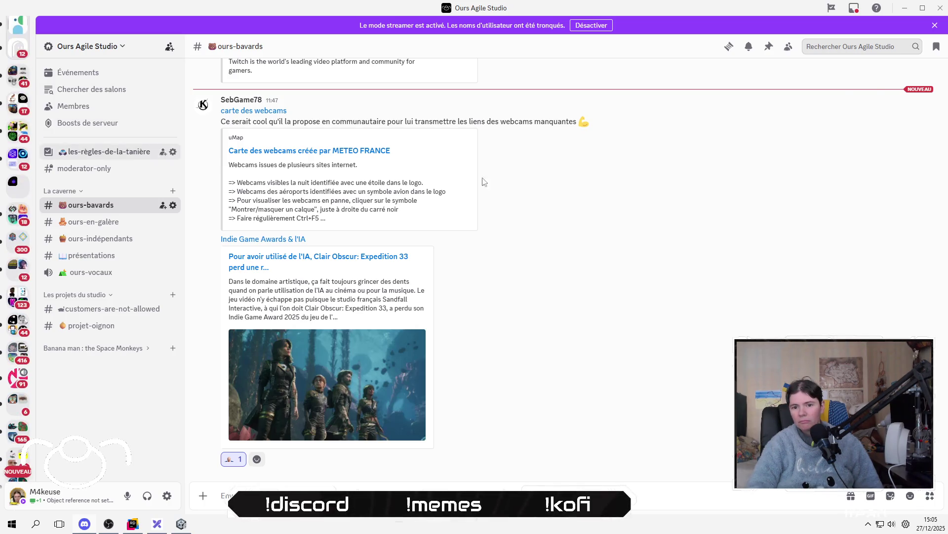
pyautogui.click(937, 8)
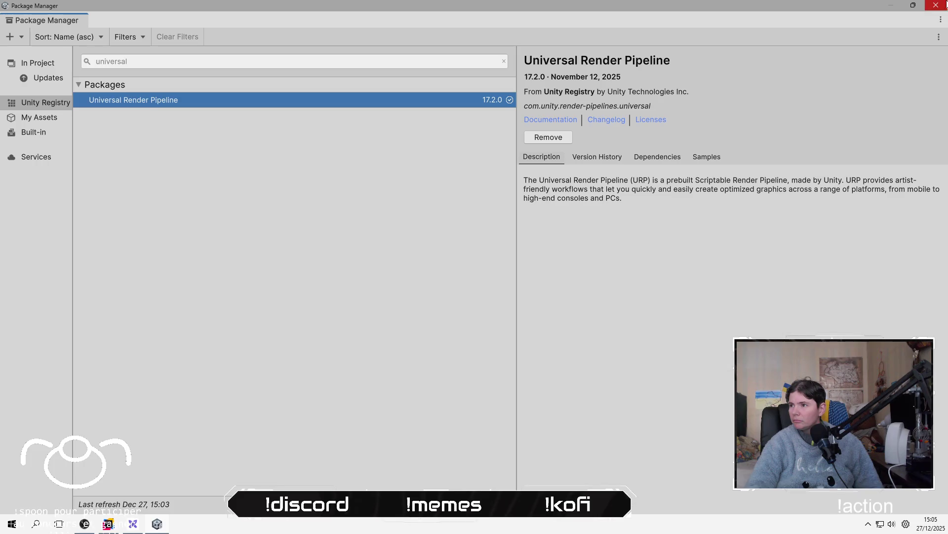
# Close the Package Manager, clear the Console's URP warning, and briefly inspect Main Camera.
pyautogui.click(942, 7)
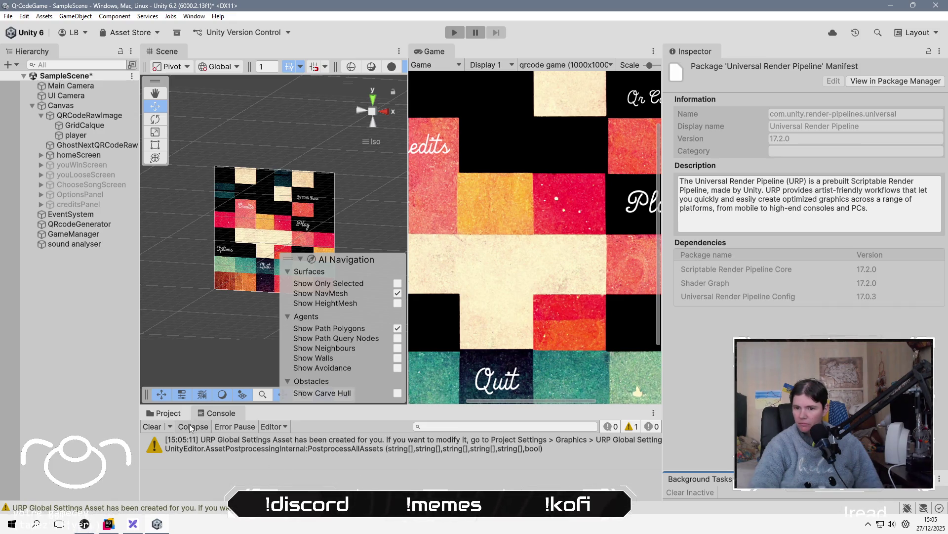
pyautogui.click(153, 427)
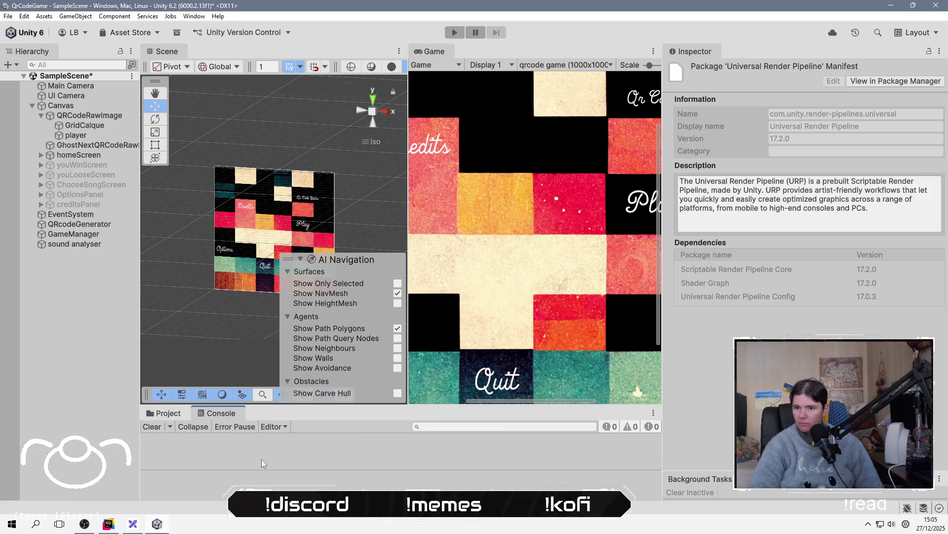
pyautogui.click(97, 87)
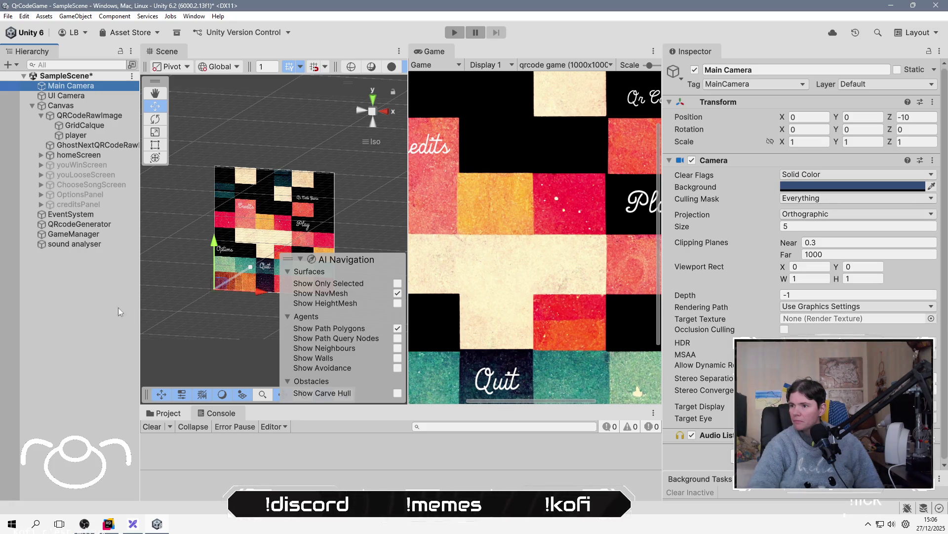
pyautogui.click(68, 287)
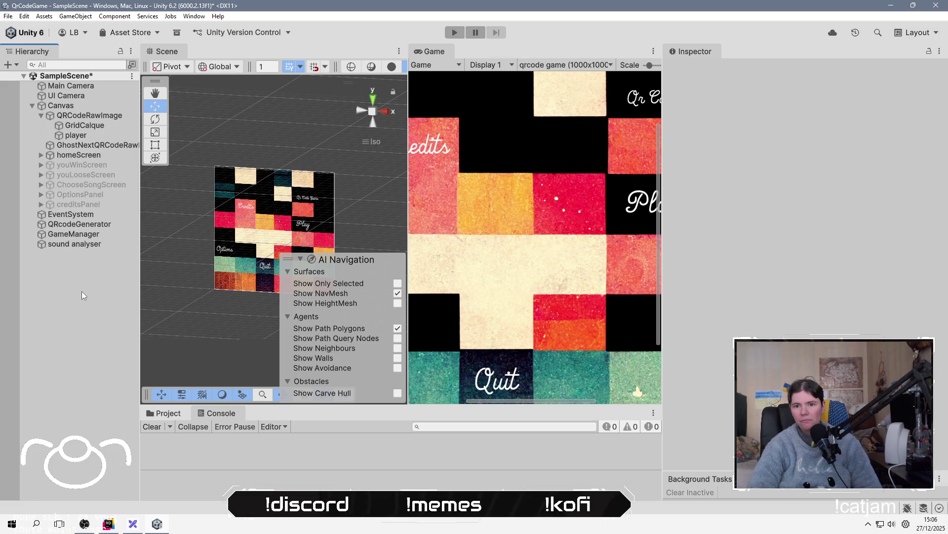
# Add a new object named Camera to the Hierarchy, then switch to the Camera Stacking docs in Firefox.
pyautogui.rightClick(83, 295)
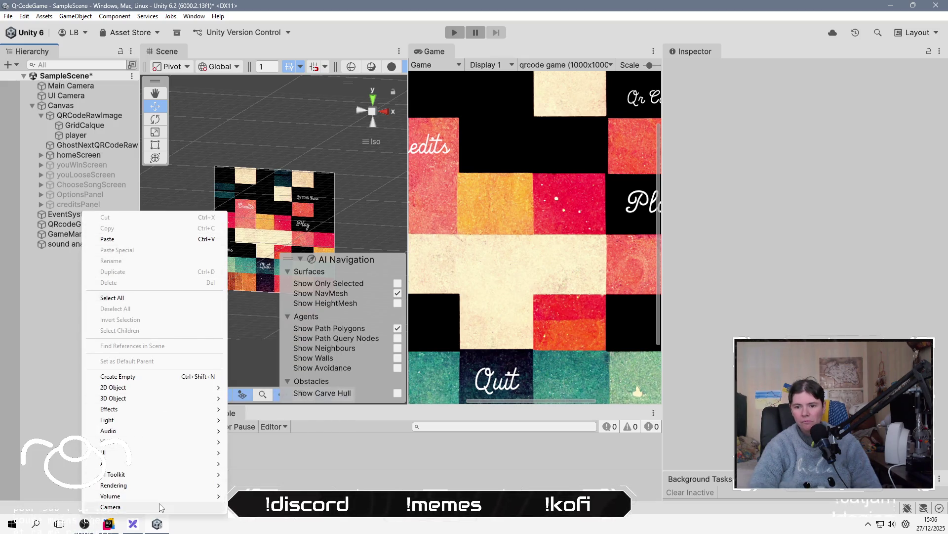
pyautogui.moveTo(183, 431)
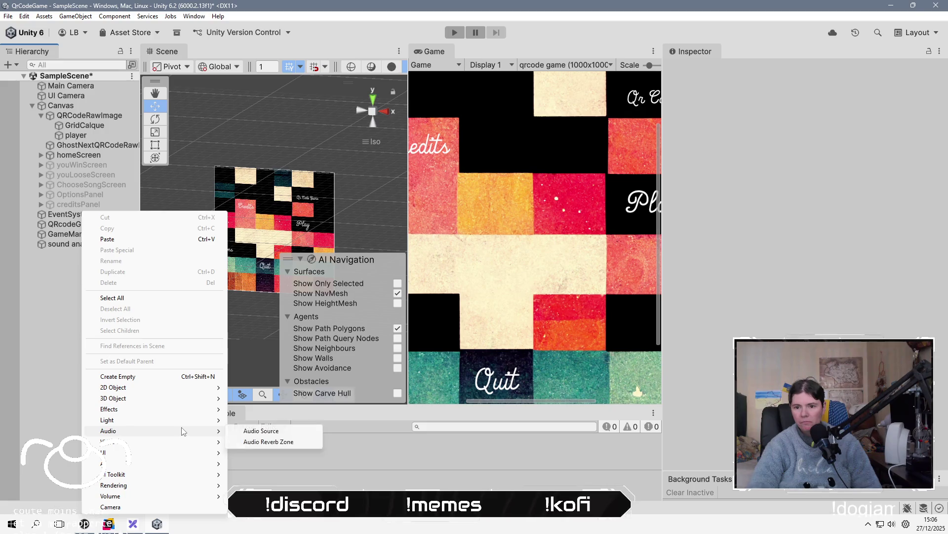
pyautogui.moveTo(190, 398)
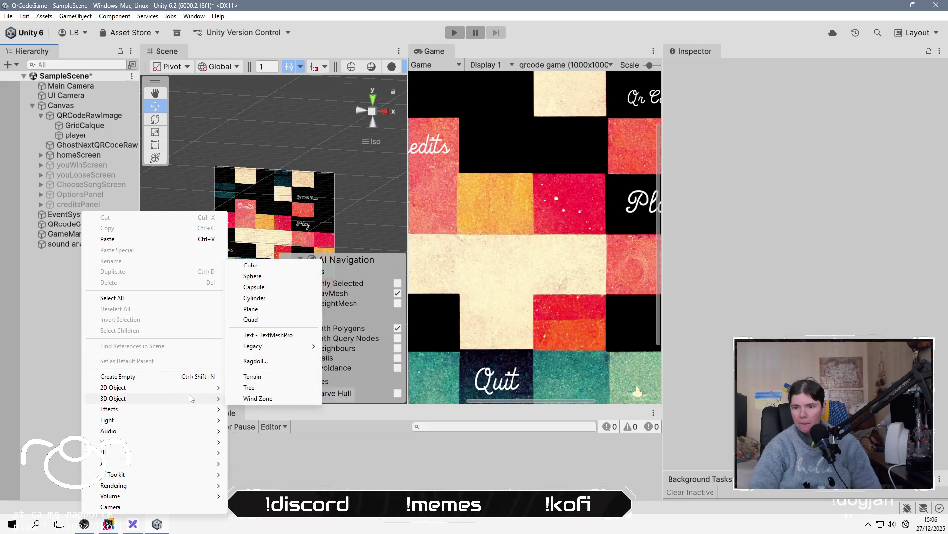
pyautogui.click(180, 508)
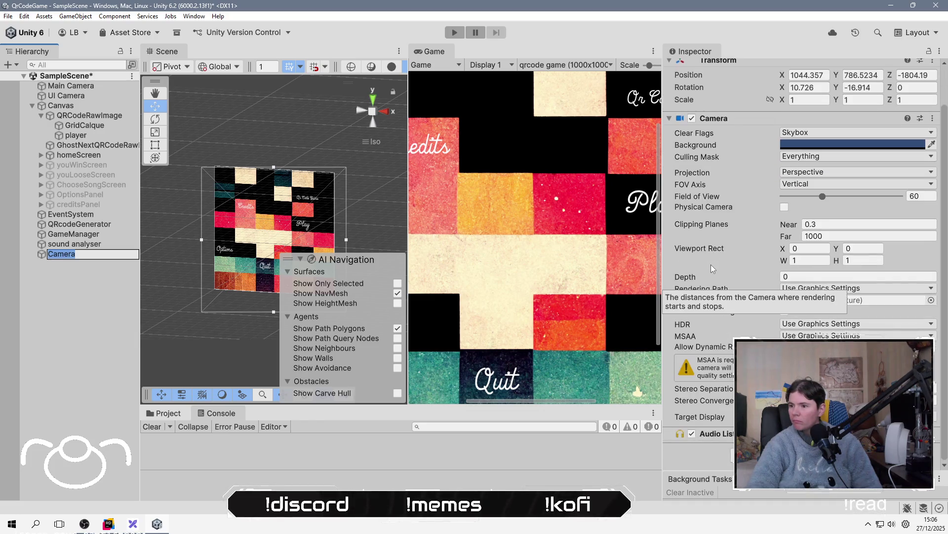
pyautogui.click(110, 278)
pyautogui.click(116, 255)
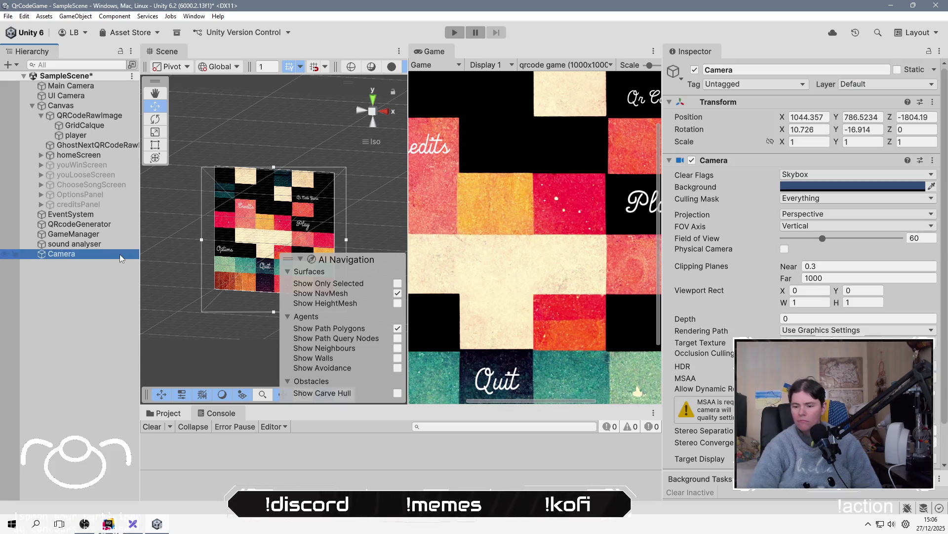
pyautogui.hotkey('alt', 'Tab')
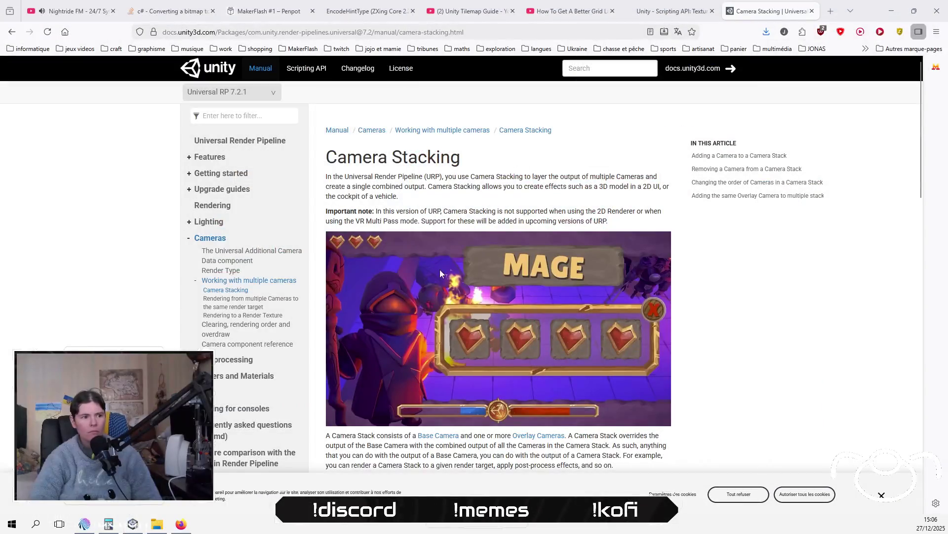
# Scroll the Camera Stacking manual to the Adding a Camera to a Camera Stack steps.
pyautogui.scroll(-5, 493, 291)
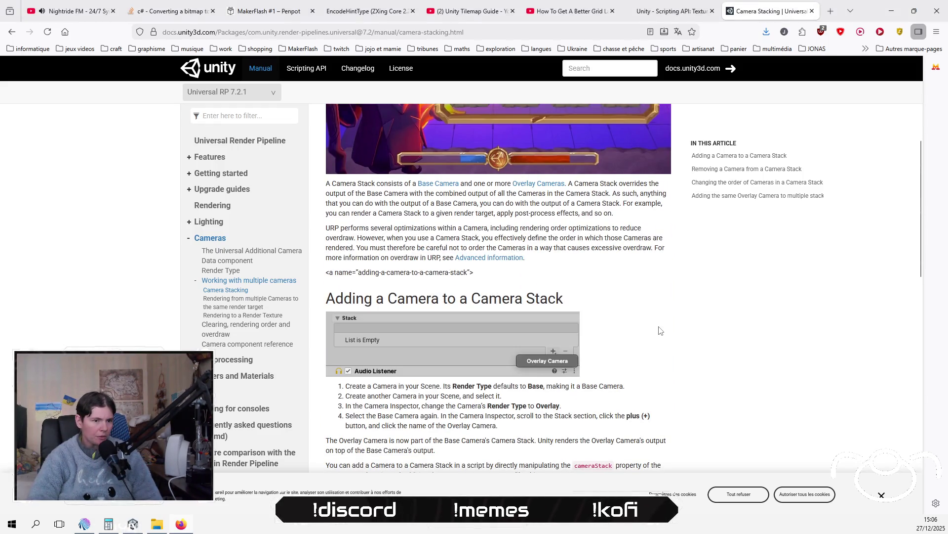
pyautogui.scroll(-3, 660, 329)
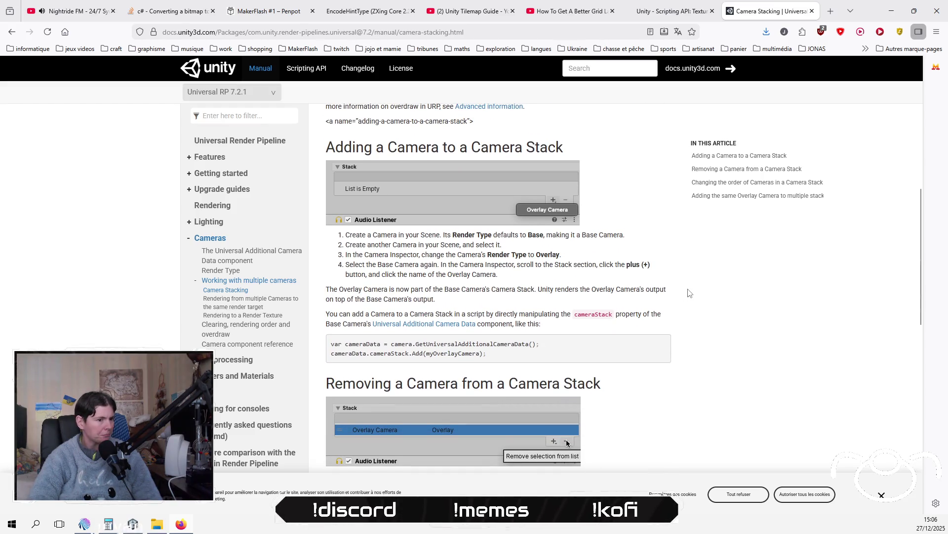
pyautogui.scroll(-2, 689, 292)
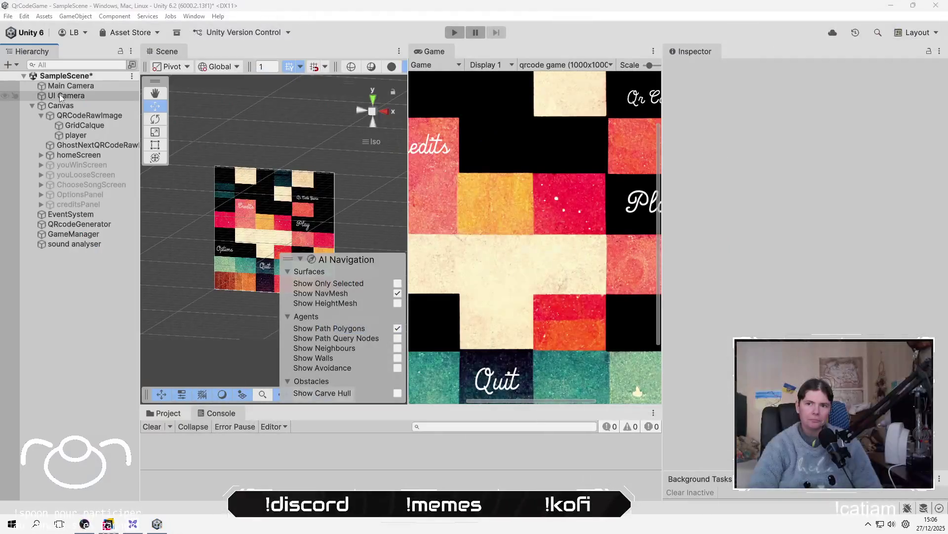
pyautogui.click(63, 96)
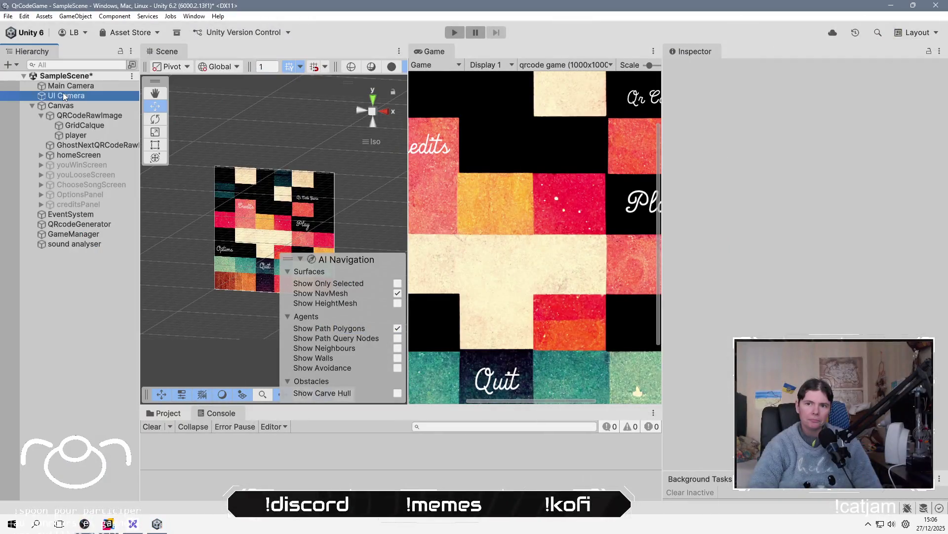
# Delete both the UI Camera and Main Camera, then save the scene.
pyautogui.press('Delete')
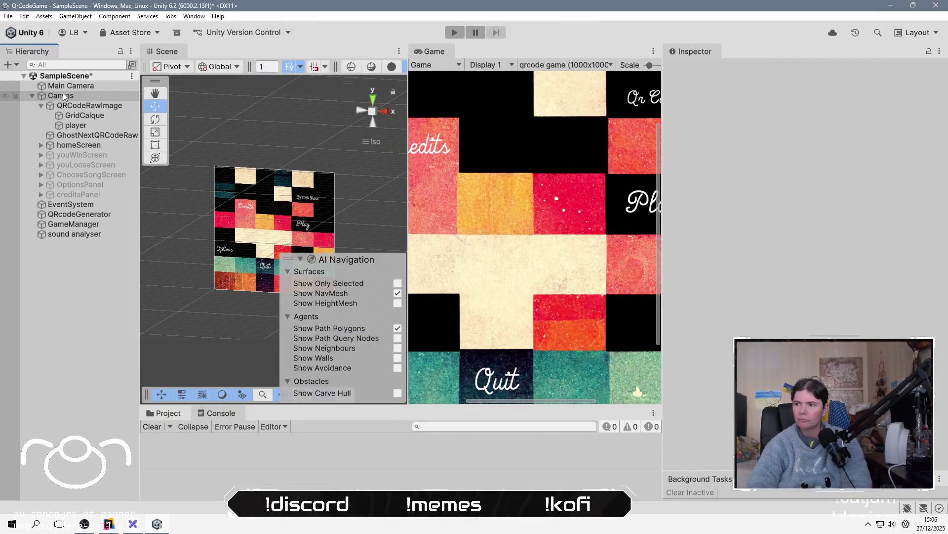
pyautogui.click(90, 77)
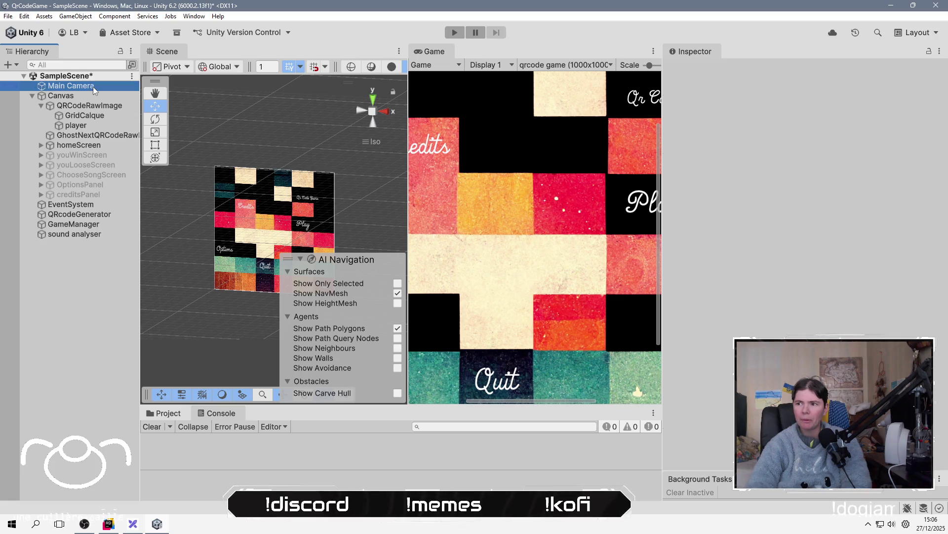
pyautogui.click(93, 86)
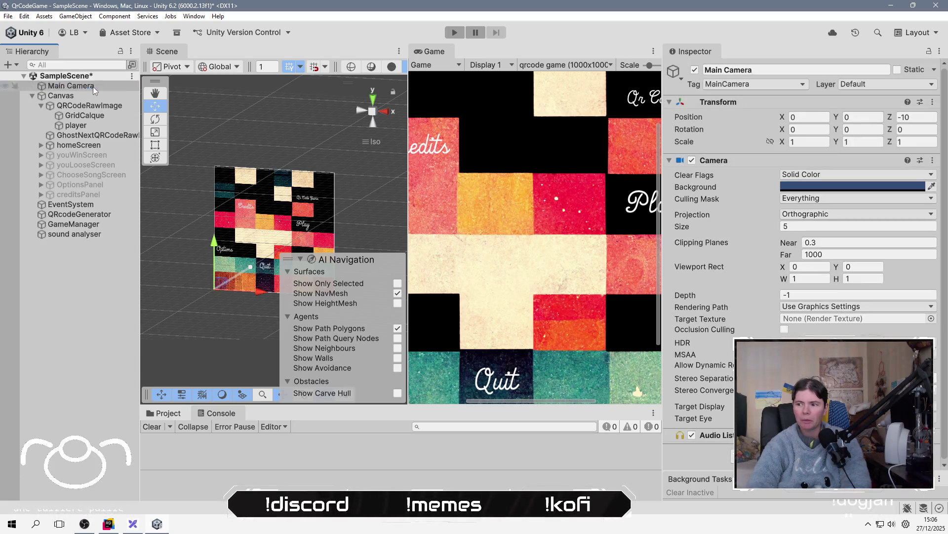
pyautogui.press('Delete')
pyautogui.hotkey('ctrl', 's')
# Add a new Camera and inspect its Clear Flags and Culling Mask options.
pyautogui.rightClick(74, 256)
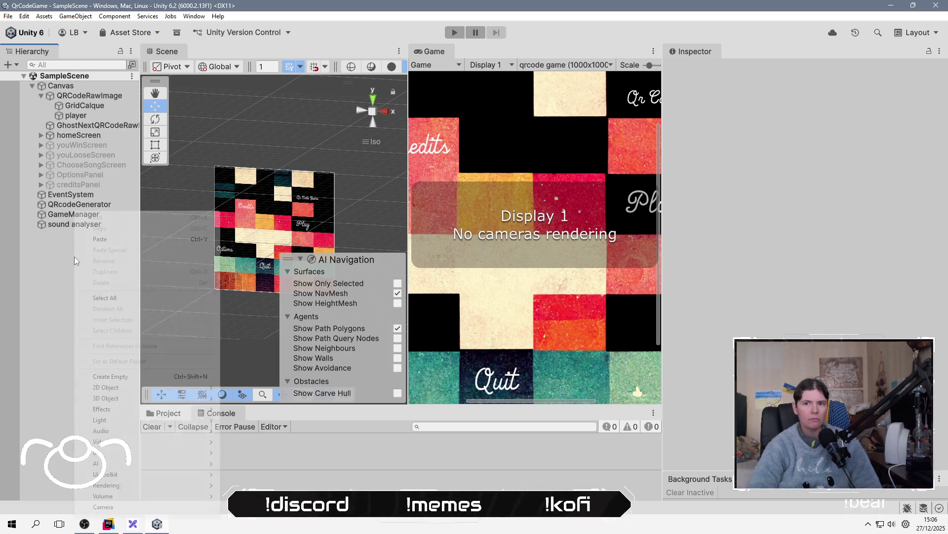
pyautogui.press('Up')
pyautogui.press('Return')
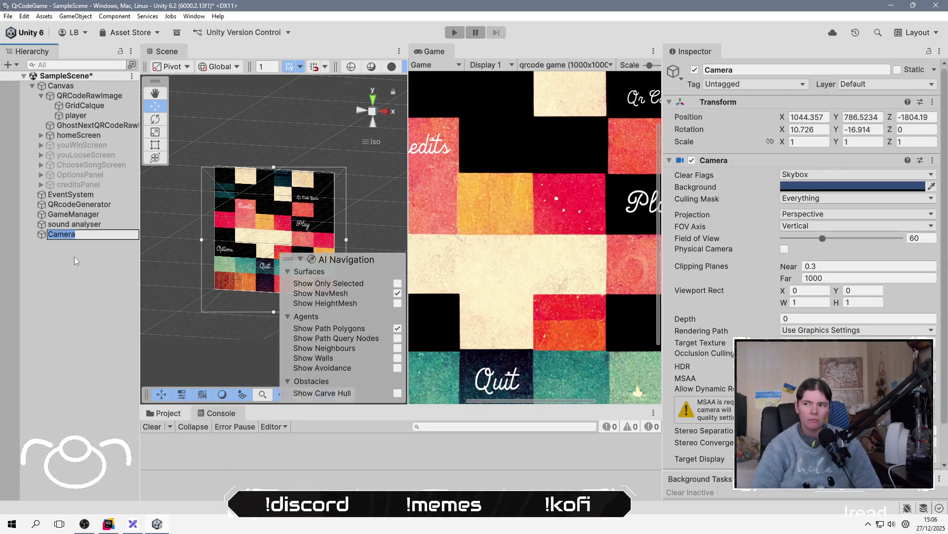
pyautogui.click(862, 176)
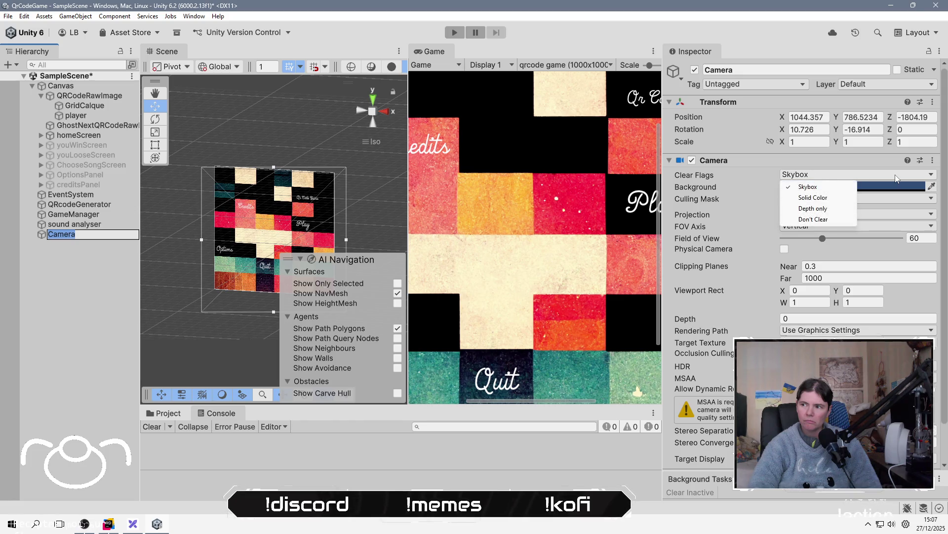
pyautogui.click(861, 198)
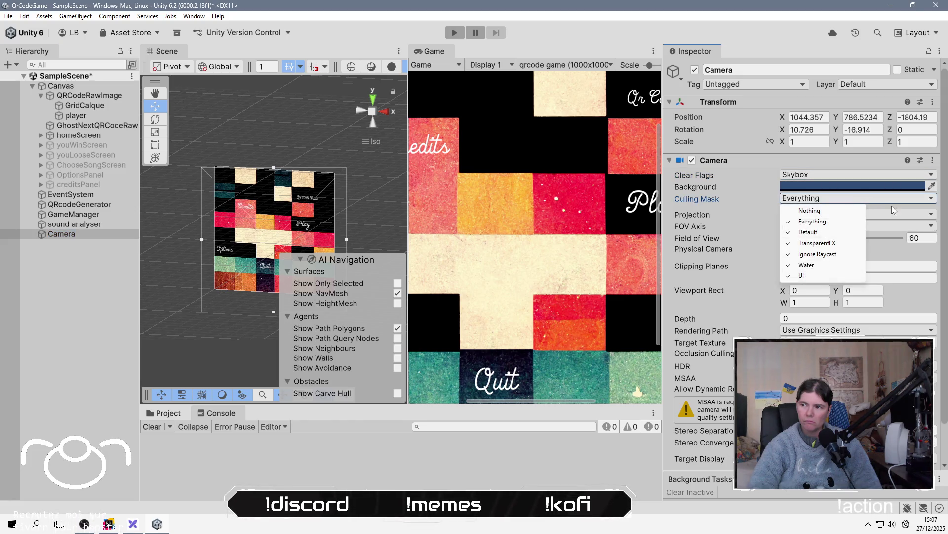
pyautogui.click(700, 407)
pyautogui.scroll(-3, 699, 406)
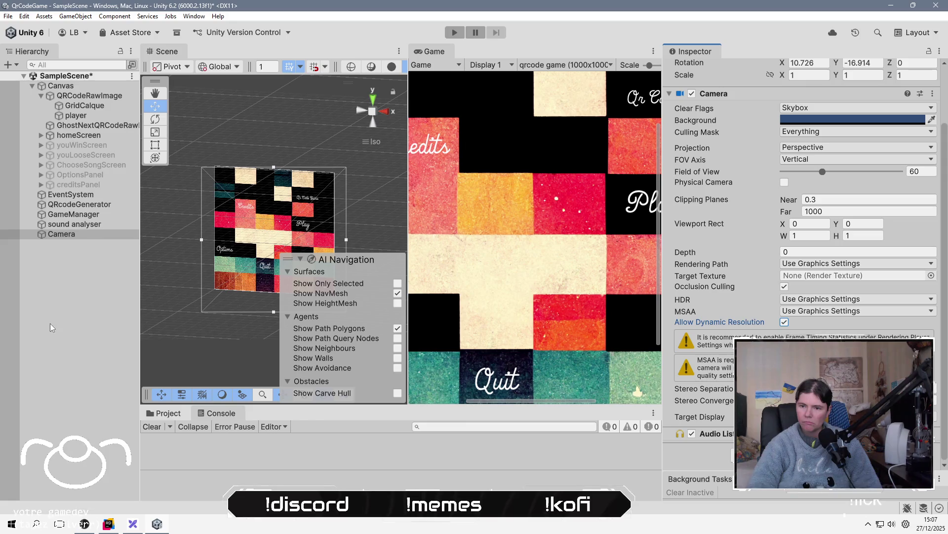
# Delete the new Camera and save the scene with no cameras.
pyautogui.click(52, 296)
pyautogui.click(71, 234)
pyautogui.press('Delete')
pyautogui.hotkey('ctrl', 's')
pyautogui.click(23, 16)
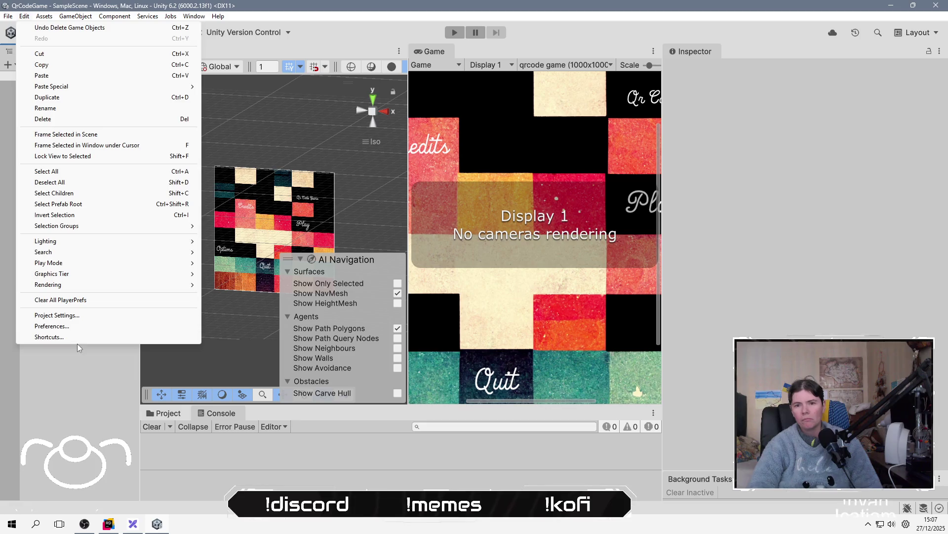
# In Project Settings > Player, set the Company Name to Ours Agile.
pyautogui.click(76, 319)
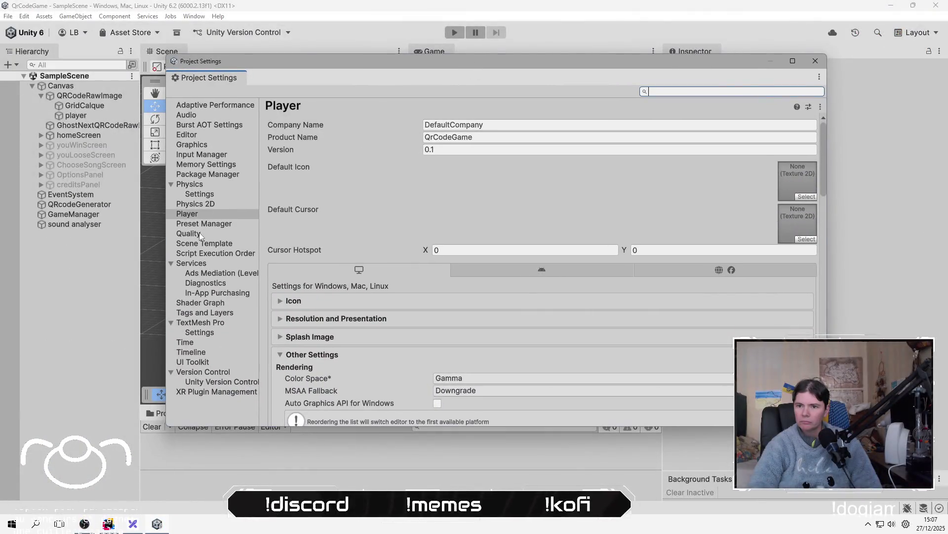
pyautogui.click(199, 234)
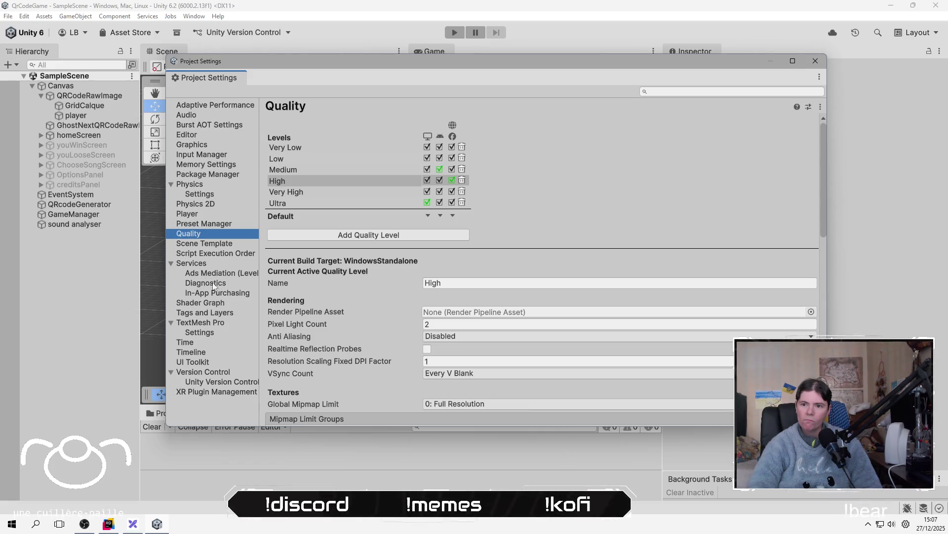
pyautogui.click(187, 214)
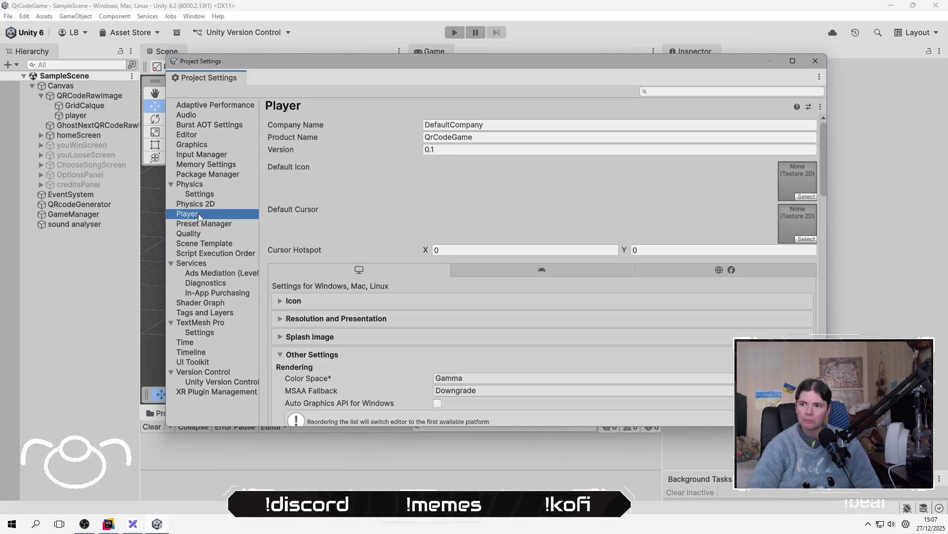
pyautogui.scroll(-2, 391, 232)
pyautogui.scroll(2, 409, 151)
pyautogui.click(466, 124)
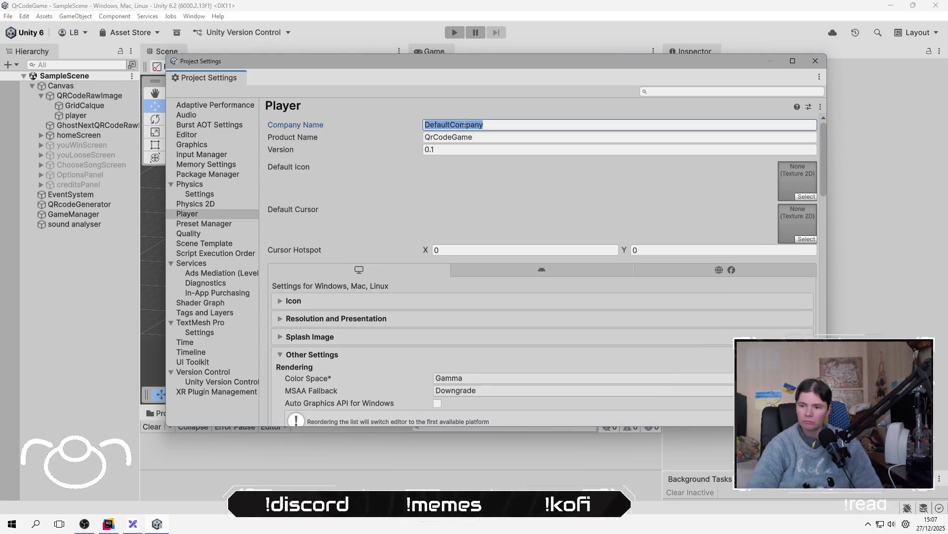
pyautogui.write('Ours Agile')
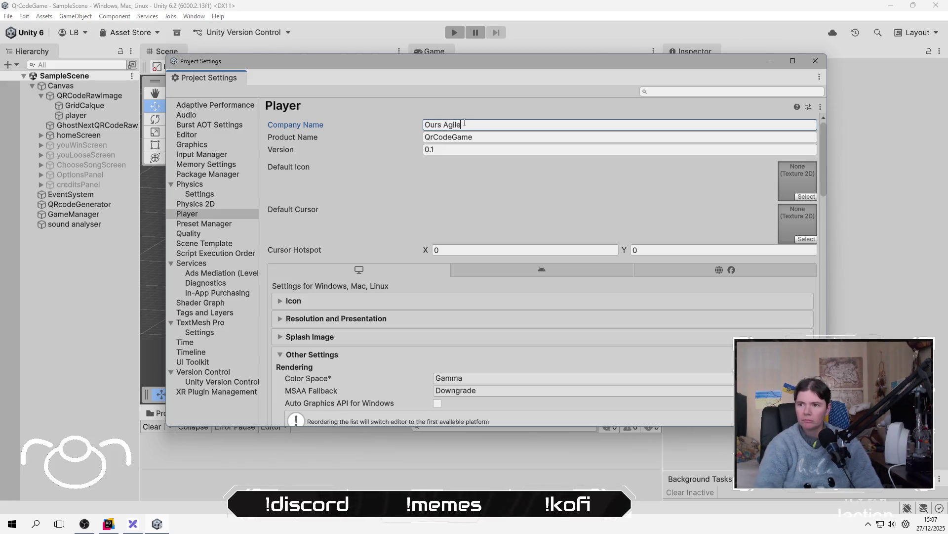
# Set the default screen resolution to 1000 × 1000 under Resolution and Presentation.
pyautogui.click(334, 319)
pyautogui.click(472, 367)
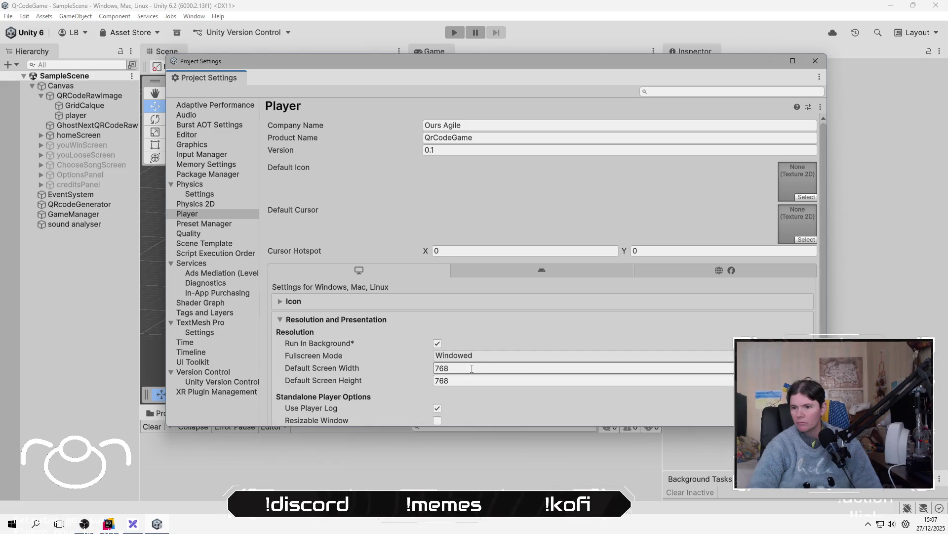
pyautogui.write('1000')
pyautogui.press('Tab')
pyautogui.write('10')
pyautogui.scroll(-5, 290, 257)
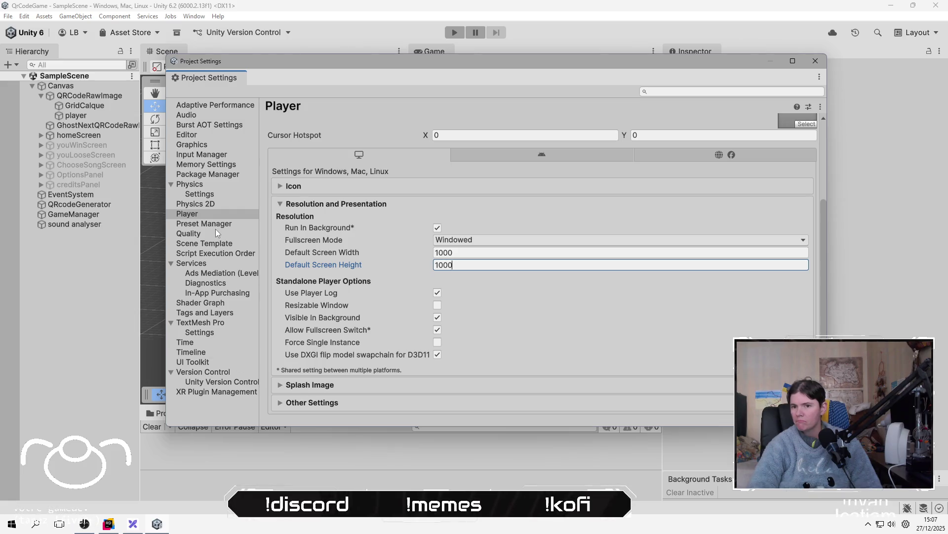
pyautogui.click(209, 256)
pyautogui.click(208, 263)
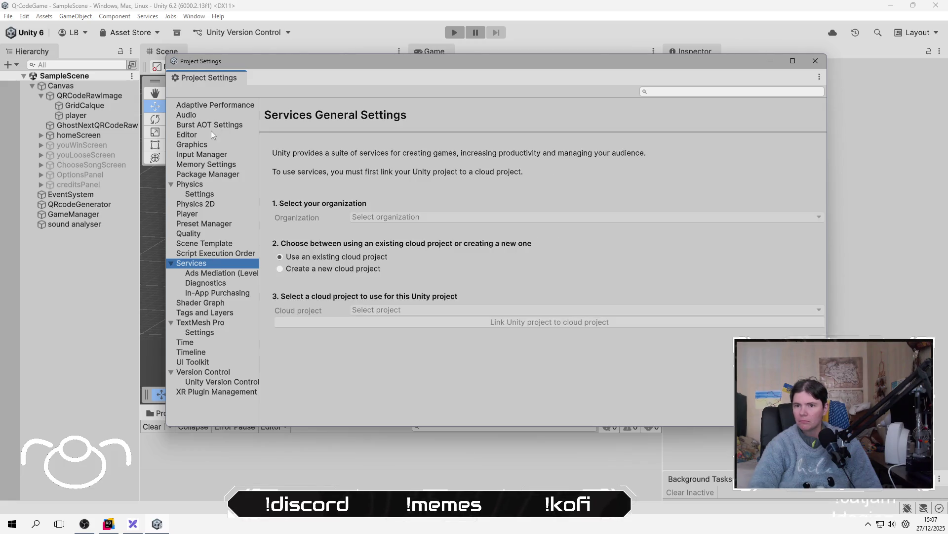
# Check the empty Graphics Default Render Pipeline picker, close Project Settings, and show the Assets folder.
pyautogui.click(208, 146)
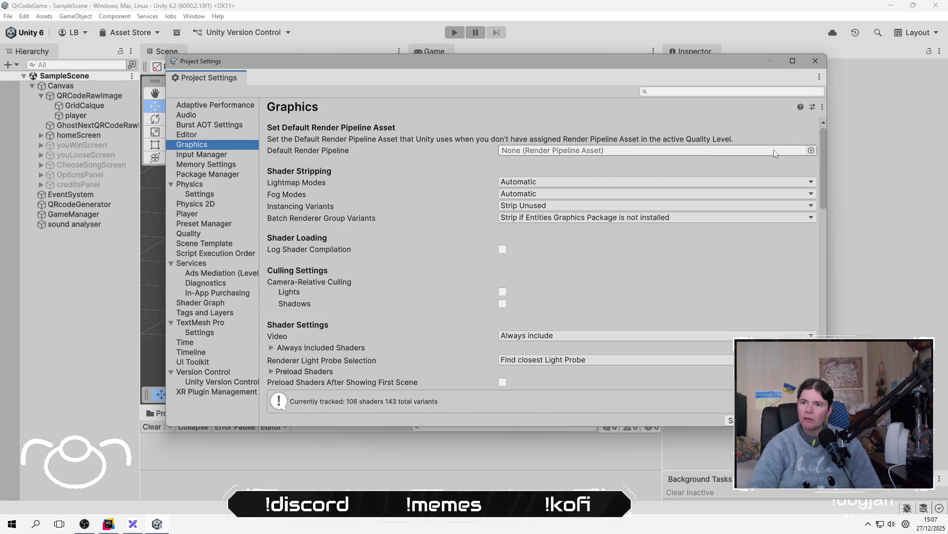
pyautogui.click(811, 150)
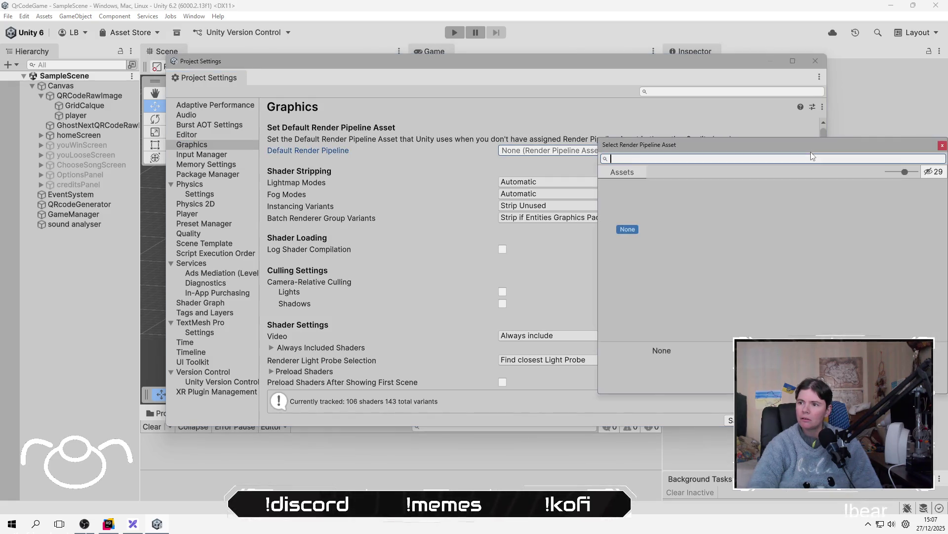
pyautogui.click(942, 146)
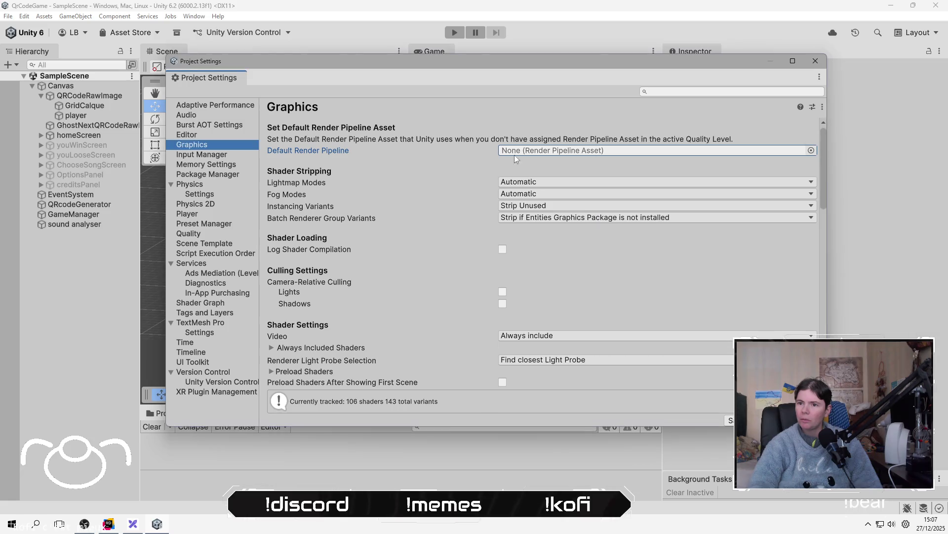
pyautogui.click(815, 61)
pyautogui.click(164, 414)
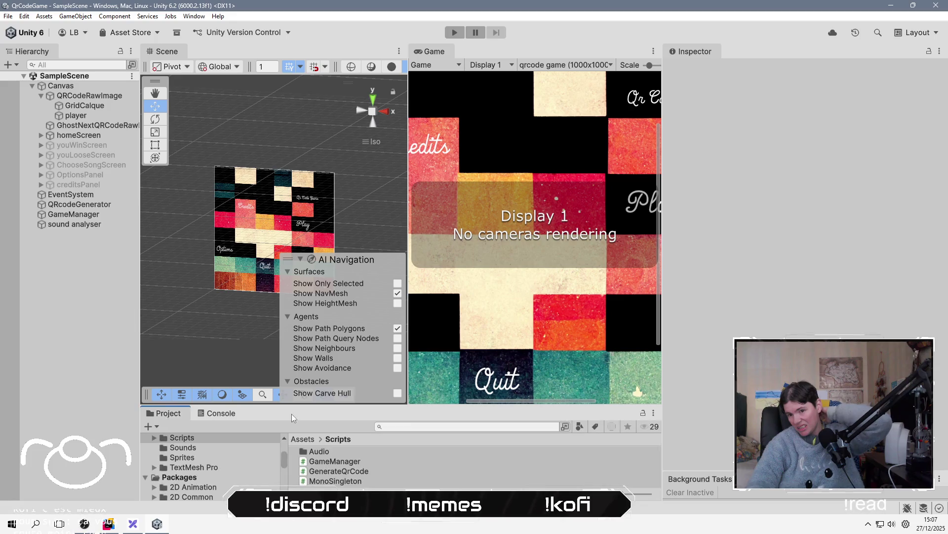
pyautogui.moveTo(296, 406); pyautogui.dragTo(296, 241)
pyautogui.click(302, 273)
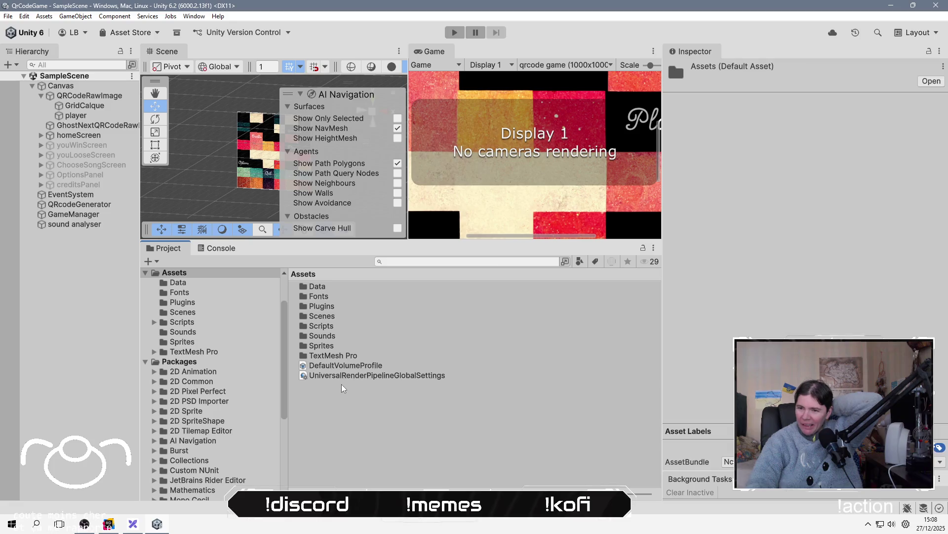
# Browse the Assets Create > Rendering menu, then dismiss it without creating anything.
pyautogui.rightClick(342, 384)
pyautogui.press('Right')
pyautogui.press('Down')
pyautogui.press('Down')
pyautogui.press('Down')
pyautogui.press('Right')
pyautogui.press('Down')
pyautogui.press('Down')
pyautogui.press('Down')
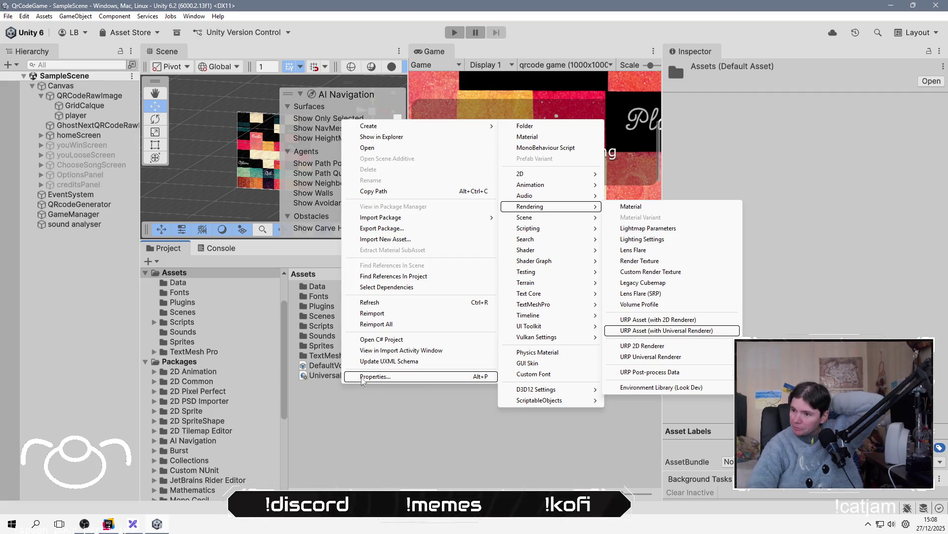
pyautogui.click(362, 438)
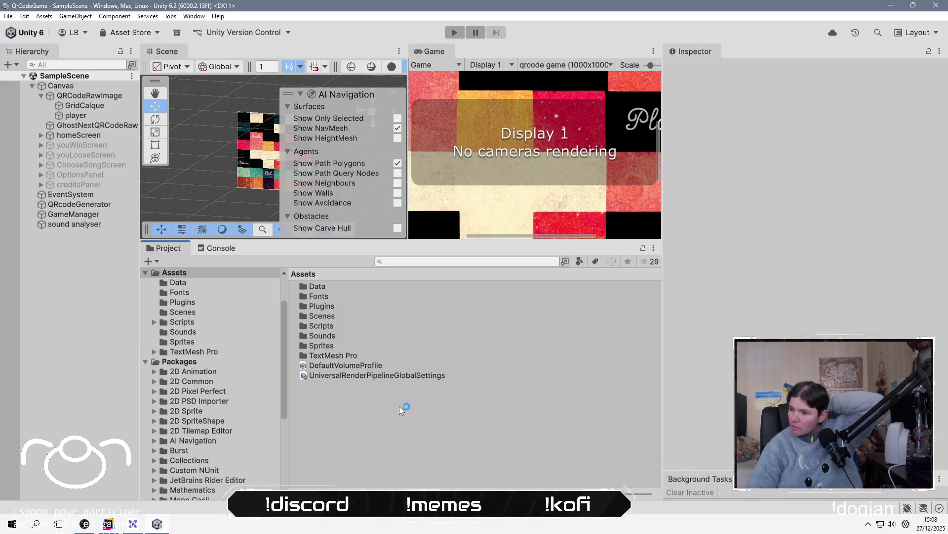
# Create a URP Universal Renderer asset named Custom Universal Renderer Data.
pyautogui.rightClick(413, 399)
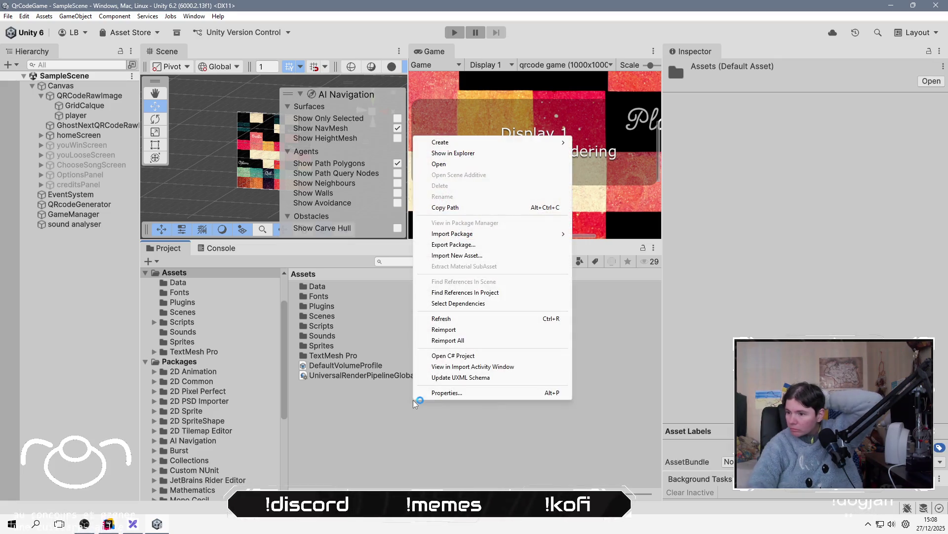
pyautogui.moveTo(538, 142)
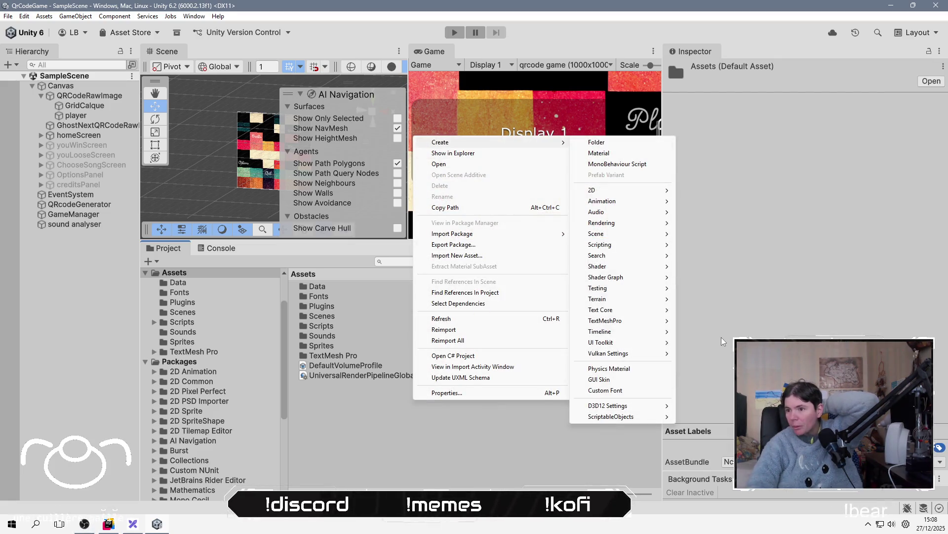
pyautogui.moveTo(603, 223)
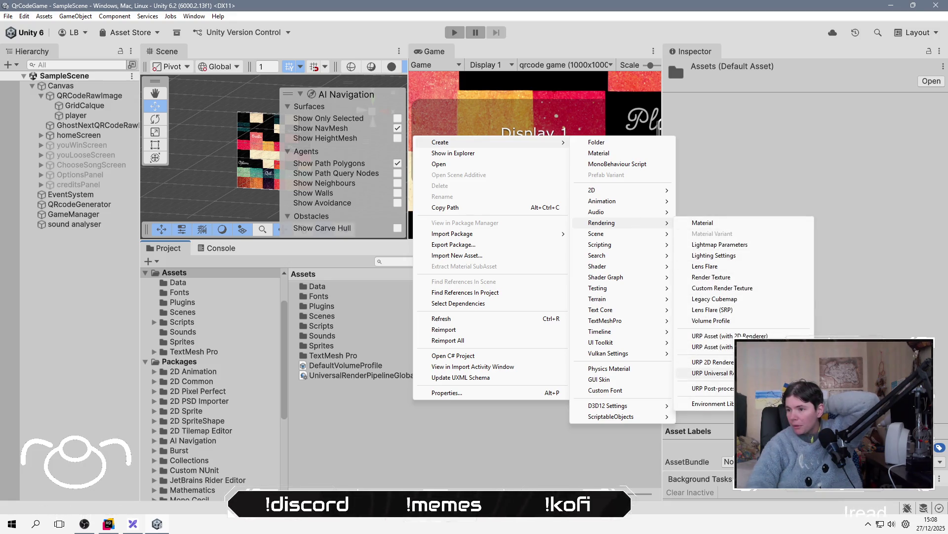
pyautogui.click(712, 373)
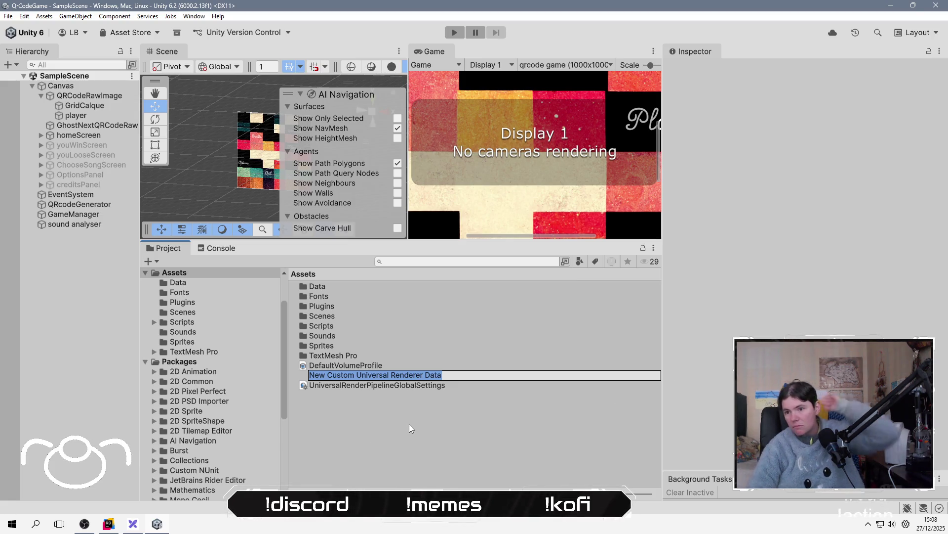
pyautogui.press('Home')
pyautogui.hotkey('shift', 'Right')
pyautogui.hotkey('shift', 'Right')
pyautogui.hotkey('shift', 'Right')
pyautogui.hotkey('shift', 'Right')
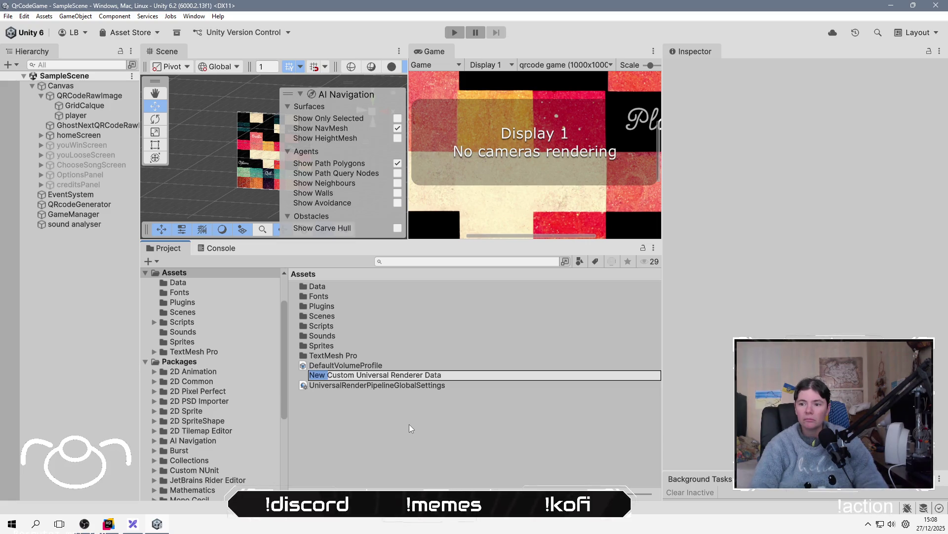
pyautogui.press('BackSpace')
pyautogui.press('Return')
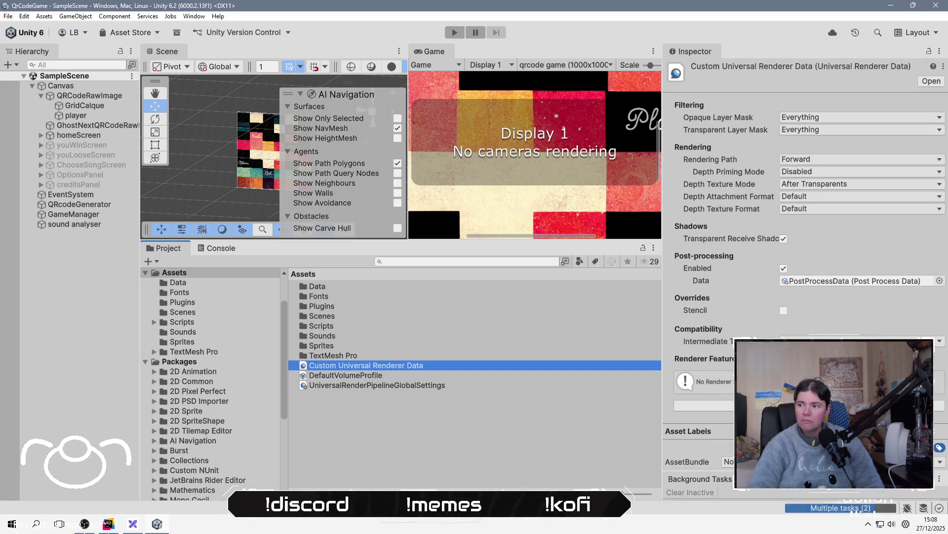
# Leave the Graphics Default Render Pipeline unset after checking its asset picker.
pyautogui.click(23, 16)
pyautogui.click(63, 316)
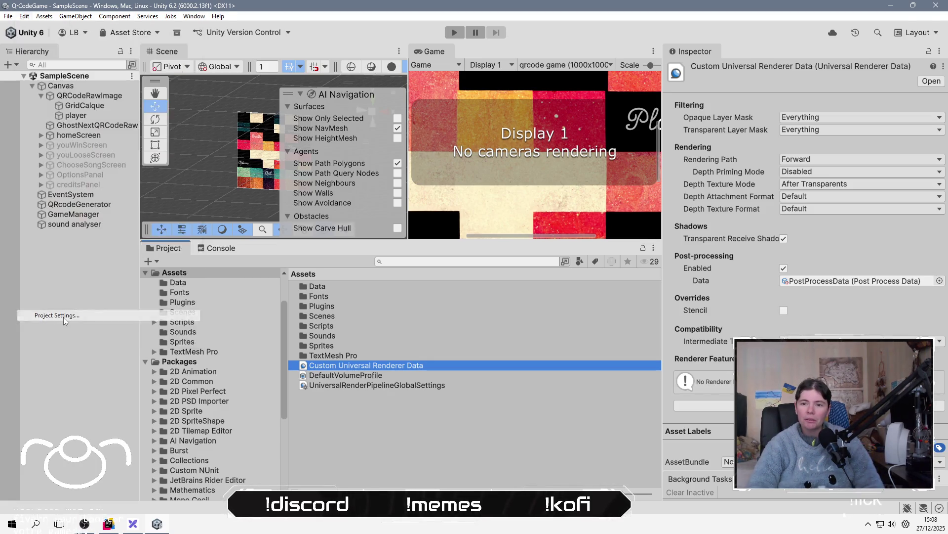
pyautogui.click(811, 150)
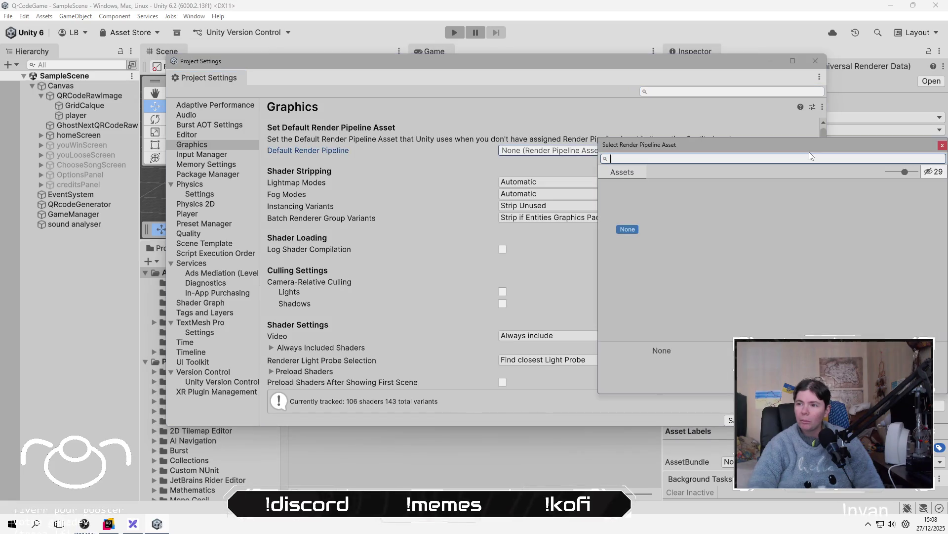
pyautogui.doubleClick(623, 212)
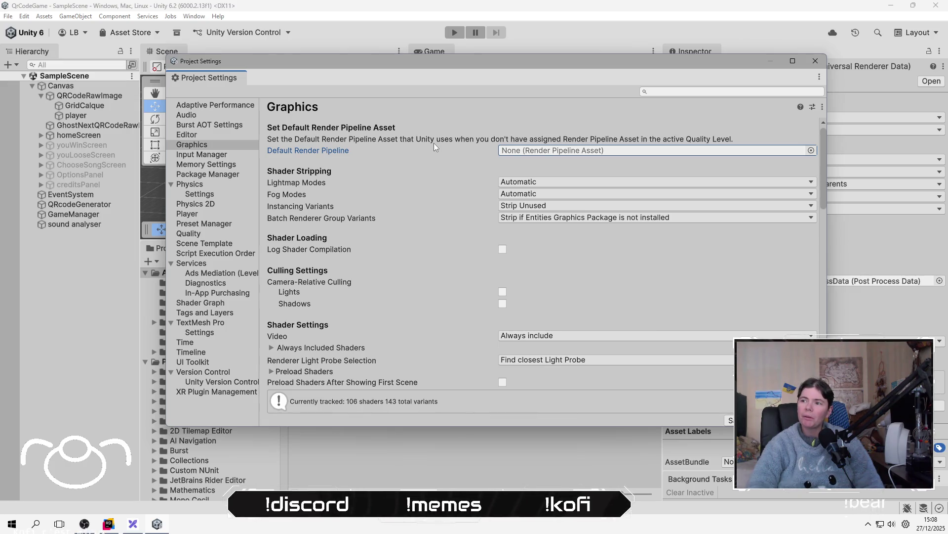
# Leave the High quality level's Render Pipeline Asset unassigned and close Project Settings.
pyautogui.click(190, 234)
pyautogui.scroll(-3, 648, 274)
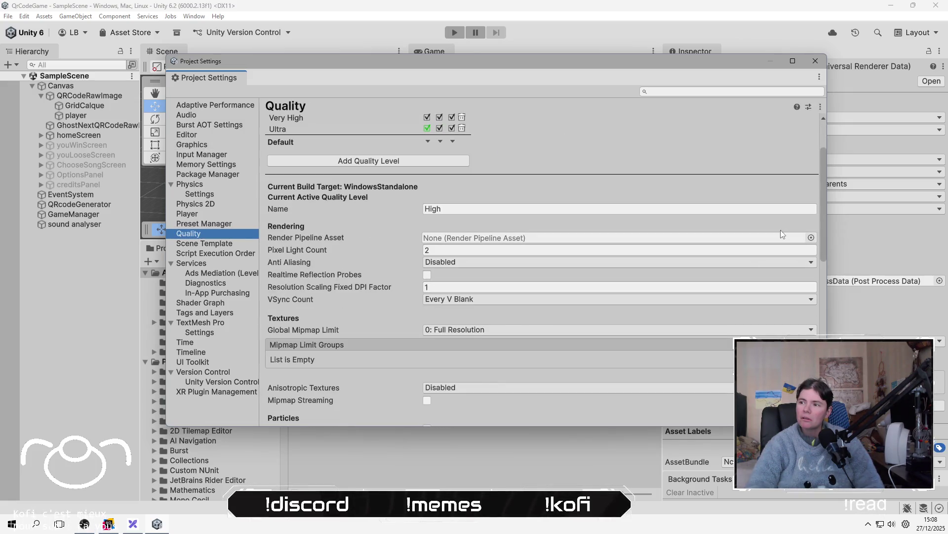
pyautogui.click(791, 239)
pyautogui.click(812, 238)
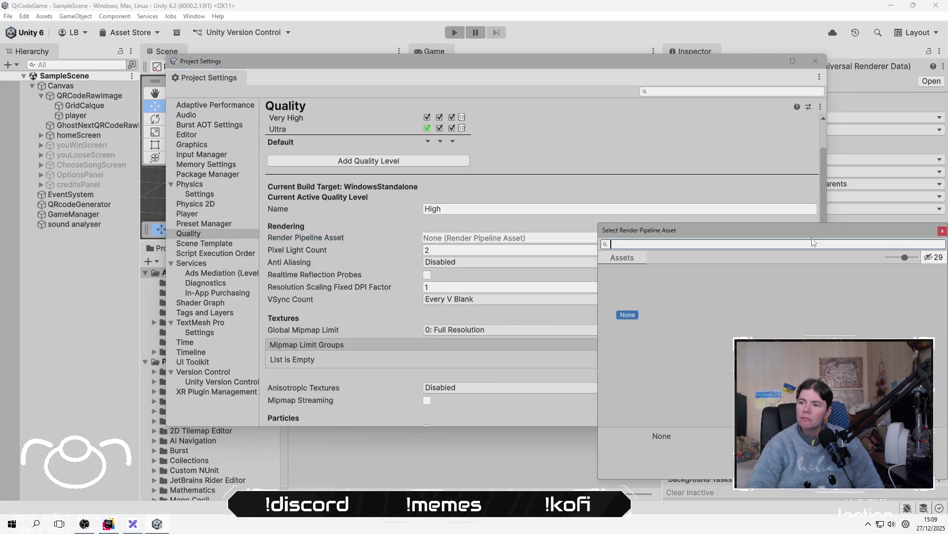
pyautogui.press('Escape')
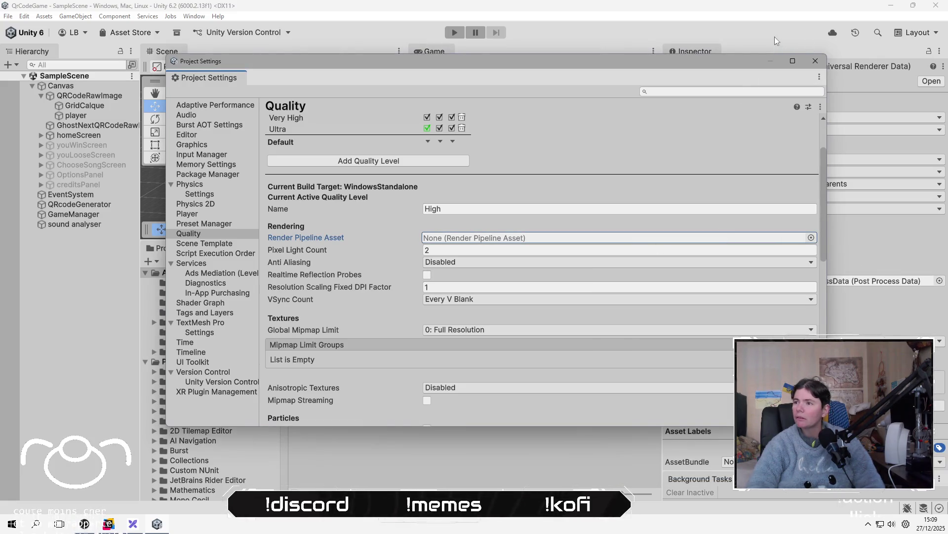
pyautogui.click(815, 60)
pyautogui.rightClick(390, 411)
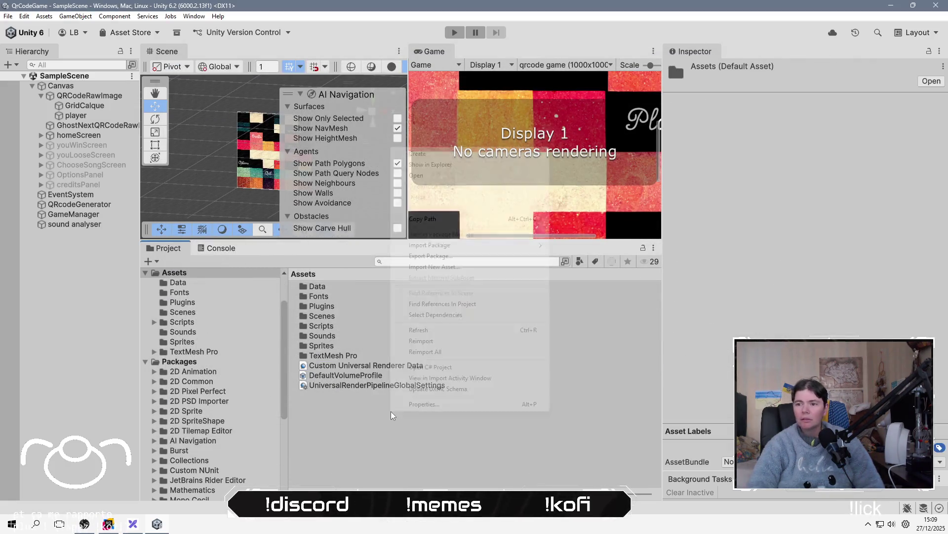
# Browse the Assets Create menu down into Rendering, reaching URP Post-process Data.
pyautogui.press('Down')
pyautogui.press('Right')
pyautogui.press('s')
pyautogui.press('s')
pyautogui.press('t')
pyautogui.press('t')
pyautogui.press('t')
pyautogui.press('t')
pyautogui.press('s')
pyautogui.press('m')
pyautogui.press('s')
pyautogui.press('Up')
pyautogui.press('Down')
pyautogui.press('d')
pyautogui.press('g')
pyautogui.press('t')
pyautogui.press('s')
pyautogui.press('Up')
pyautogui.press('Up')
pyautogui.press('Up')
pyautogui.press('Right')
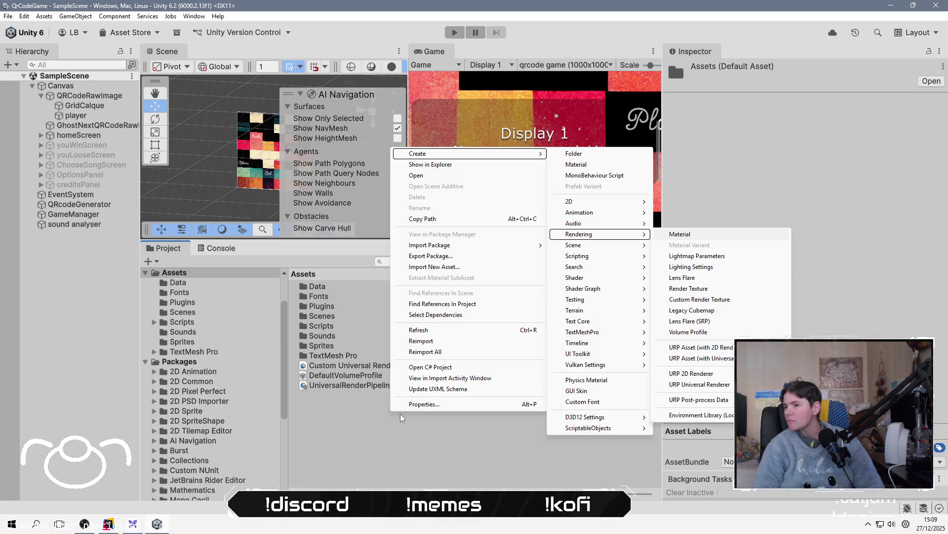
pyautogui.press('v')
pyautogui.press('e')
pyautogui.press('Up')
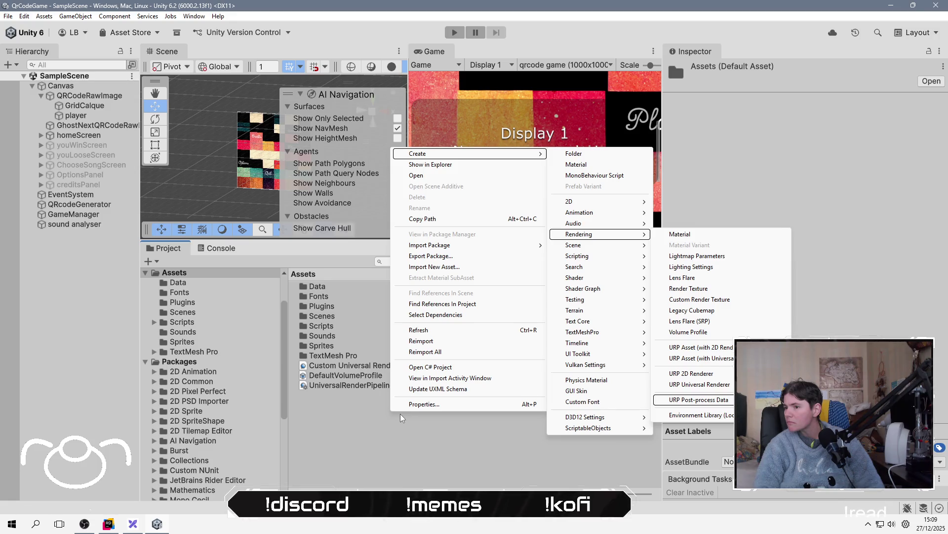
# Back out of the Create menu without creating an asset and close the Unity editor.
pyautogui.press('Escape')
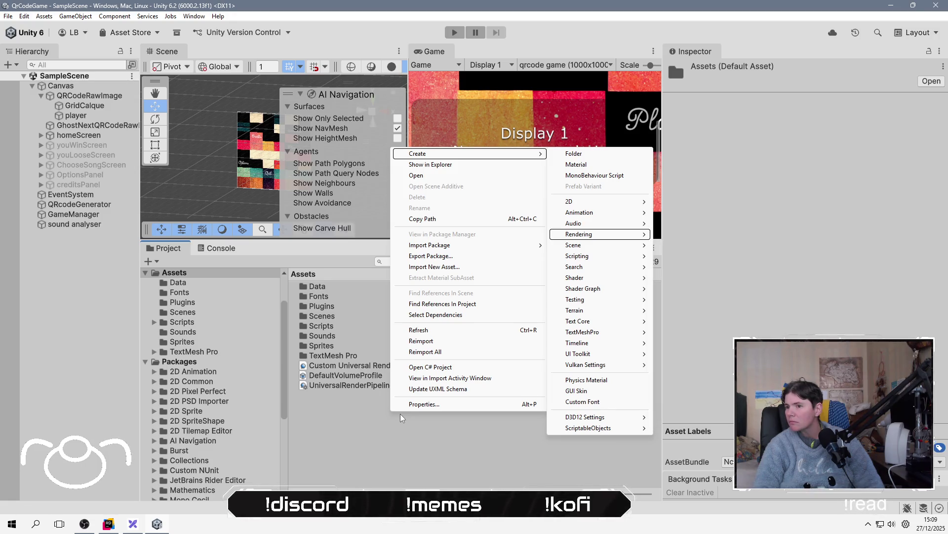
pyautogui.press('Down')
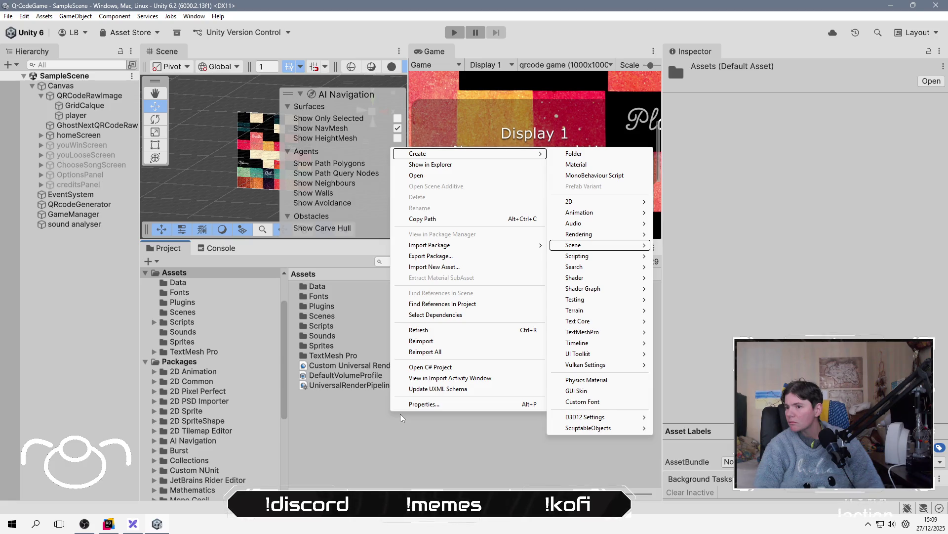
pyautogui.press('Escape')
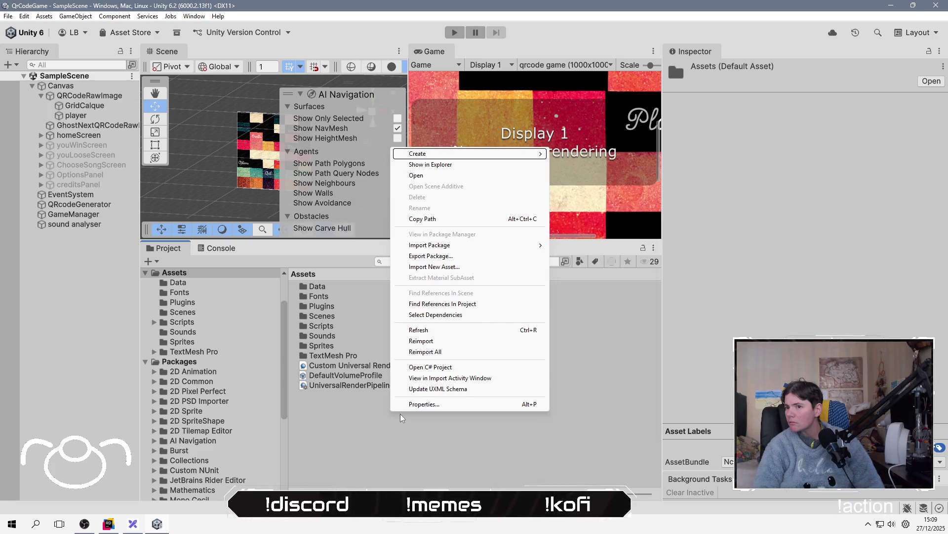
pyautogui.click(375, 426)
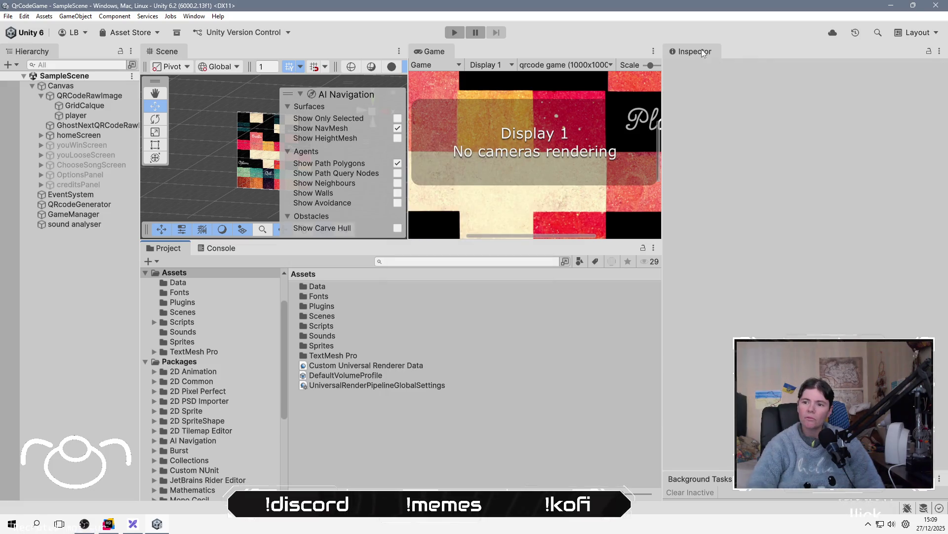
pyautogui.click(942, 5)
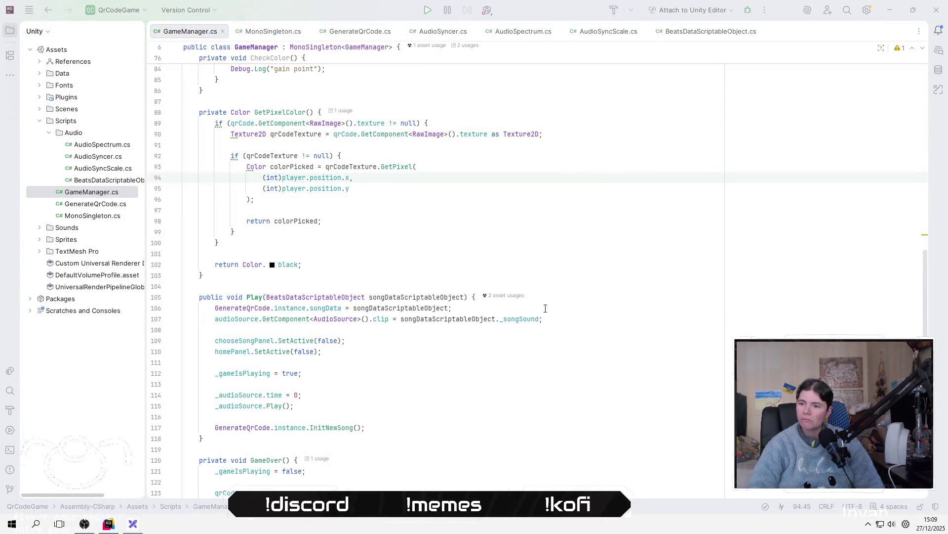
# Relaunch the QrCodeGame project from Unity Hub in the system tray.
pyautogui.click(545, 308)
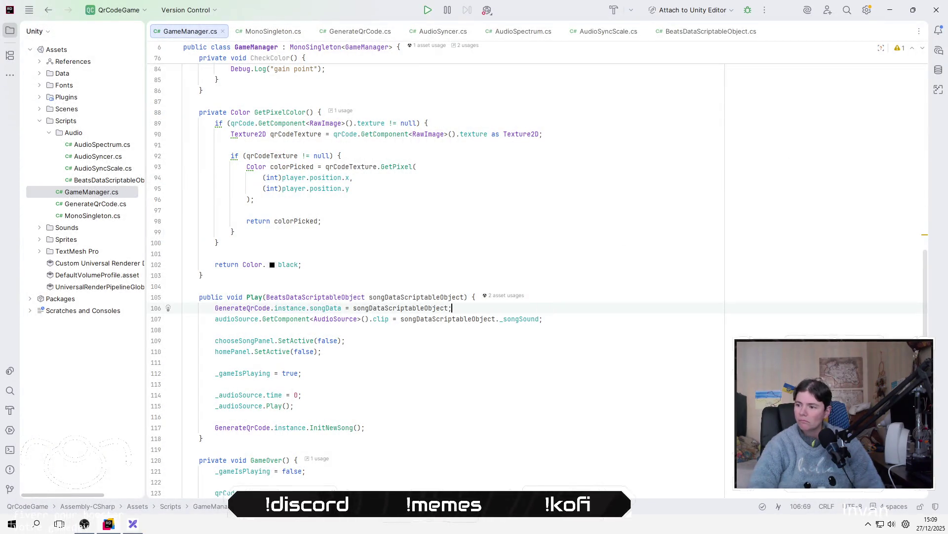
pyautogui.click(868, 522)
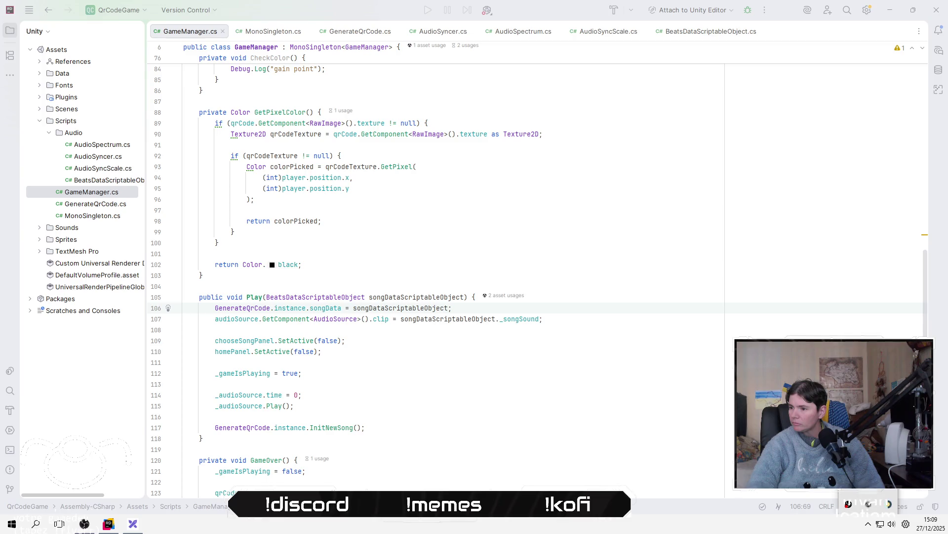
pyautogui.click(869, 505)
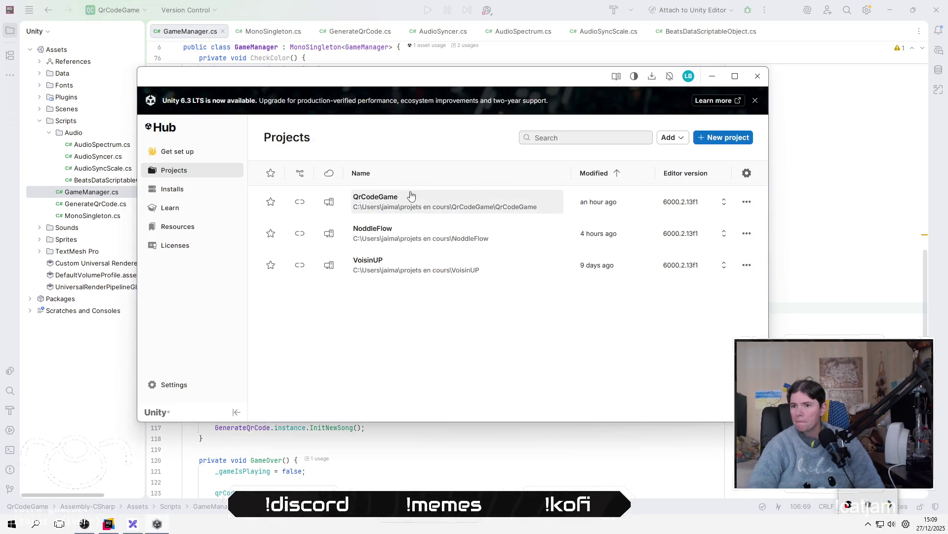
pyautogui.click(410, 191)
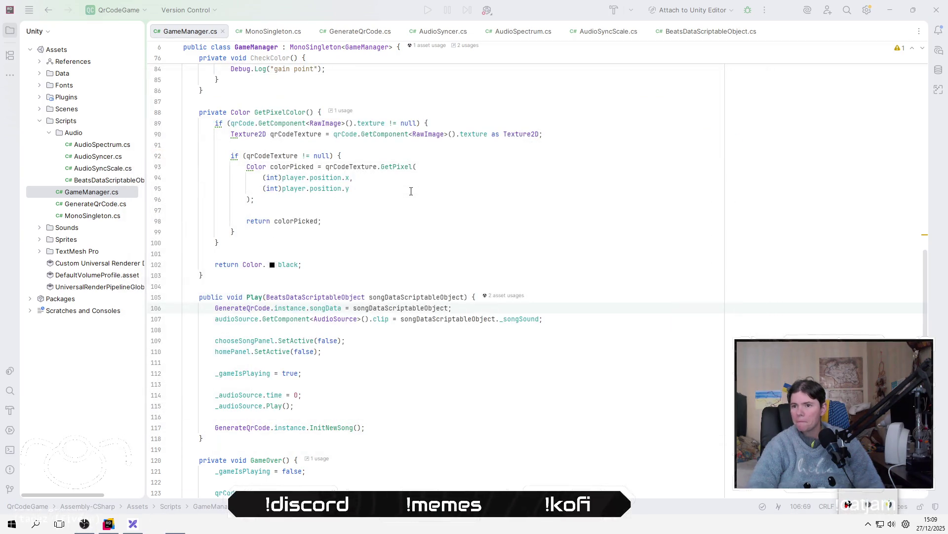
pyautogui.click(413, 242)
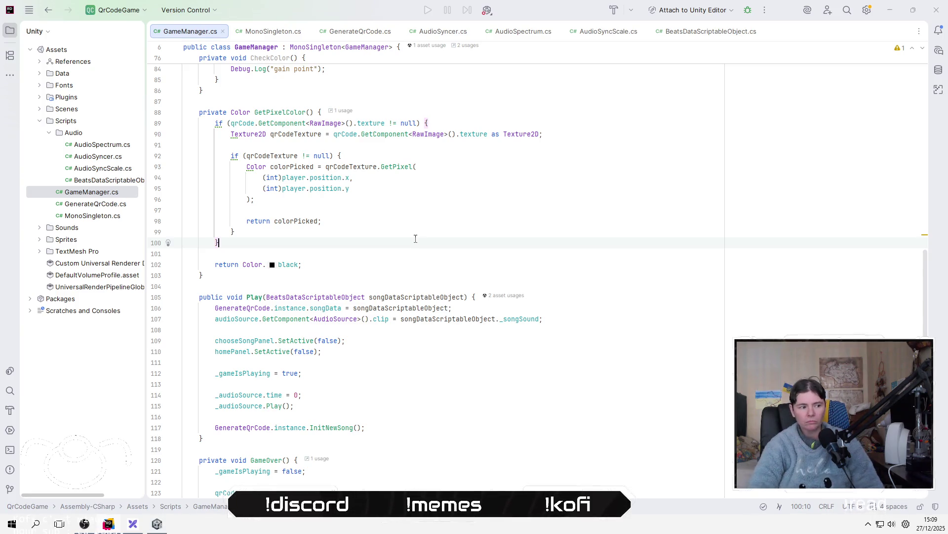
# Switch from Rider back to the reopened QrCodeGame Unity editor showing SampleScene.
pyautogui.hotkey('alt', 'Tab')
pyautogui.press('Tab')
pyautogui.press('Tab')
pyautogui.press('Tab')
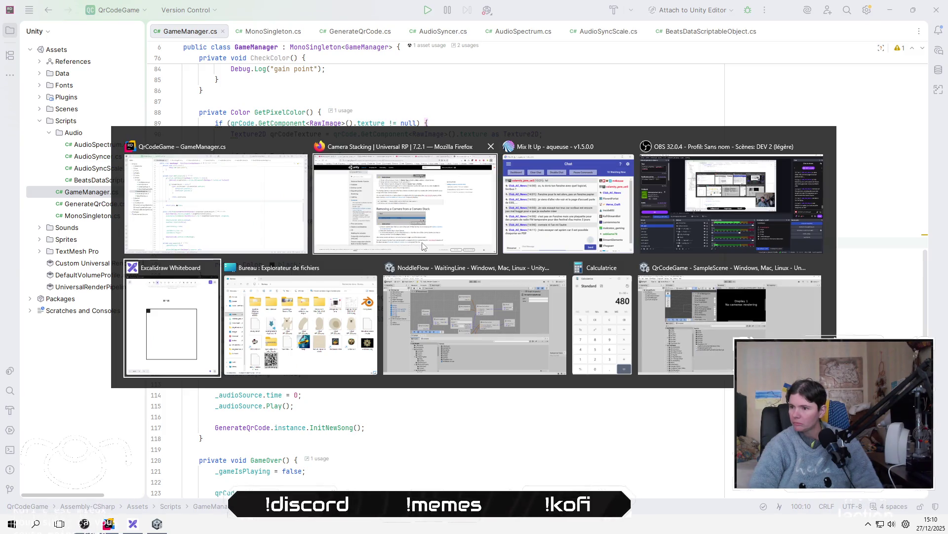
pyautogui.press('Tab')
pyautogui.press('Tab')
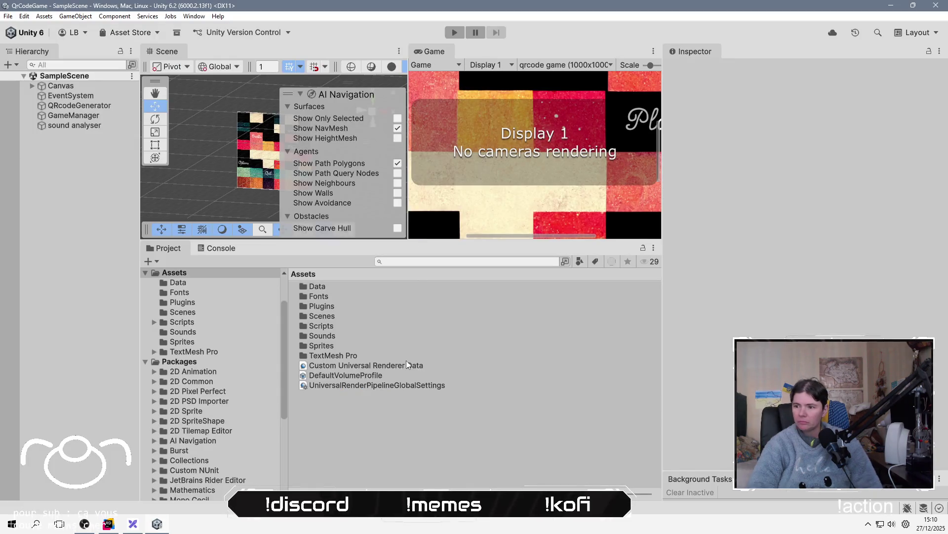
# Look through the Edit menu's Rendering, Materials and Graphics Tier submenus, then open Project Settings.
pyautogui.click(25, 16)
pyautogui.moveTo(44, 15)
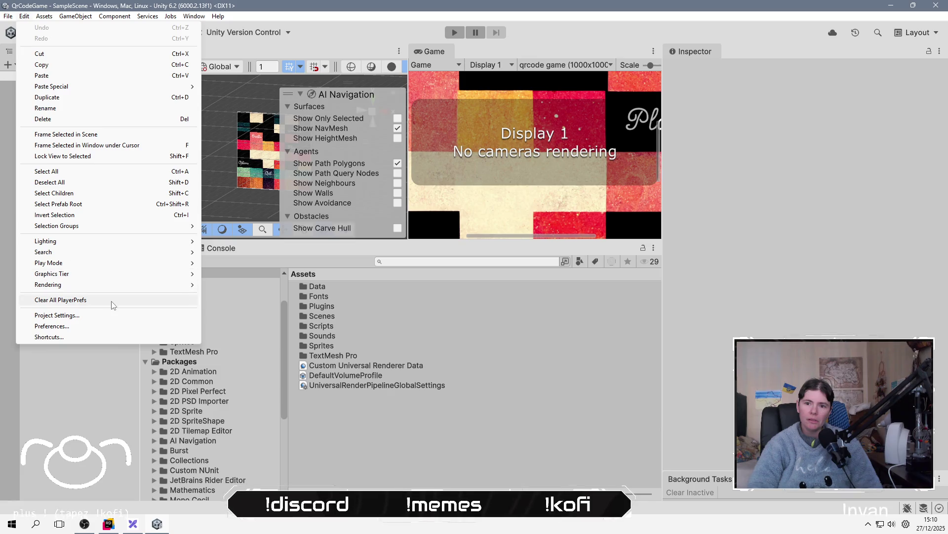
pyautogui.moveTo(119, 286)
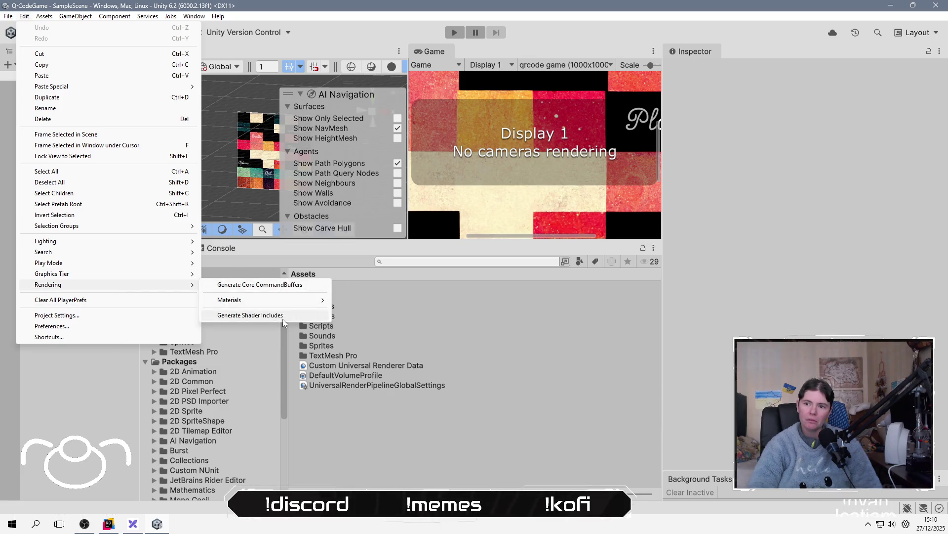
pyautogui.moveTo(281, 302)
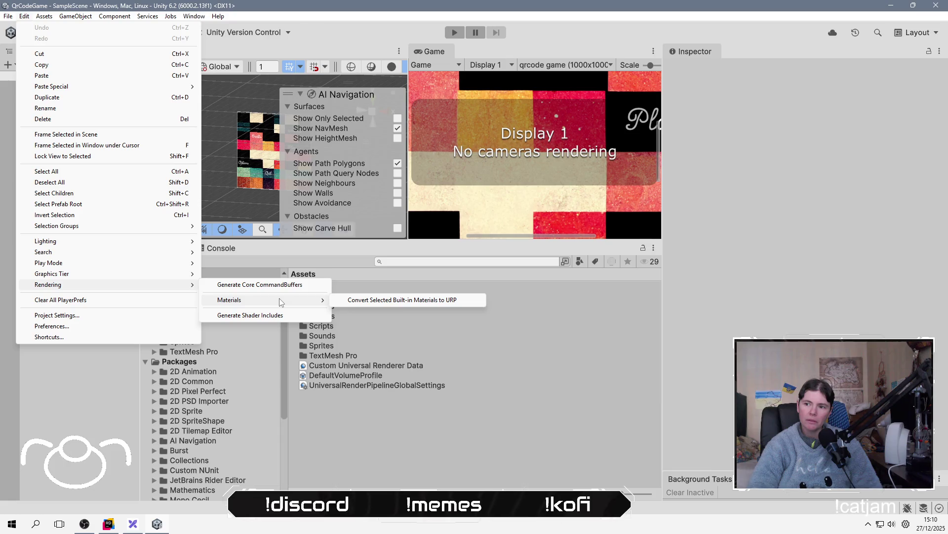
pyautogui.moveTo(70, 274)
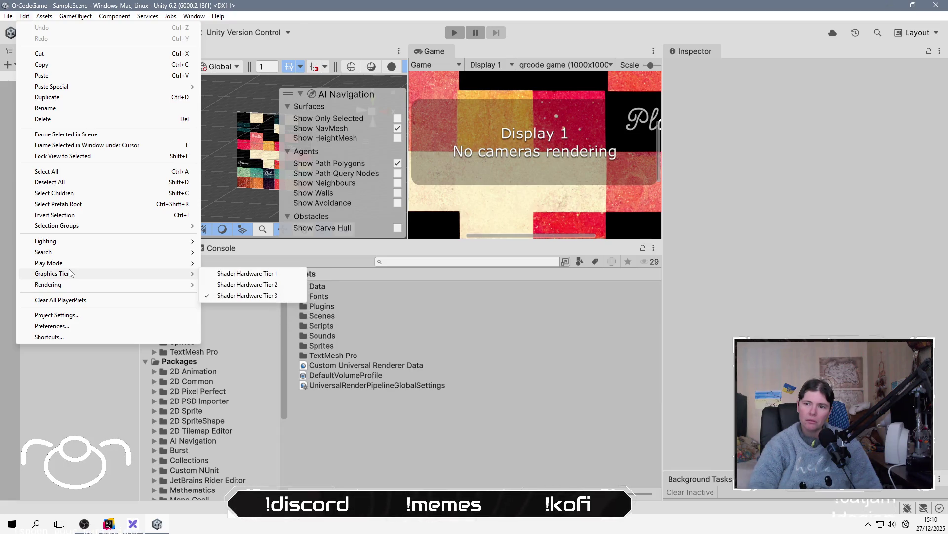
pyautogui.click(93, 316)
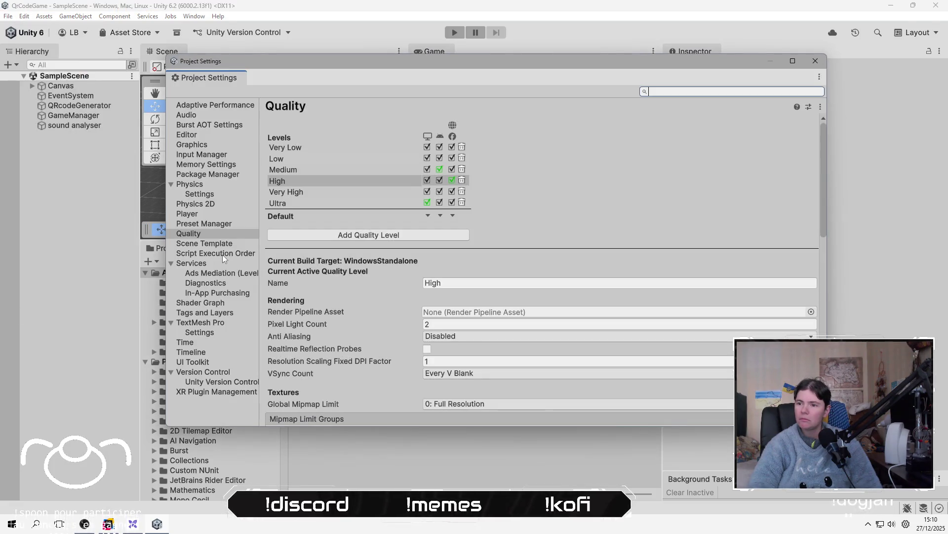
# Browse the Scene Template, Services and Graphics pages, keeping Lightmap Modes on Automatic.
pyautogui.click(519, 313)
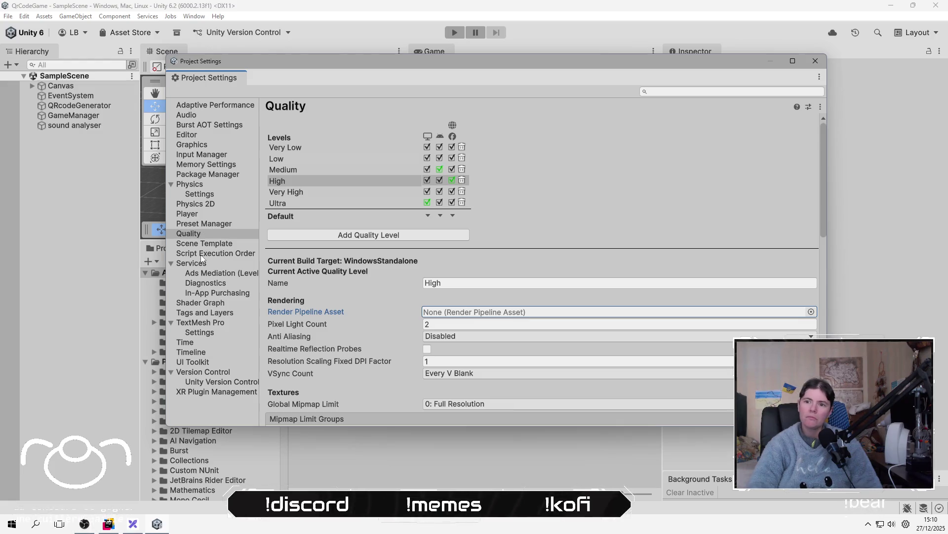
pyautogui.click(208, 244)
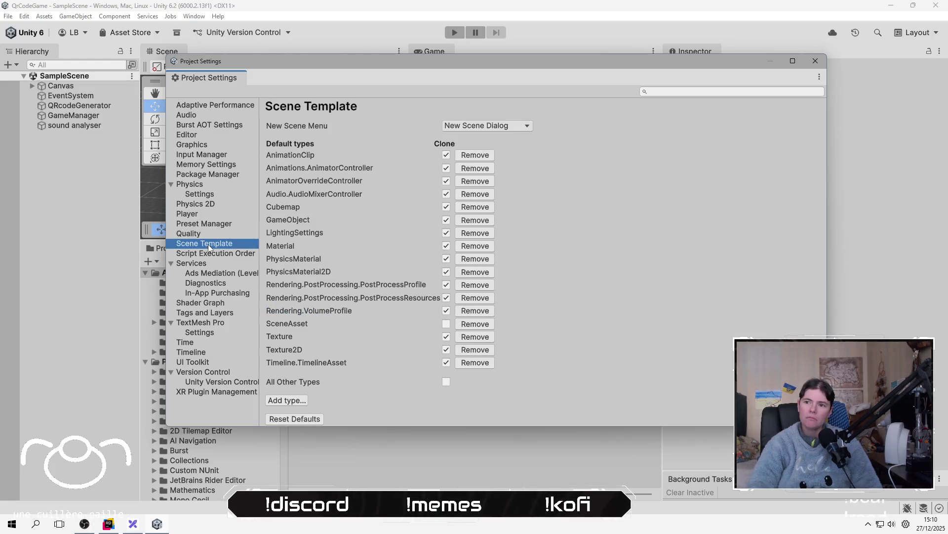
pyautogui.click(226, 262)
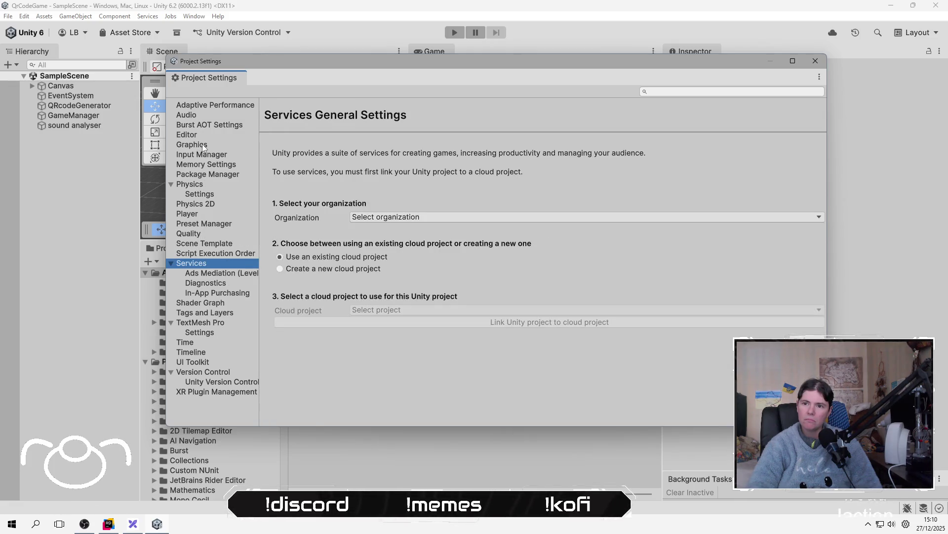
pyautogui.click(204, 147)
pyautogui.click(627, 182)
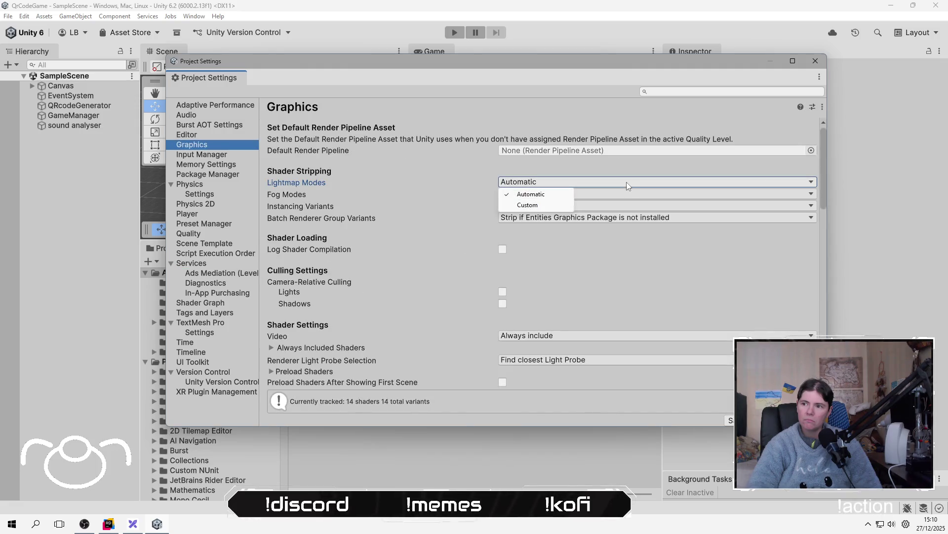
pyautogui.click(628, 168)
pyautogui.scroll(-5, 627, 164)
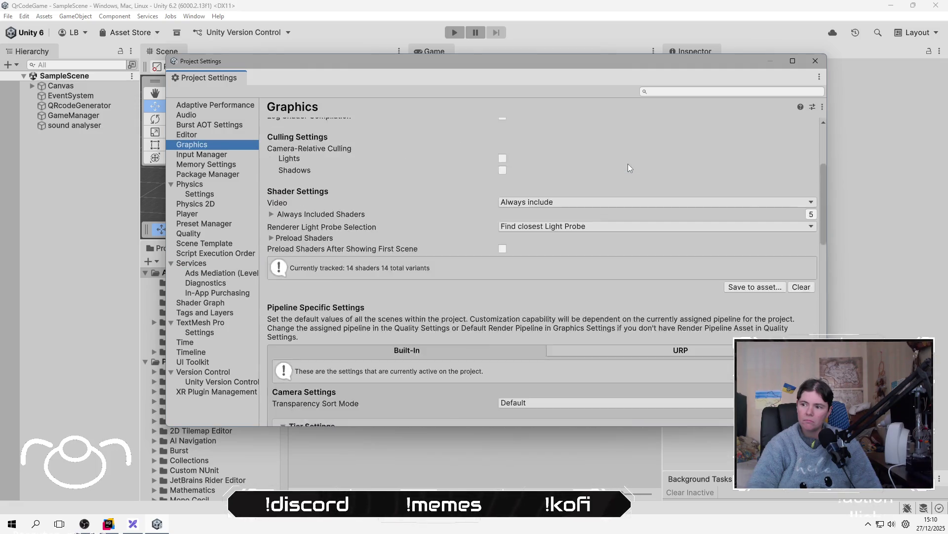
pyautogui.scroll(-2, 469, 259)
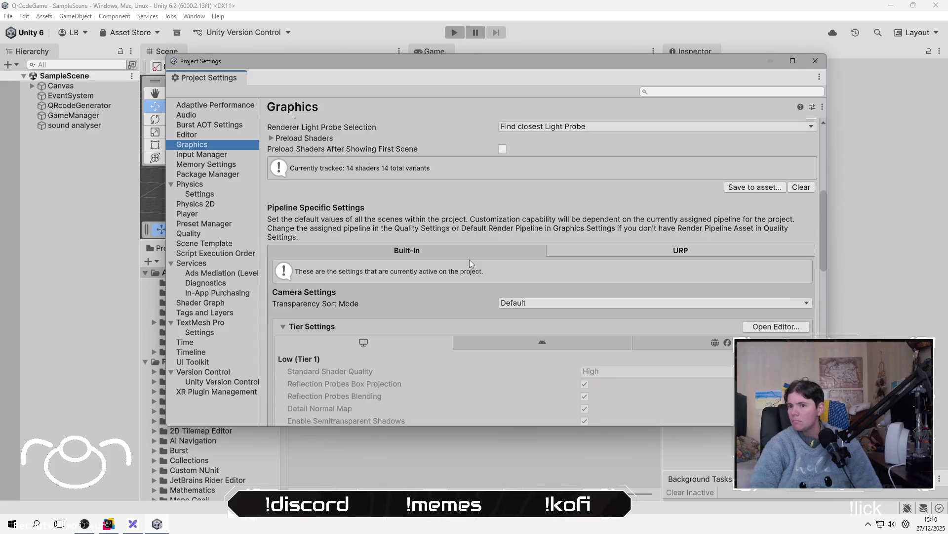
pyautogui.scroll(-2, 471, 262)
# Compare the URP and Built-In graphics settings tabs, then close Project Settings.
pyautogui.click(655, 184)
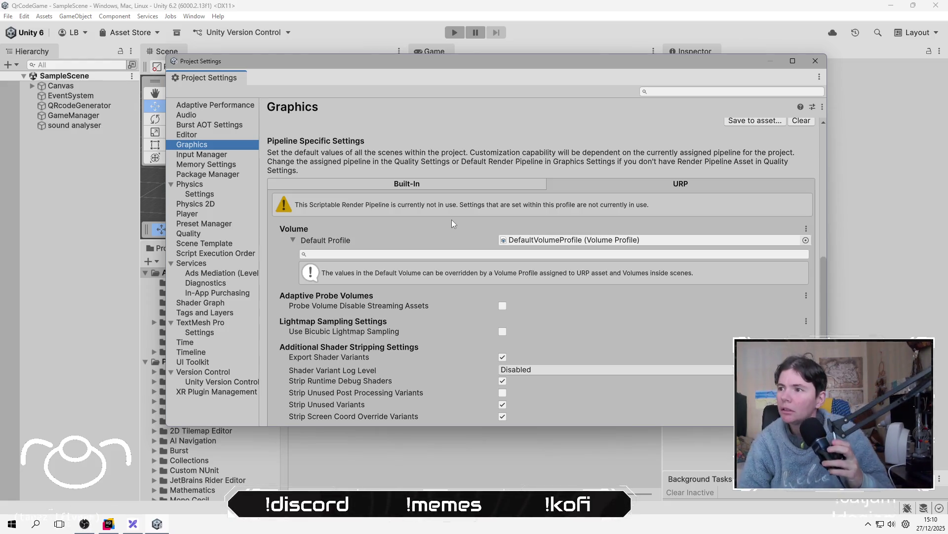
pyautogui.scroll(3, 498, 254)
pyautogui.scroll(-5, 496, 256)
pyautogui.scroll(-1, 496, 256)
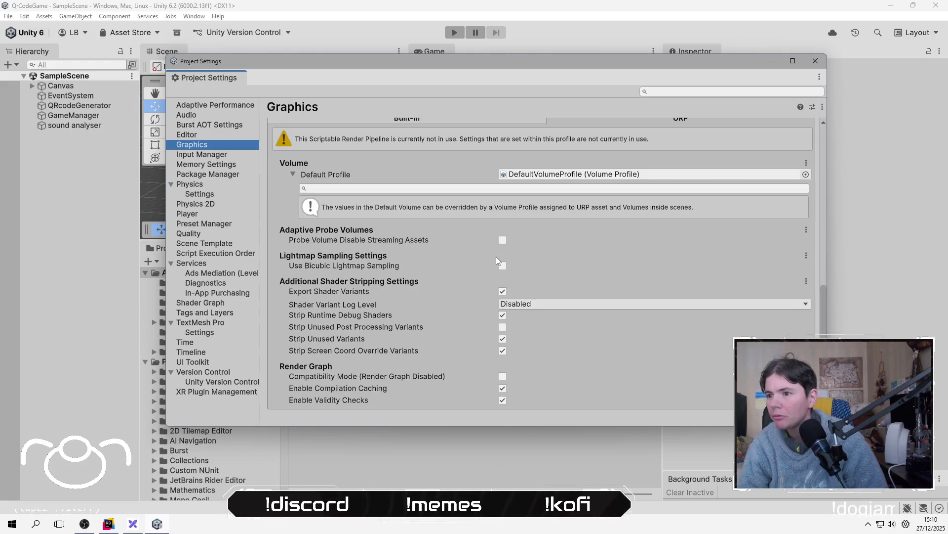
pyautogui.scroll(6, 496, 259)
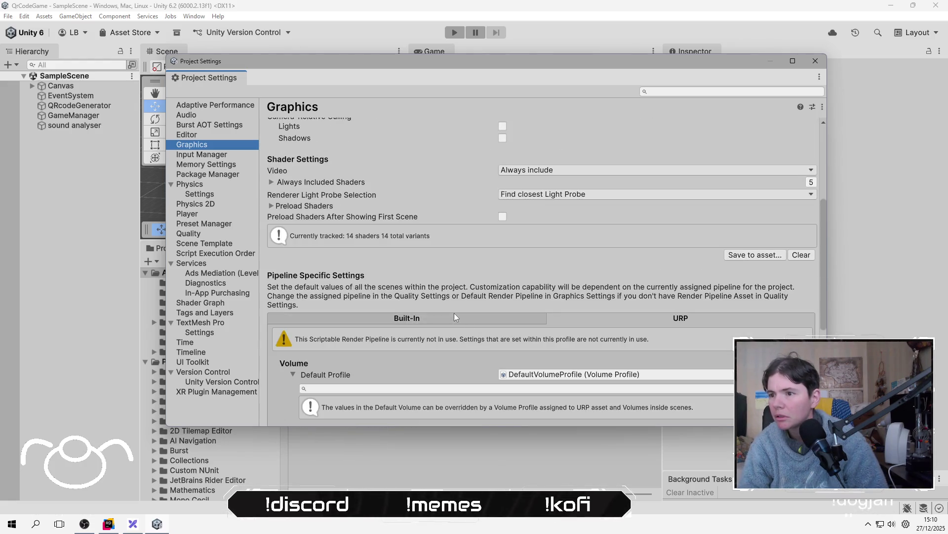
pyautogui.click(453, 317)
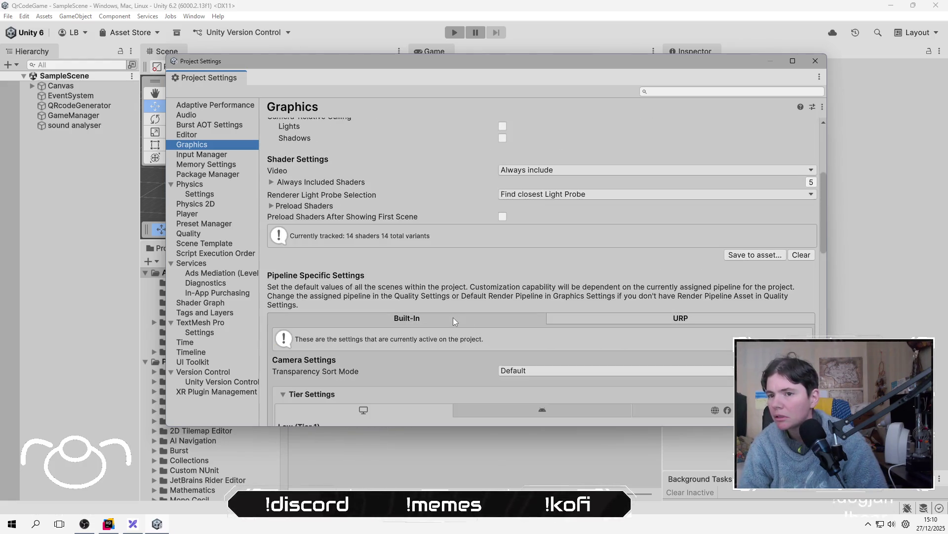
pyautogui.click(609, 319)
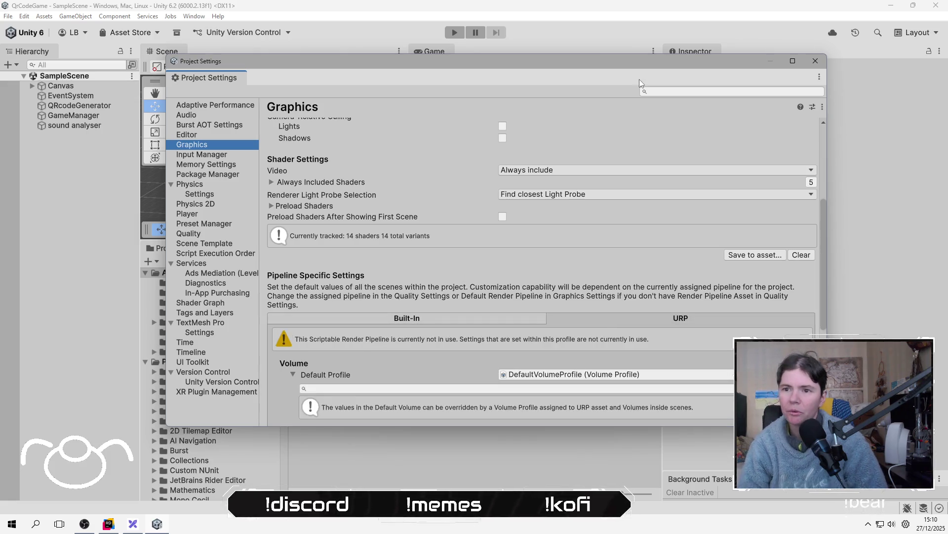
pyautogui.click(772, 65)
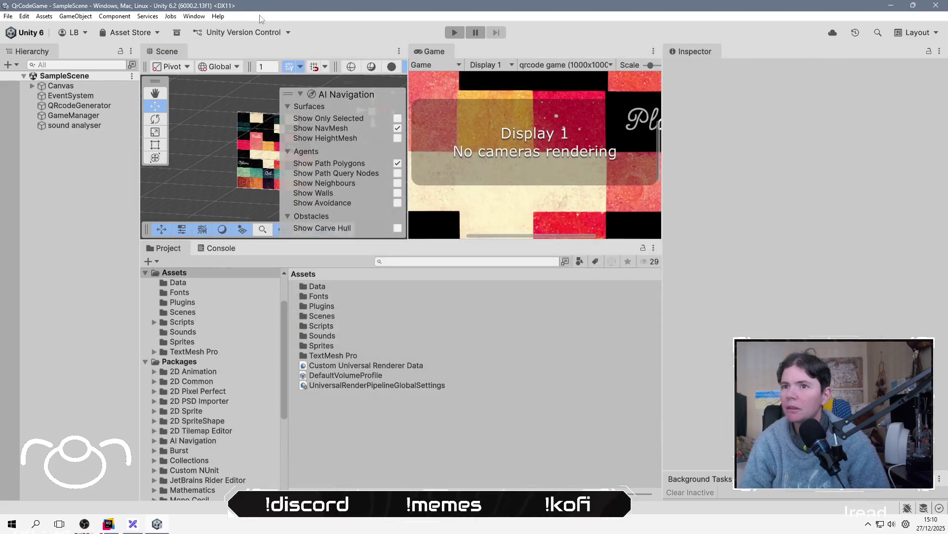
pyautogui.click(218, 16)
pyautogui.click(193, 16)
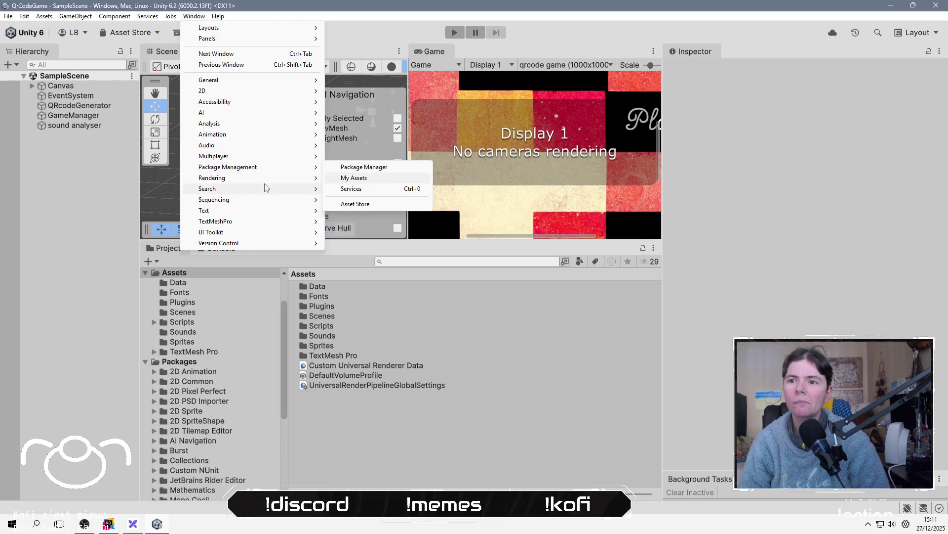
pyautogui.moveTo(269, 185)
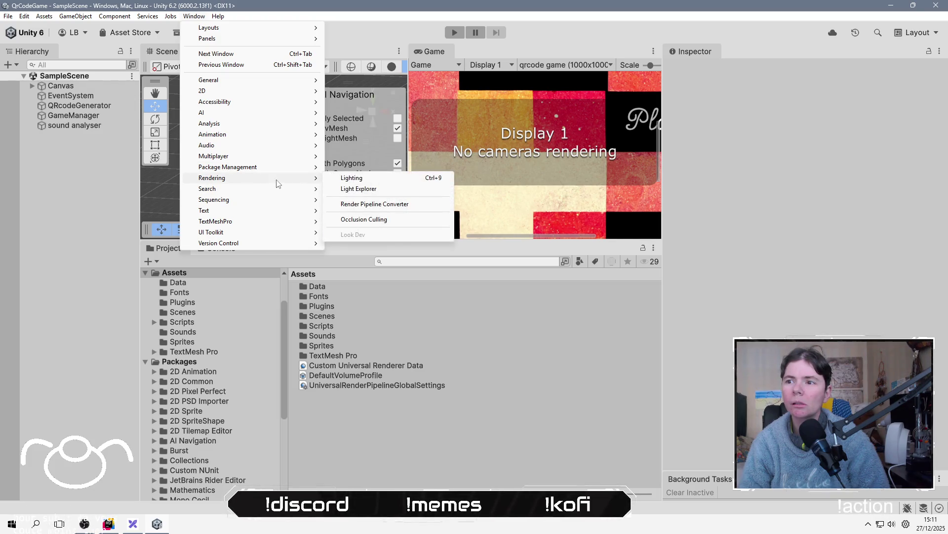
pyautogui.click(402, 206)
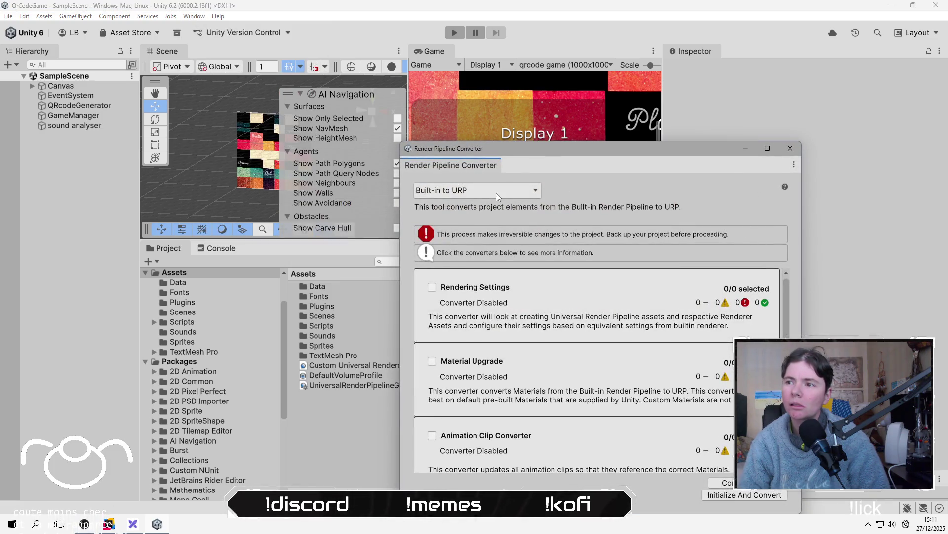
pyautogui.scroll(-3, 601, 286)
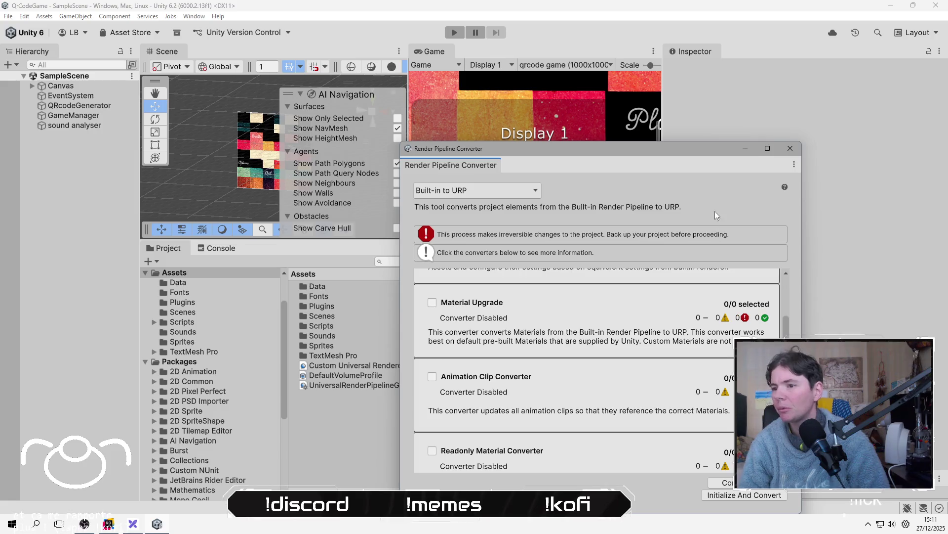
pyautogui.click(790, 151)
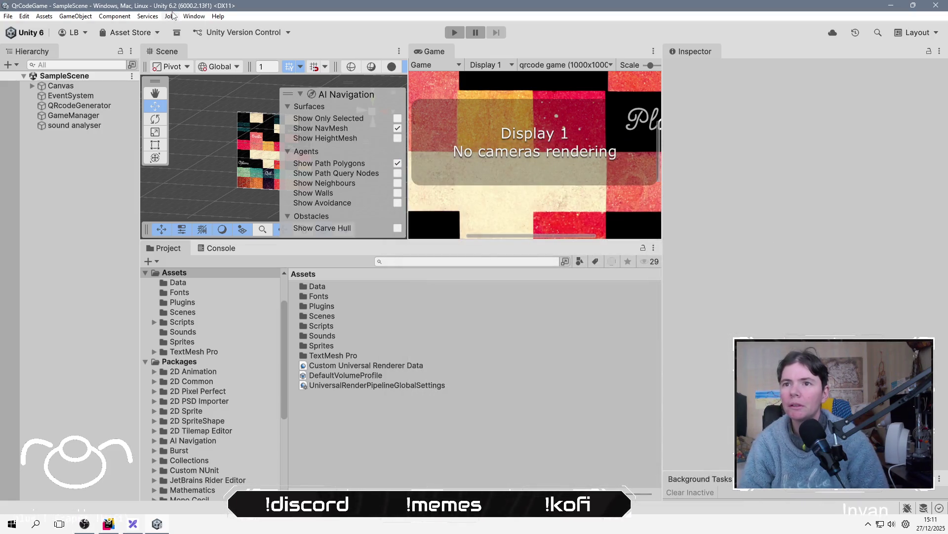
pyautogui.click(193, 16)
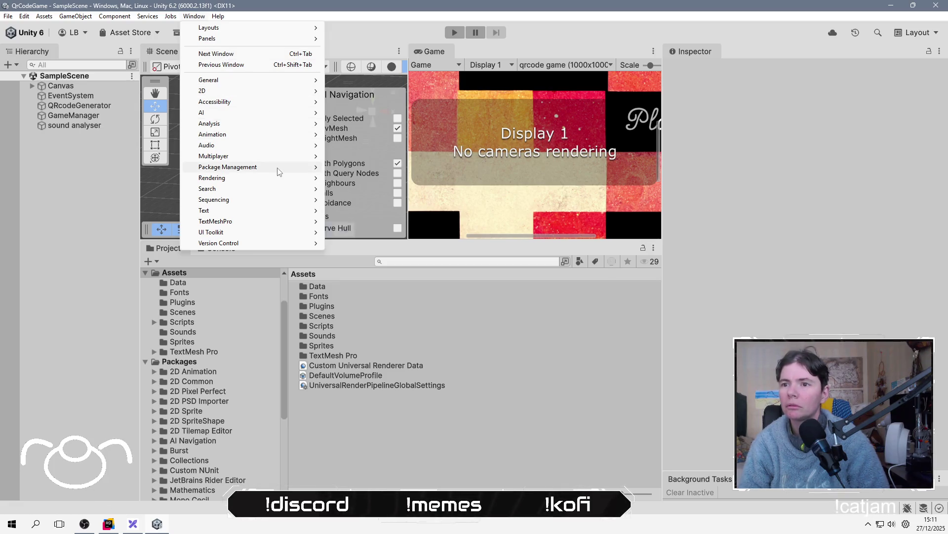
# Browse the Package Manager's In Project, Built-in, My Assets and Unity Registry package lists.
pyautogui.moveTo(307, 167)
pyautogui.click(390, 168)
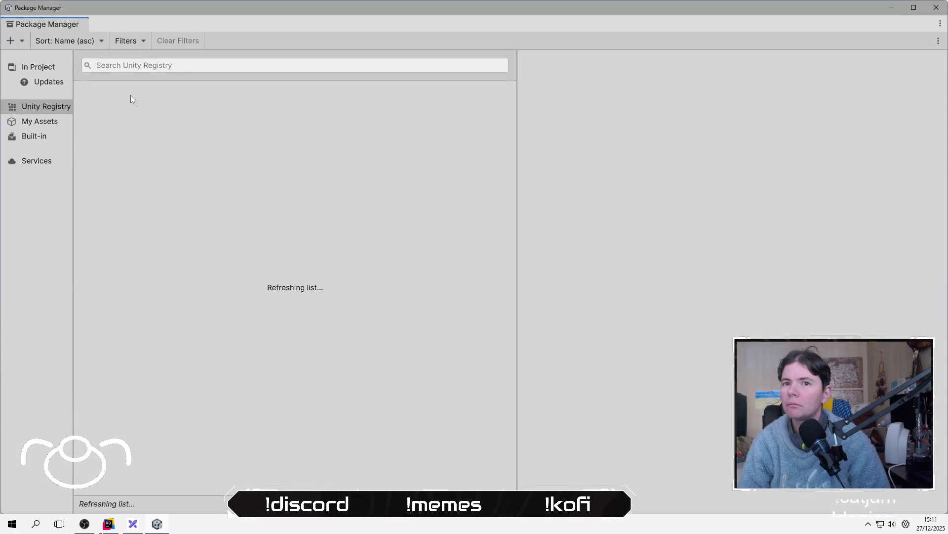
pyautogui.click(50, 71)
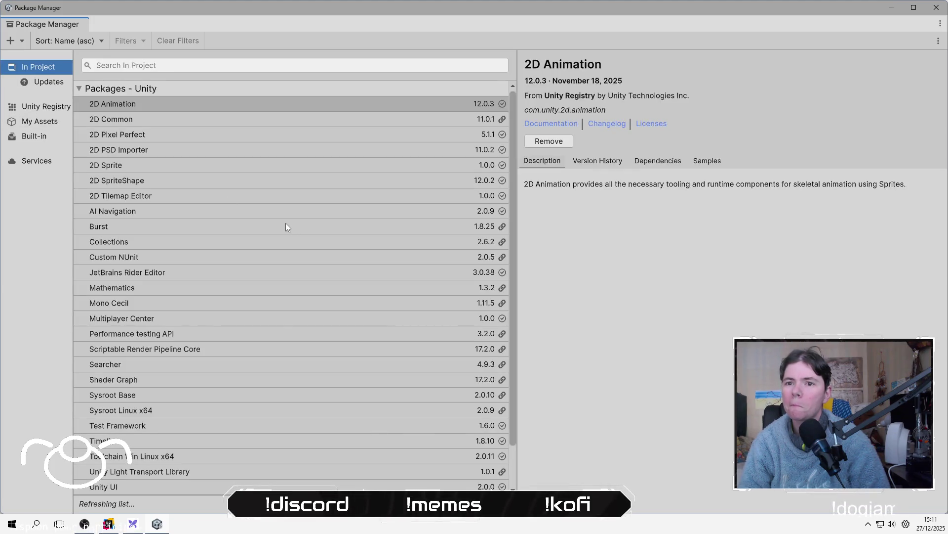
pyautogui.scroll(-2, 242, 232)
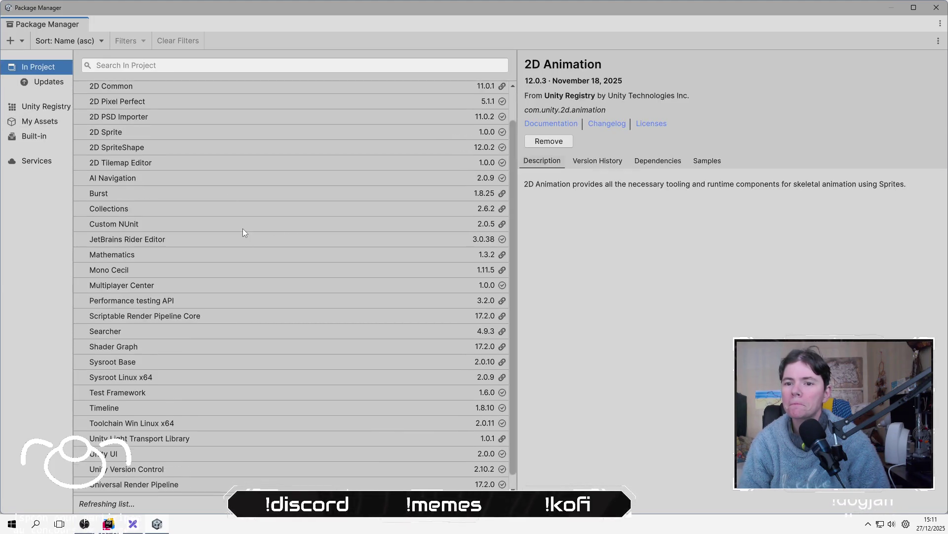
pyautogui.scroll(-1, 243, 229)
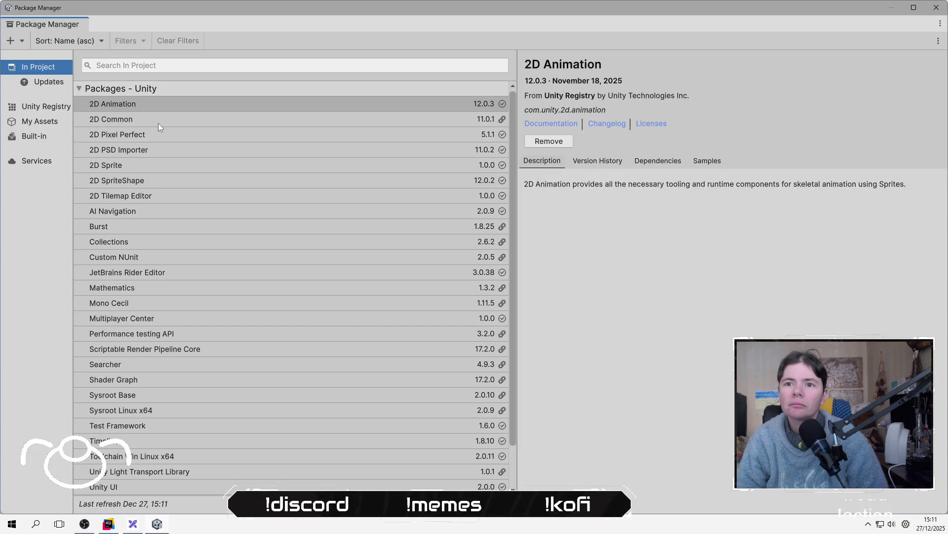
pyautogui.click(50, 138)
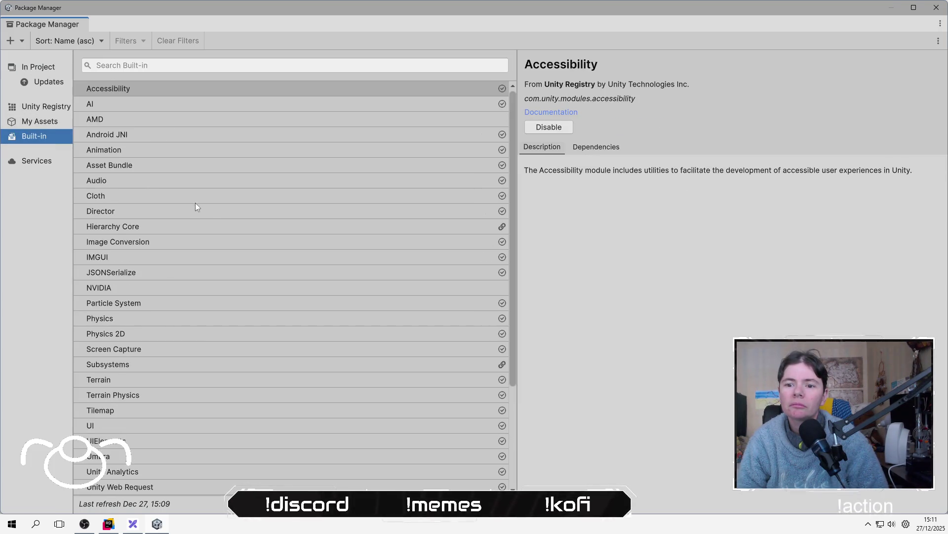
pyautogui.scroll(-3, 231, 223)
pyautogui.scroll(3, 231, 220)
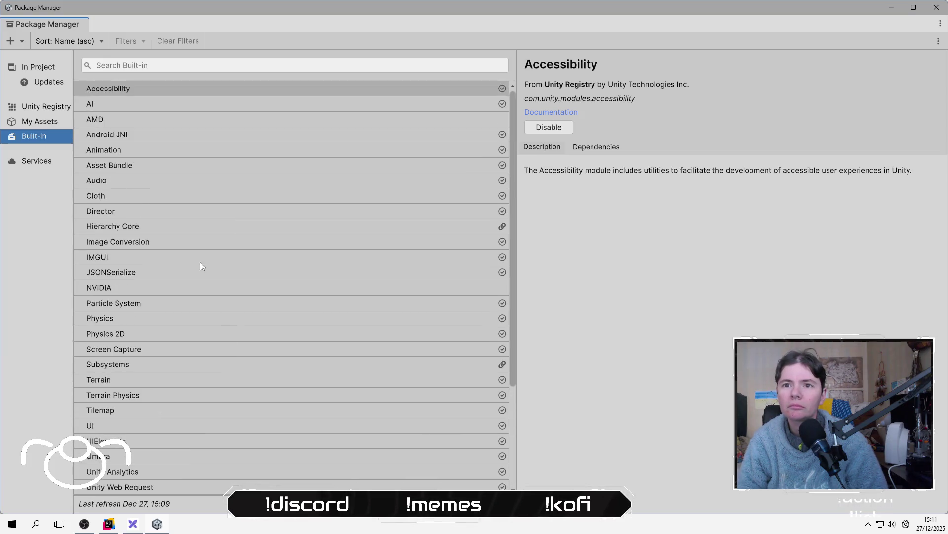
pyautogui.click(38, 122)
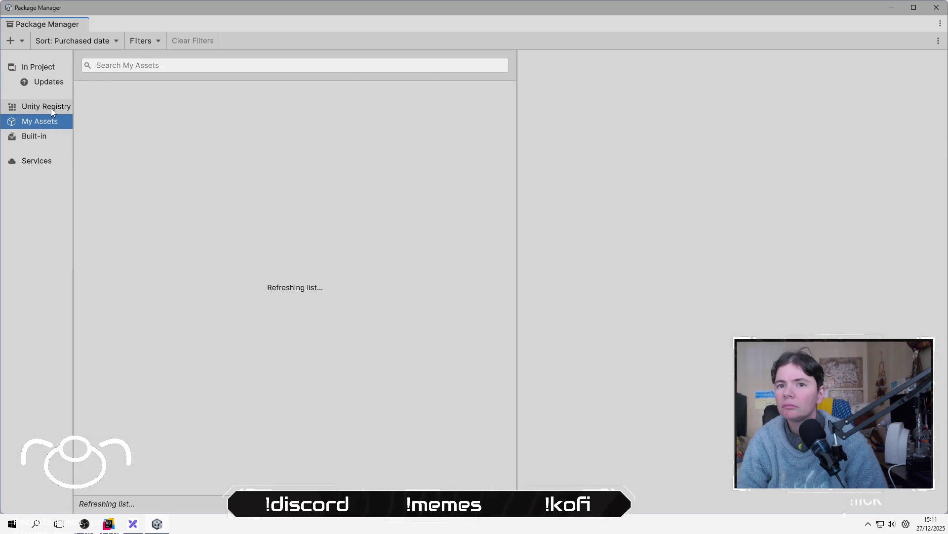
pyautogui.click(51, 108)
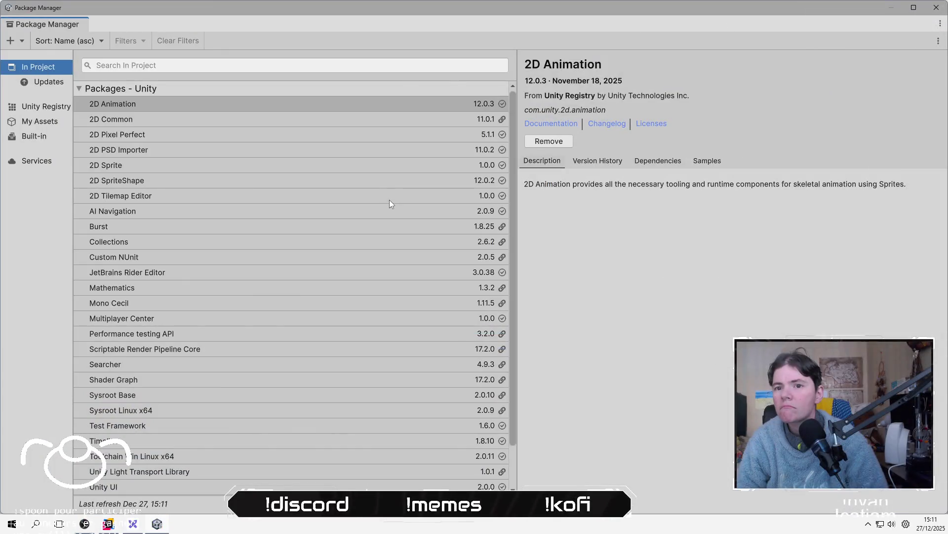
pyautogui.scroll(-1, 345, 215)
pyautogui.scroll(-1, 345, 216)
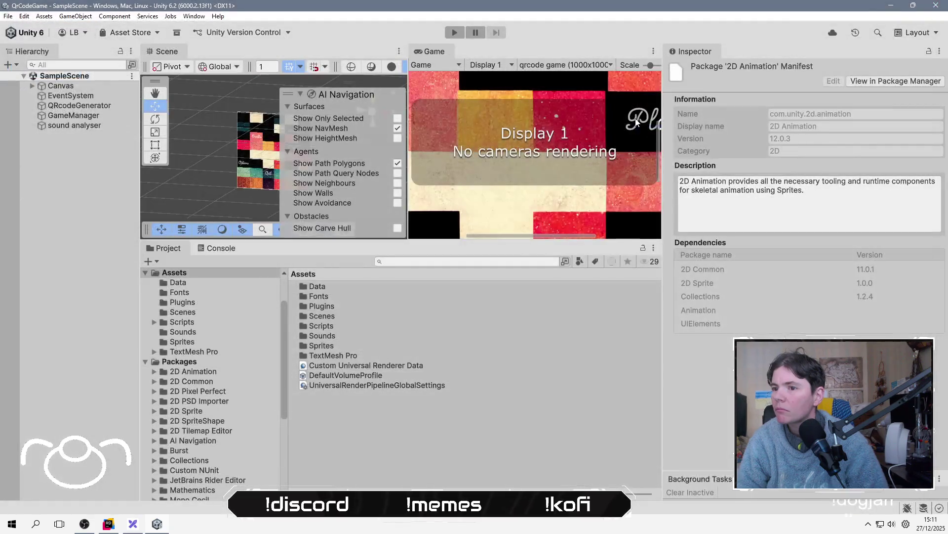
# Open Project Settings and review the Graphics page's Built-In tab and default render pipeline asset.
pyautogui.click(26, 17)
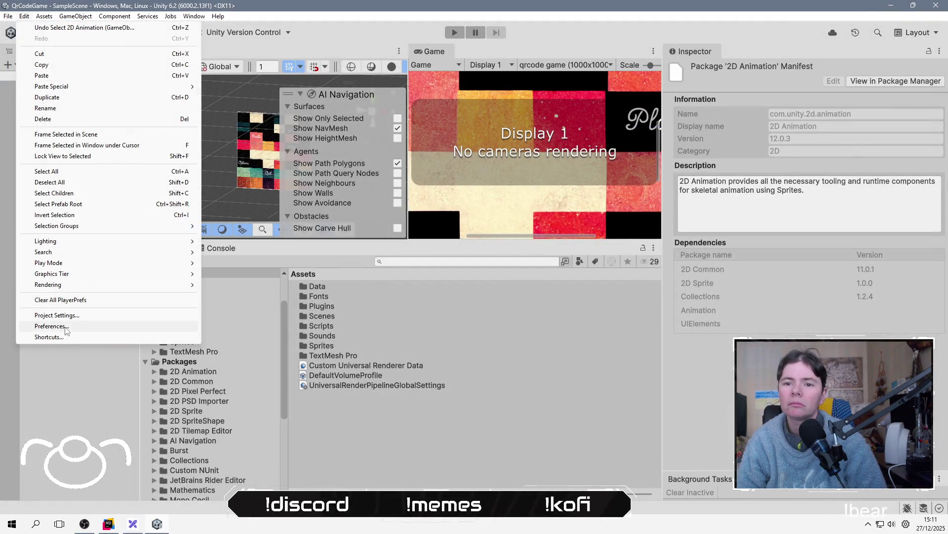
pyautogui.click(66, 316)
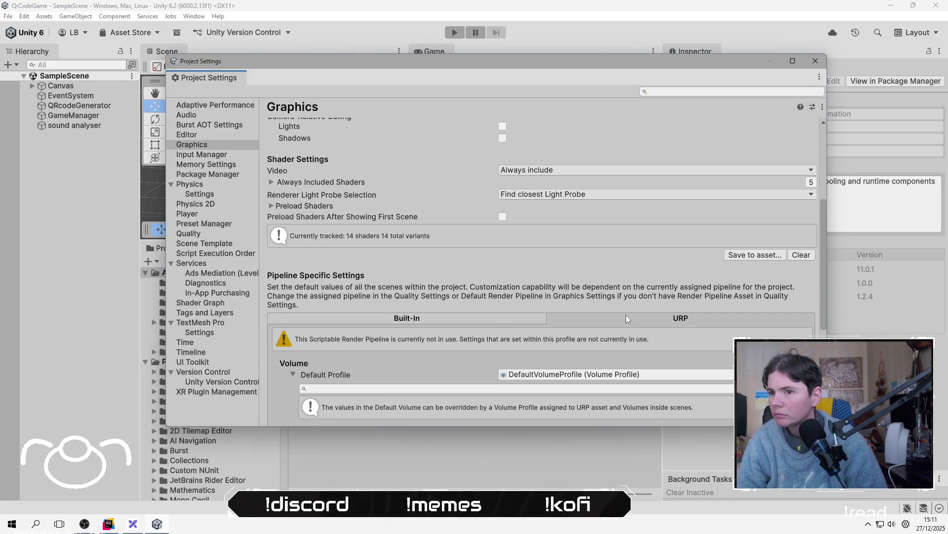
pyautogui.scroll(5, 670, 273)
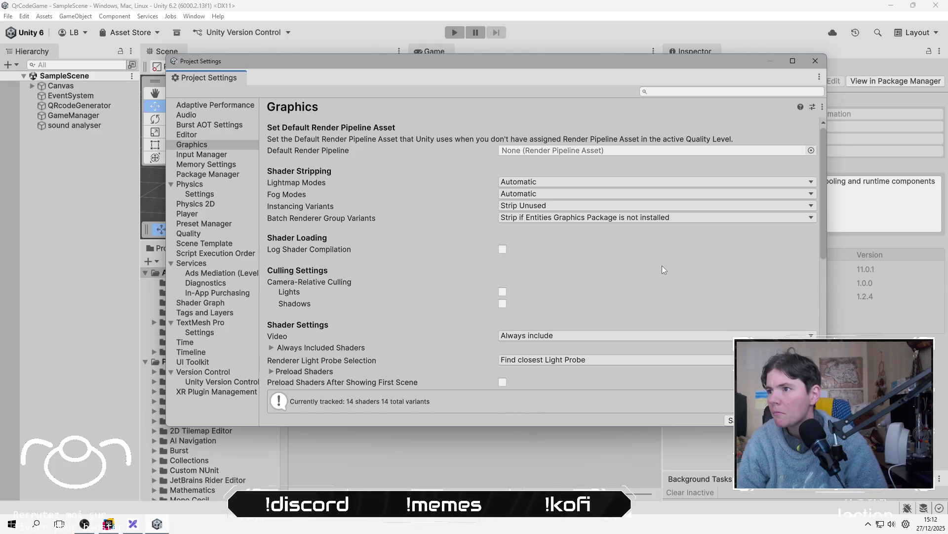
pyautogui.scroll(-10, 627, 259)
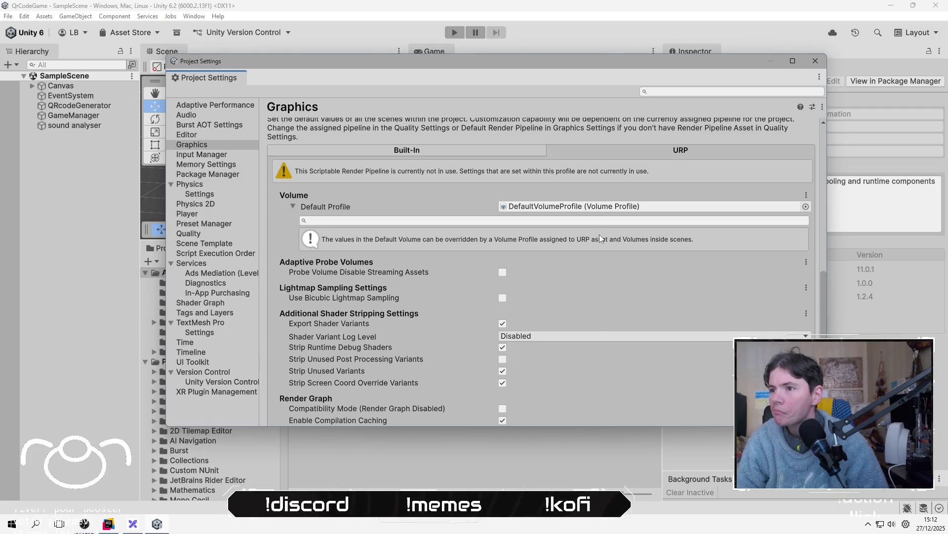
pyautogui.click(445, 146)
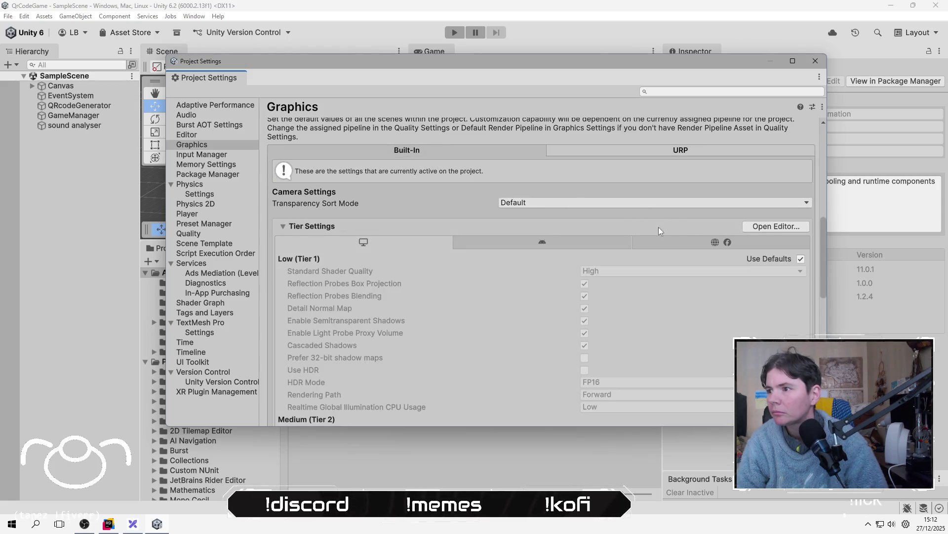
pyautogui.scroll(-10, 648, 231)
pyautogui.scroll(-3, 647, 230)
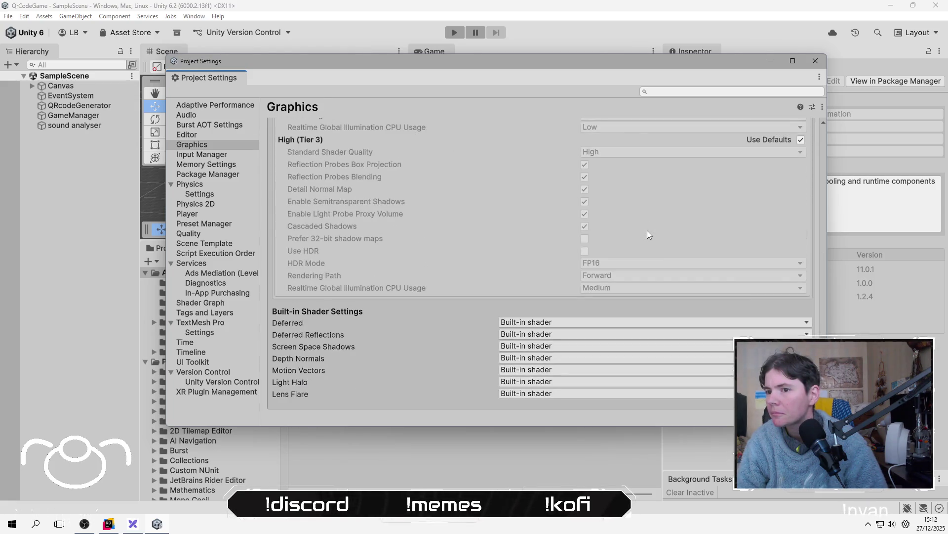
pyautogui.scroll(7, 647, 230)
pyautogui.scroll(-7, 647, 230)
pyautogui.scroll(15, 646, 235)
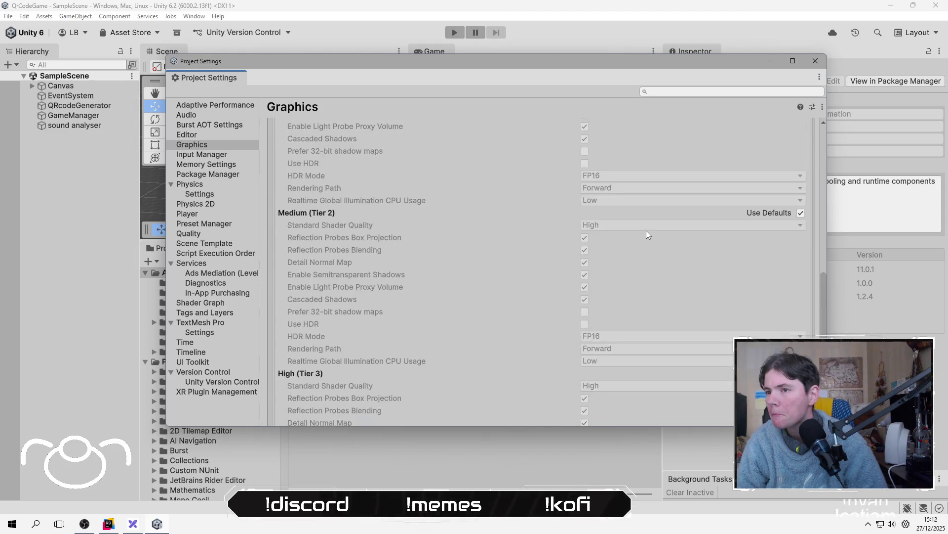
pyautogui.scroll(3, 521, 256)
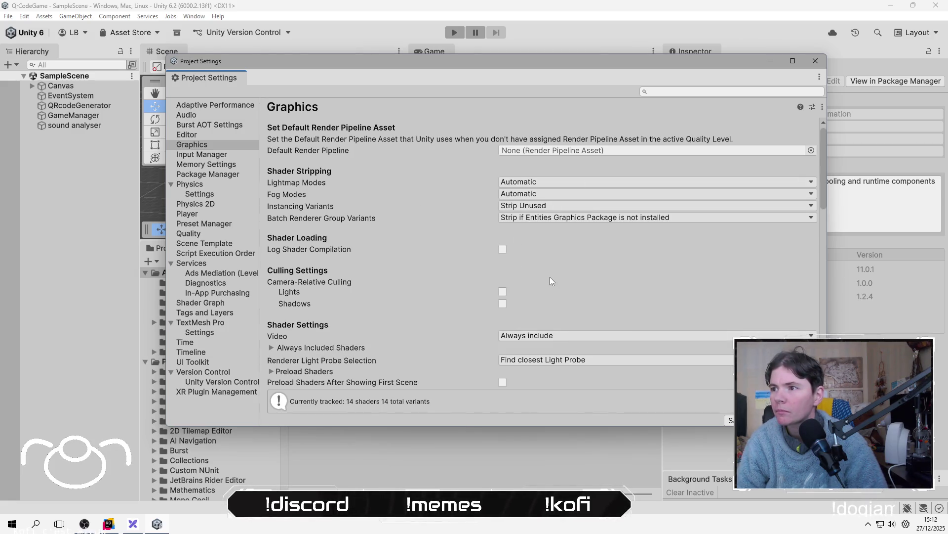
pyautogui.click(550, 150)
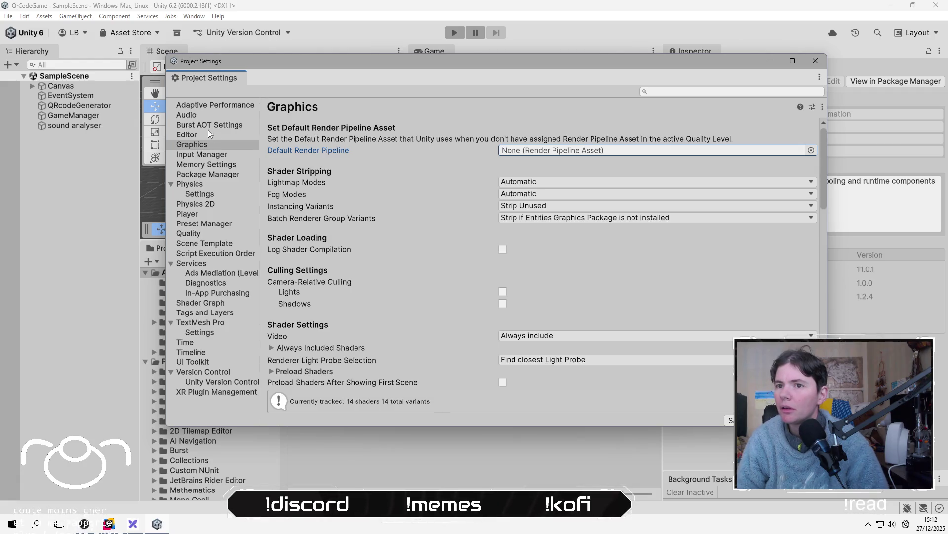
# Check the High quality level's empty Render Pipeline Asset, then close Project Settings.
pyautogui.click(226, 234)
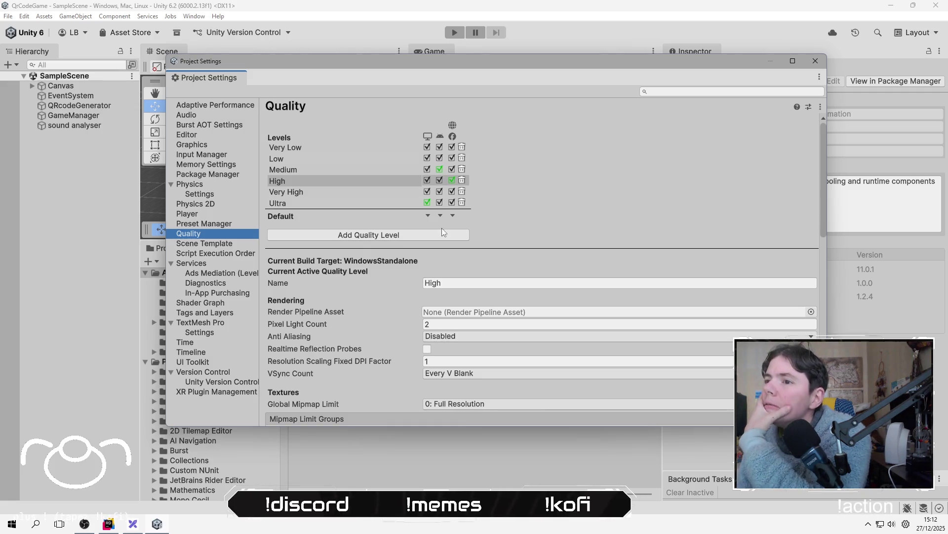
pyautogui.click(517, 311)
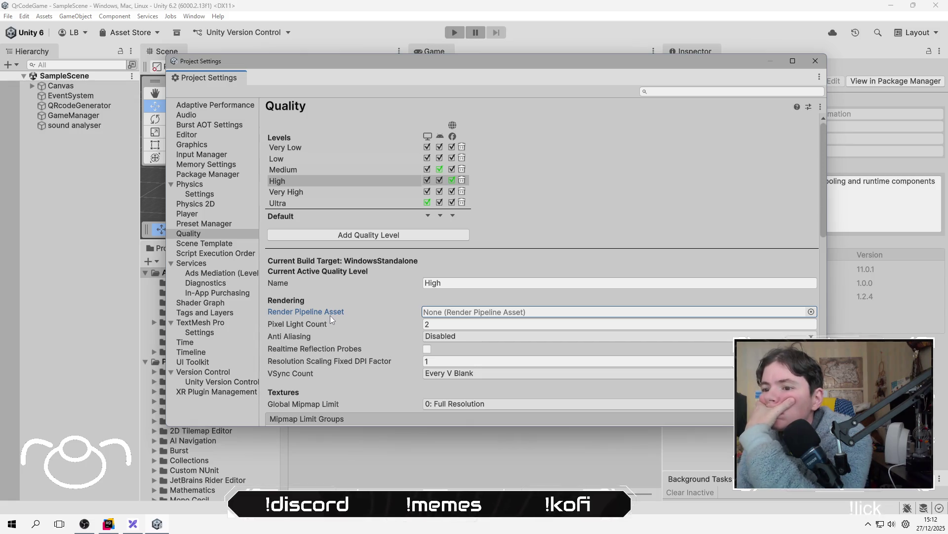
pyautogui.scroll(-10, 330, 315)
pyautogui.scroll(15, 330, 315)
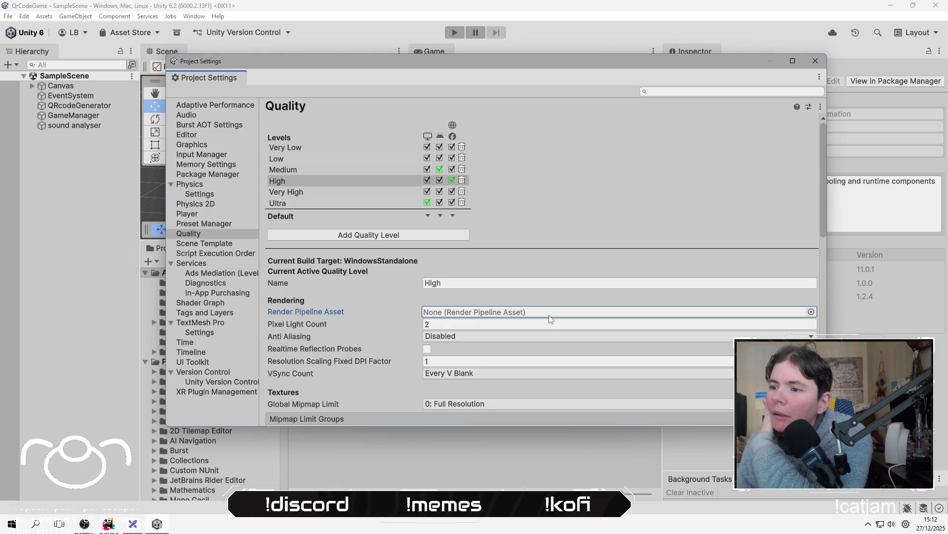
pyautogui.click(814, 61)
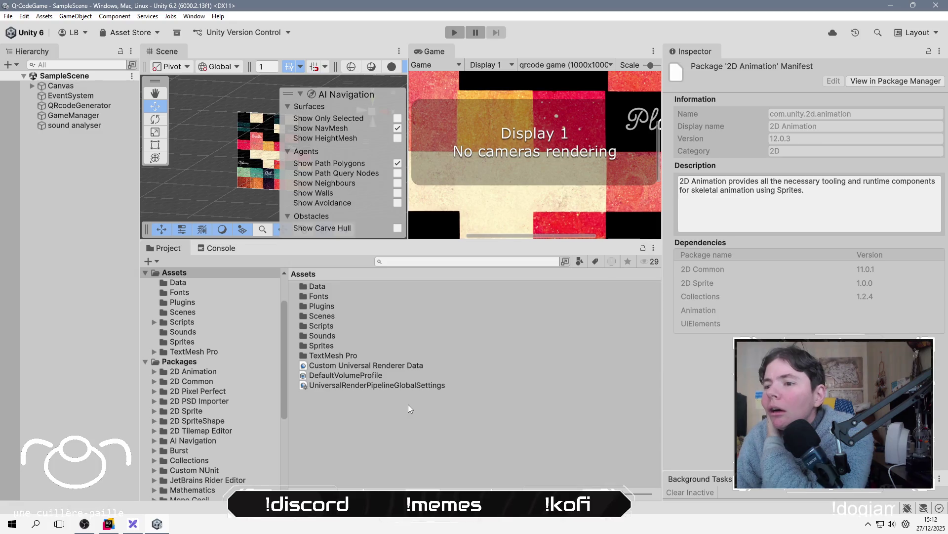
# Create a URP Asset (with Universal Renderer) in the Assets folder.
pyautogui.click(358, 414)
pyautogui.rightClick(366, 384)
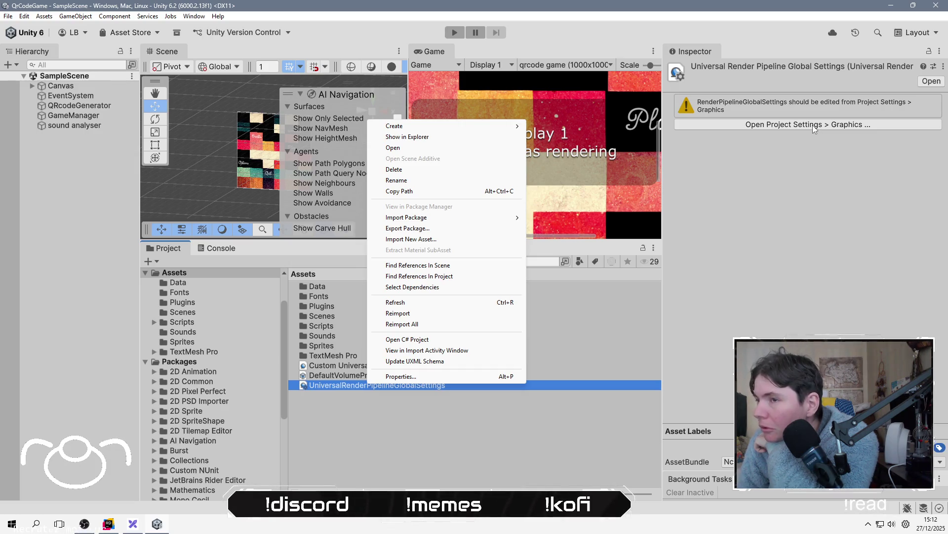
pyautogui.moveTo(475, 126)
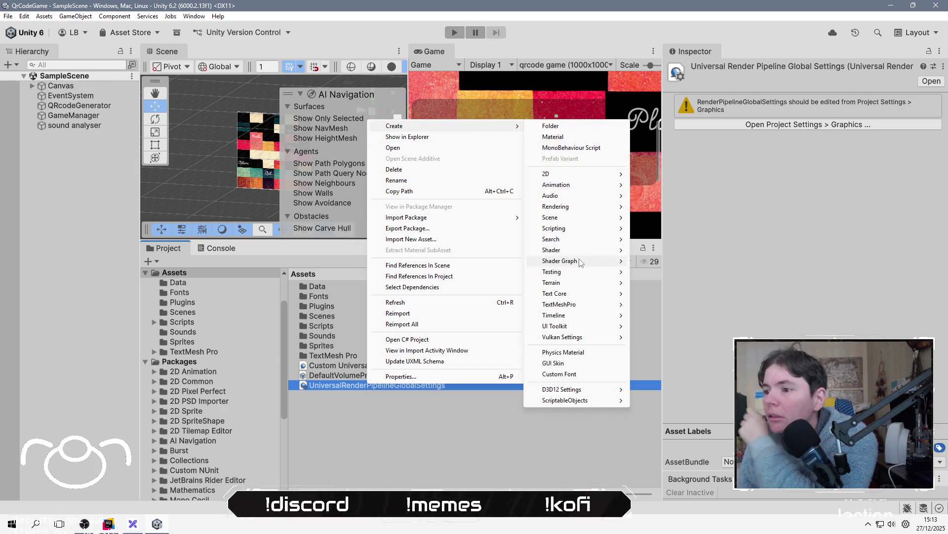
pyautogui.moveTo(585, 258)
pyautogui.moveTo(594, 232)
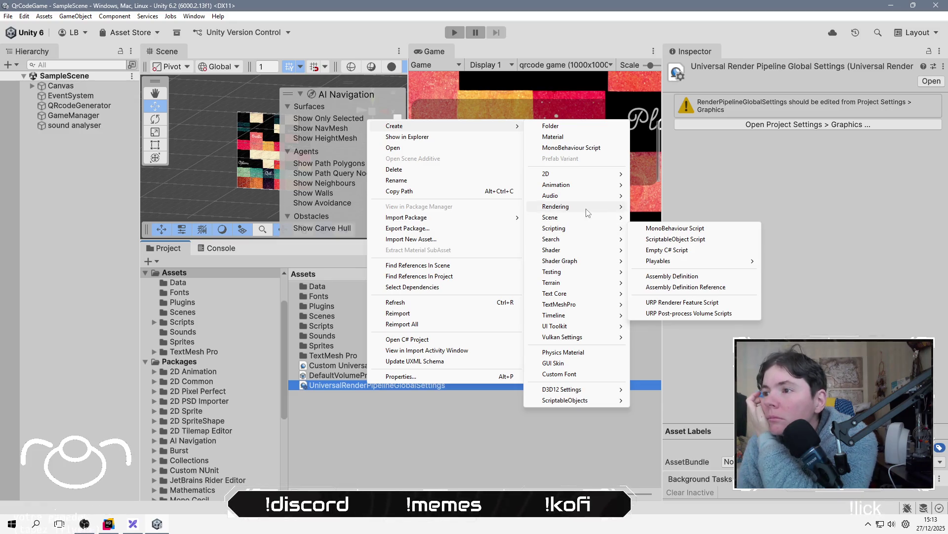
pyautogui.moveTo(588, 213)
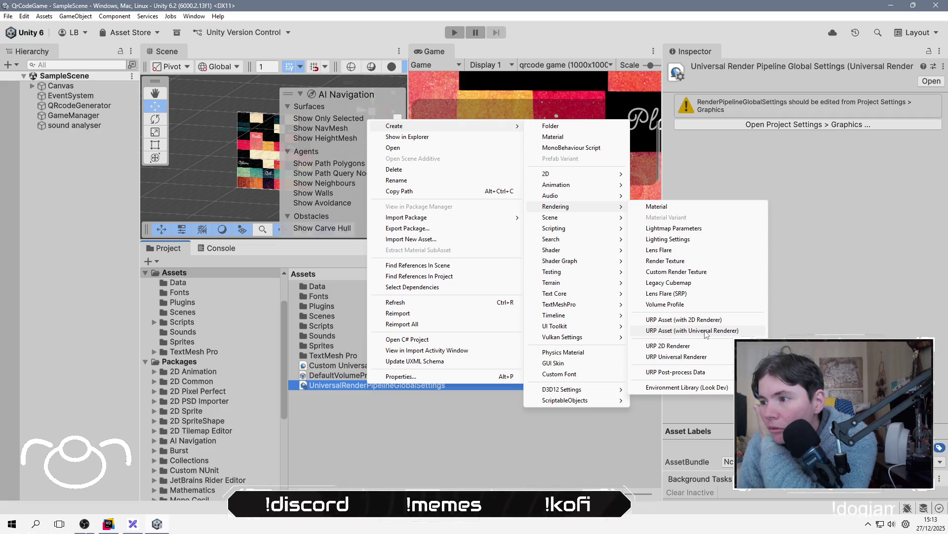
pyautogui.click(706, 331)
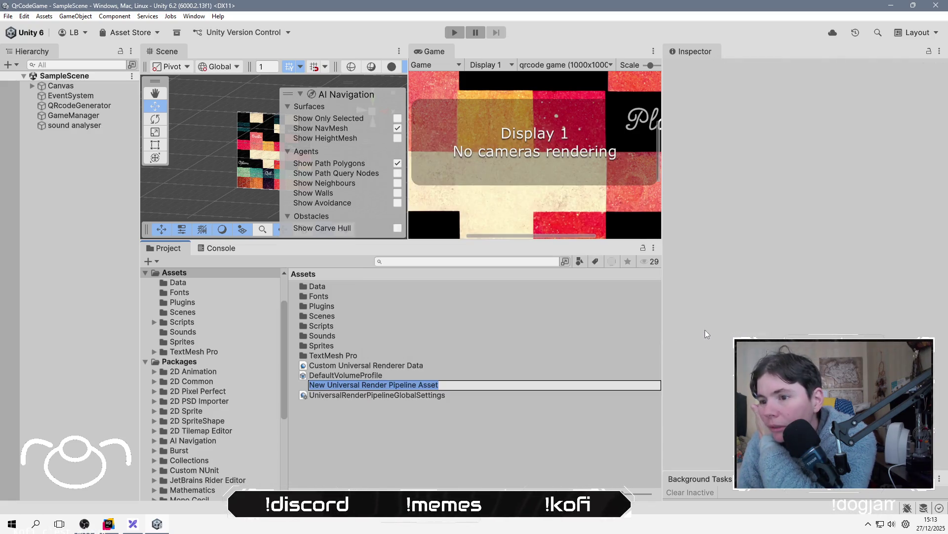
# Remove the 'New' prefix so the asset is named 'Universal Render Pipeline Asset'.
pyautogui.press('Home')
pyautogui.hotkey('ctrl', 'shift', 'Right')
pyautogui.press('Delete')
pyautogui.click(584, 425)
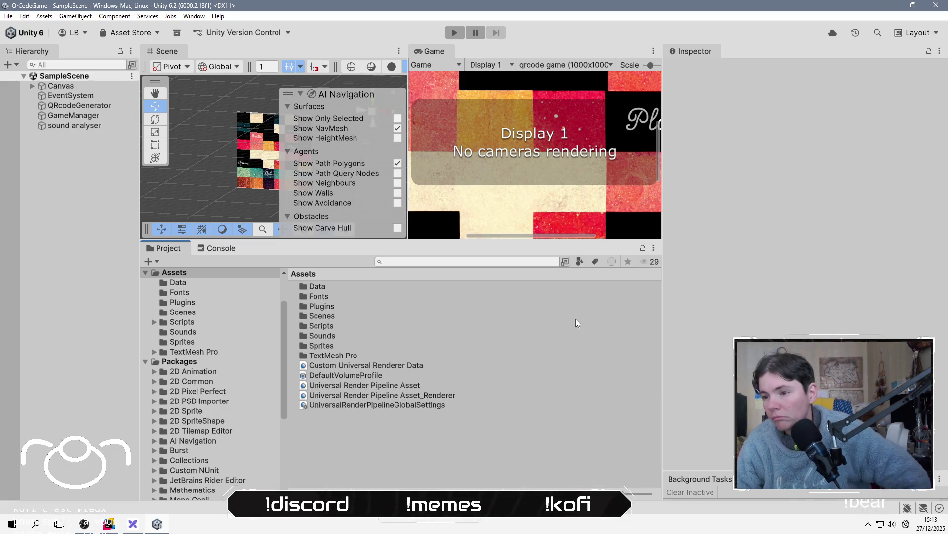
pyautogui.click(24, 16)
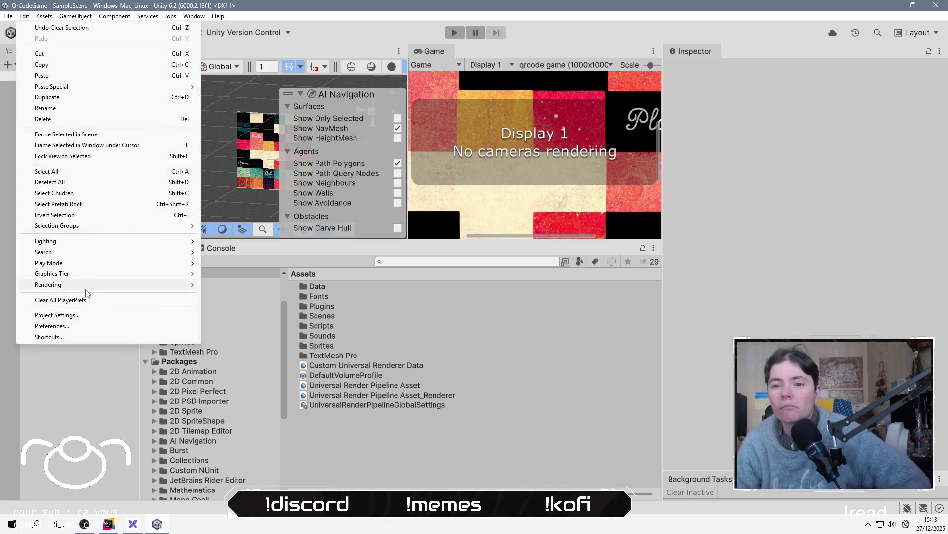
# Assign Universal Render Pipeline Asset to the High quality level and confirm the change.
pyautogui.click(56, 315)
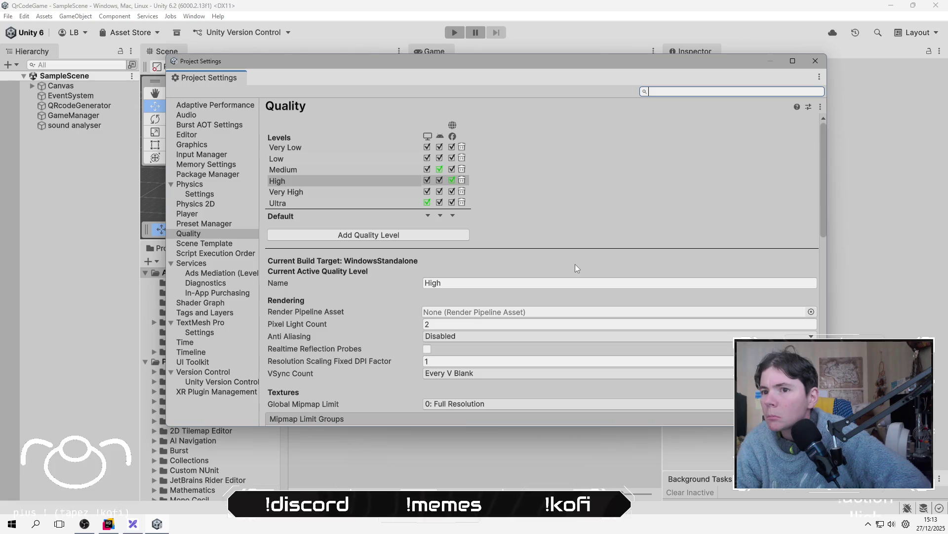
pyautogui.click(811, 312)
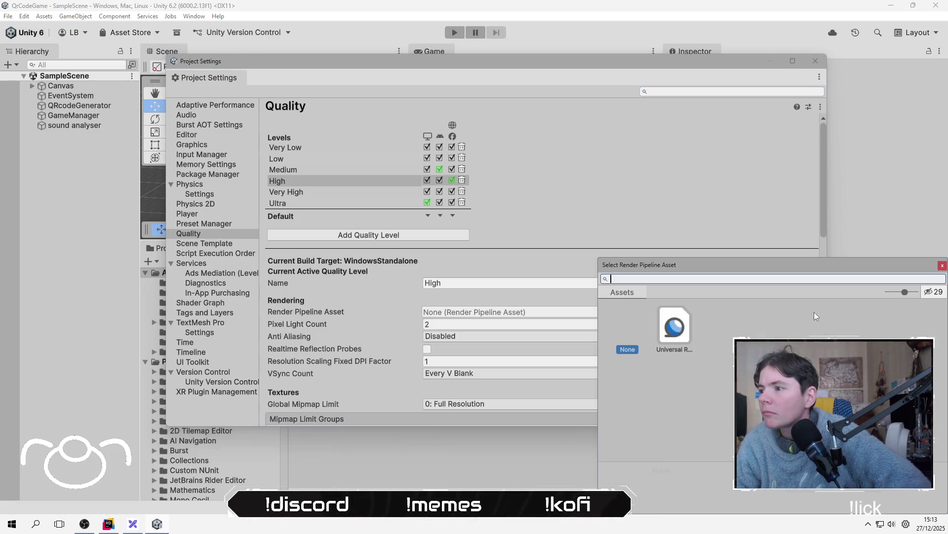
pyautogui.click(684, 328)
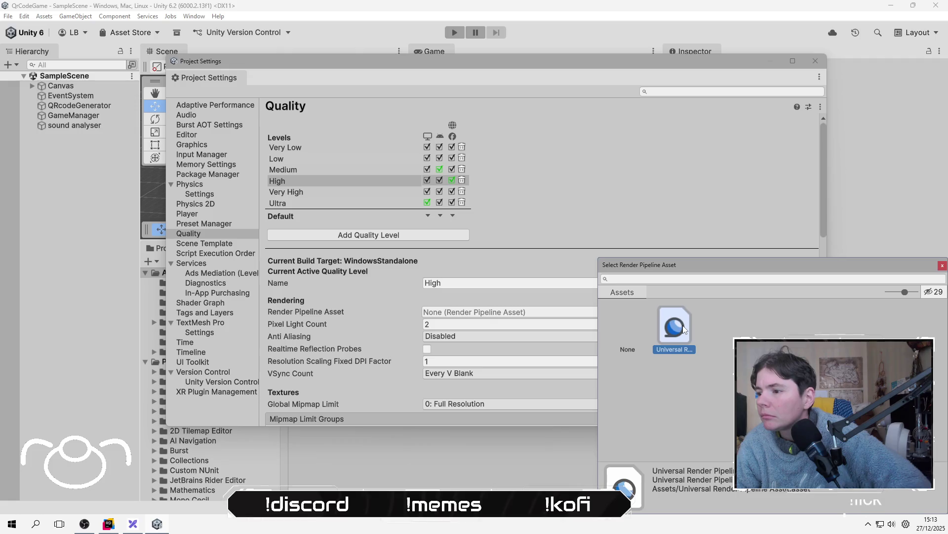
pyautogui.doubleClick(683, 328)
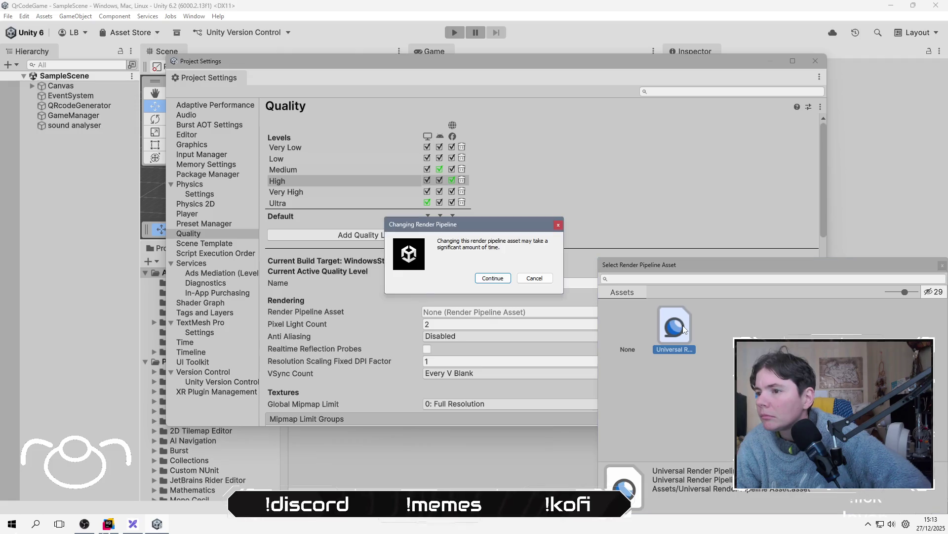
pyautogui.click(503, 279)
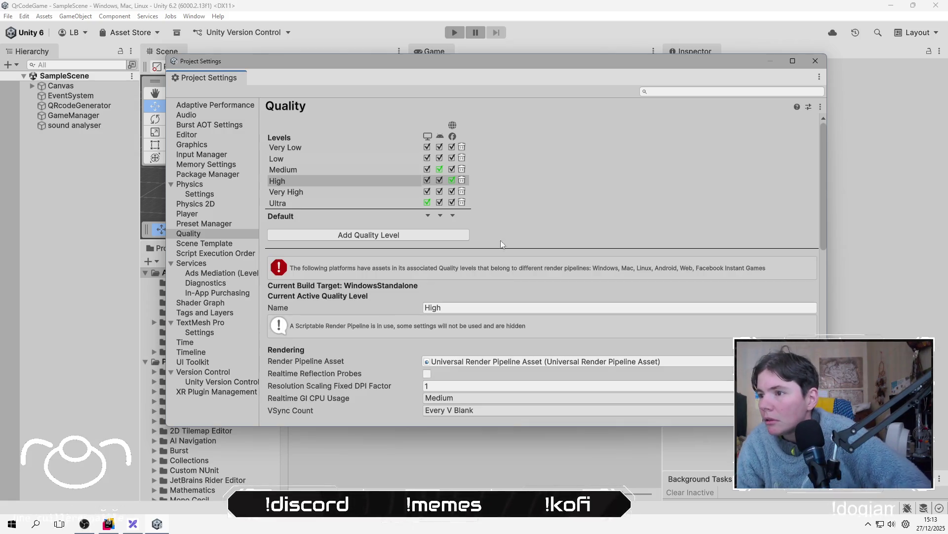
pyautogui.scroll(-3, 454, 257)
pyautogui.scroll(-5, 389, 281)
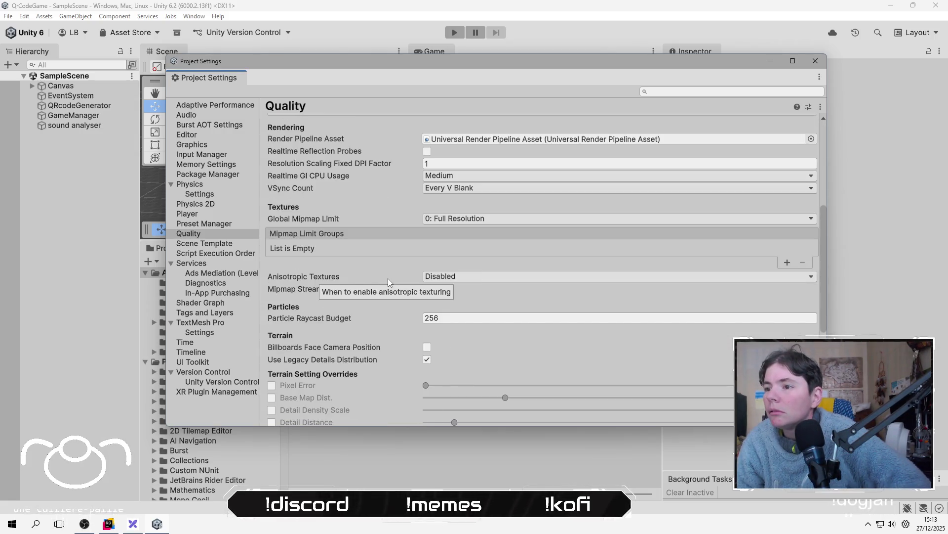
pyautogui.scroll(-5, 388, 281)
pyautogui.scroll(2, 387, 277)
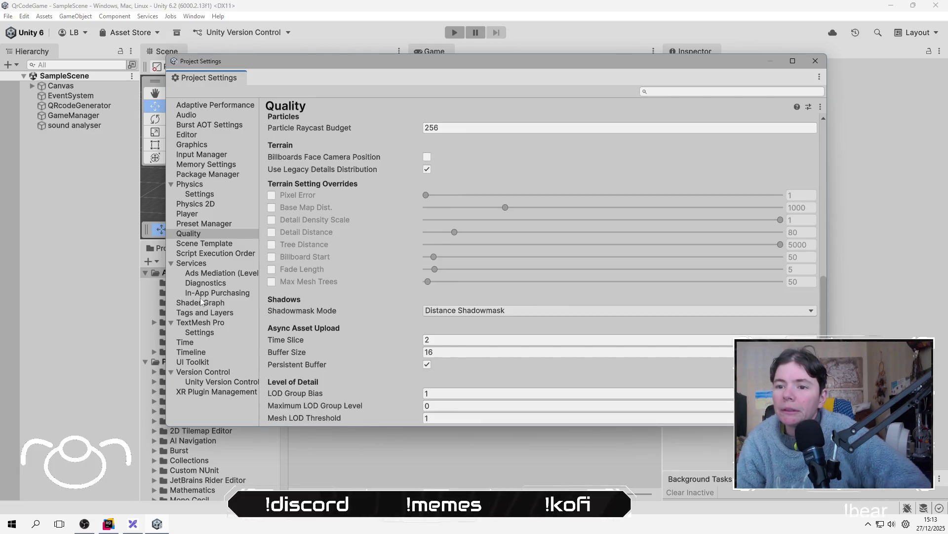
# Make Universal Render Pipeline Asset the Graphics default render pipeline, confirm, and close Project Settings.
pyautogui.click(209, 215)
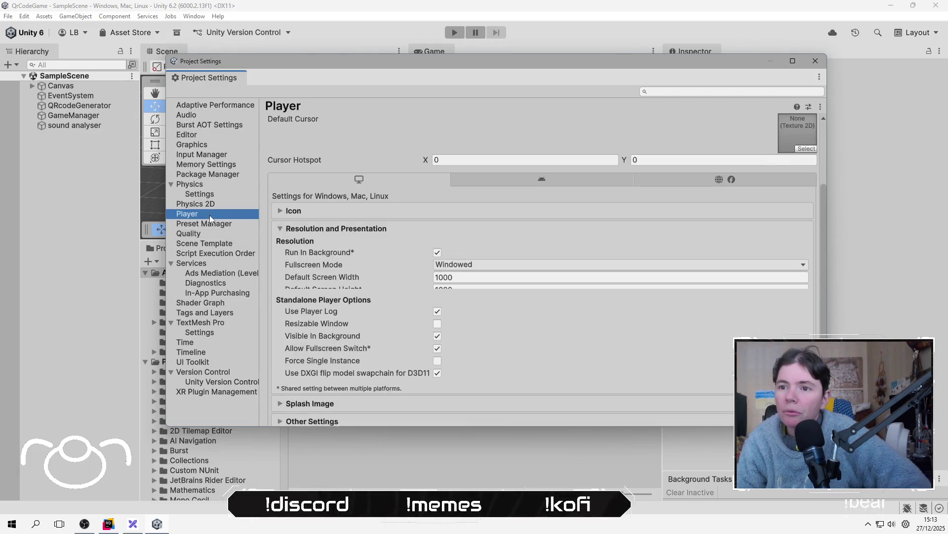
pyautogui.click(215, 144)
pyautogui.click(811, 150)
pyautogui.doubleClick(663, 204)
pyautogui.click(490, 286)
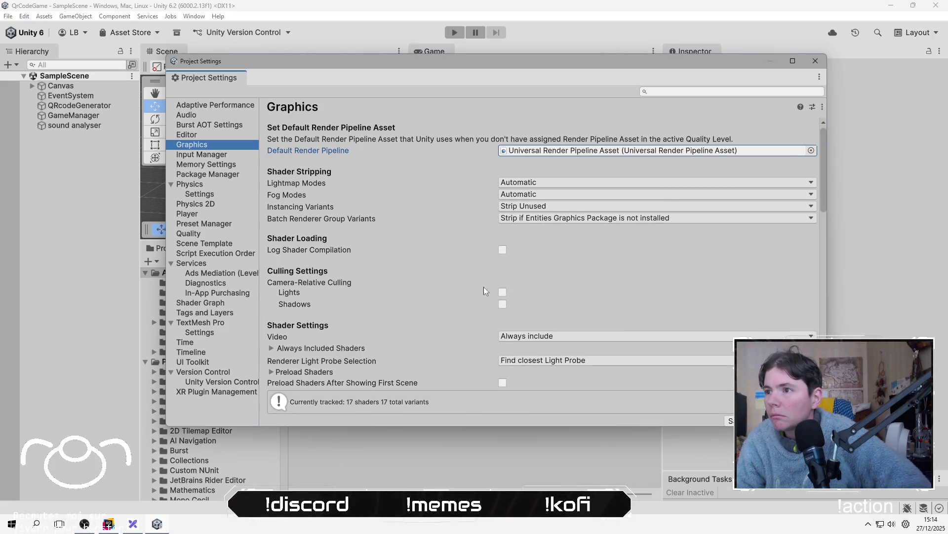
pyautogui.scroll(-10, 443, 280)
pyautogui.scroll(5, 442, 278)
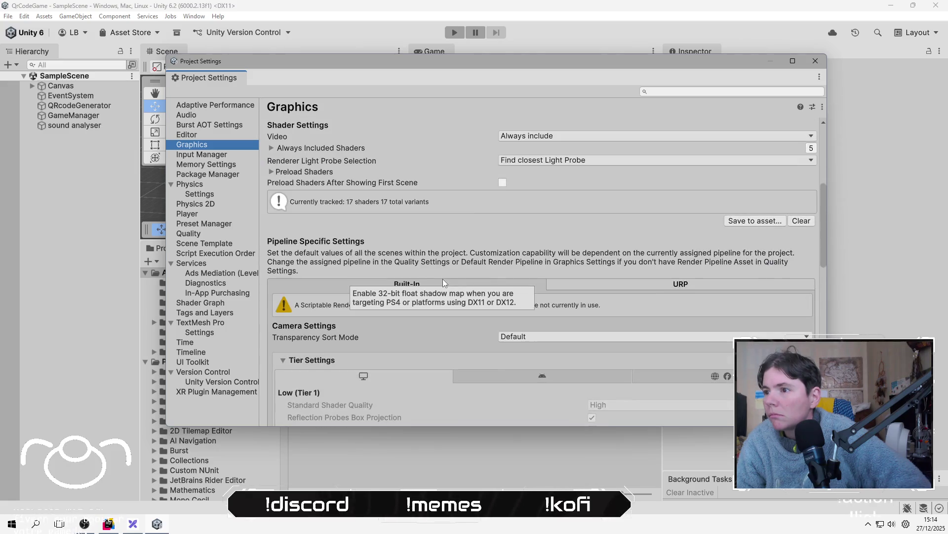
pyautogui.click(638, 284)
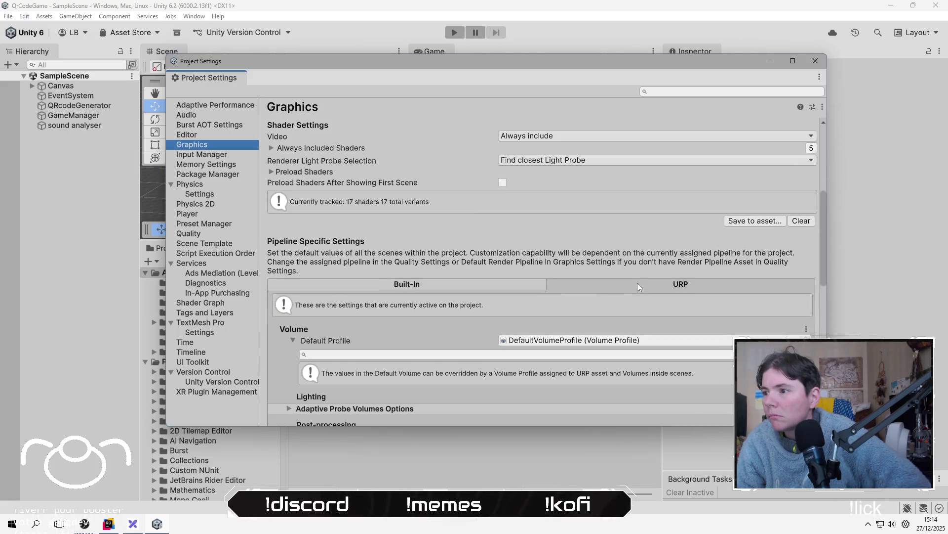
pyautogui.scroll(-5, 393, 330)
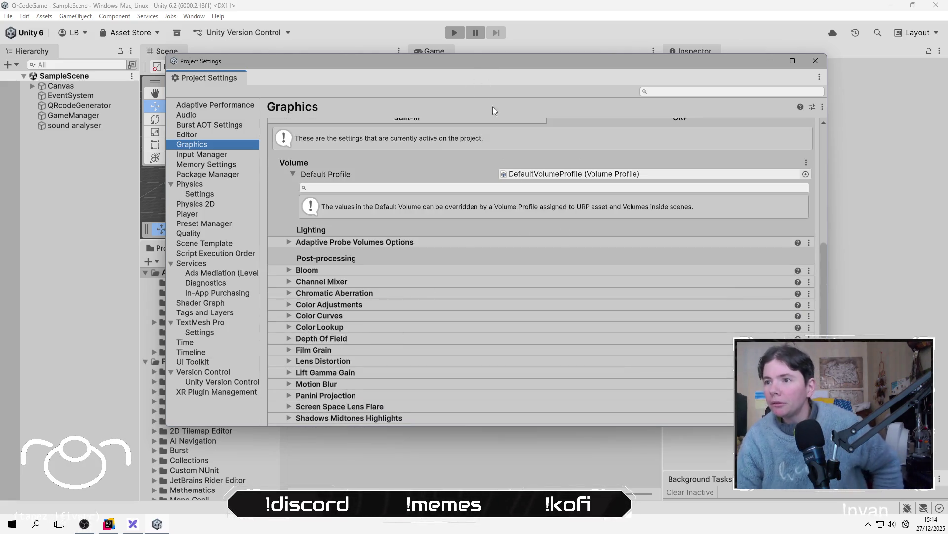
pyautogui.scroll(10, 548, 241)
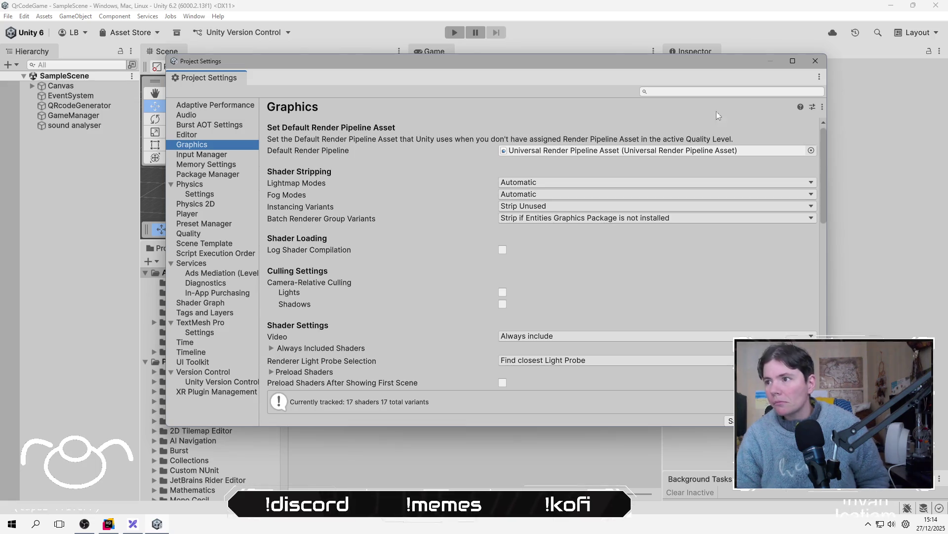
pyautogui.click(818, 62)
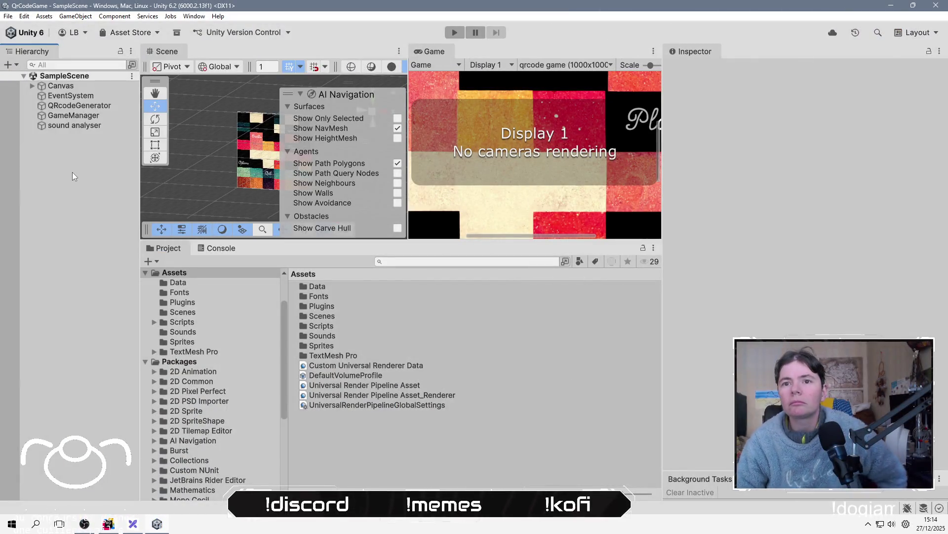
pyautogui.rightClick(62, 146)
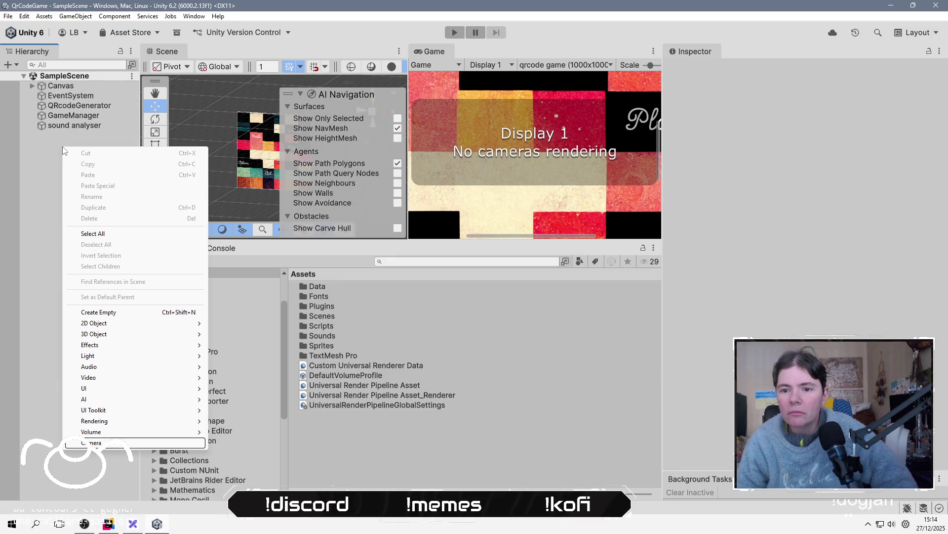
# Add a new camera to the scene named 'Main Camera'.
pyautogui.press('Return')
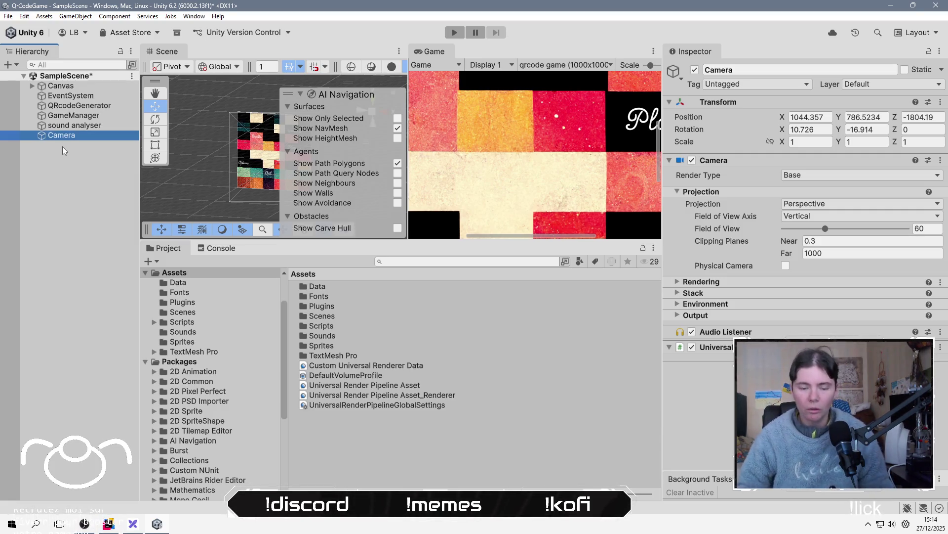
pyautogui.write('Main')
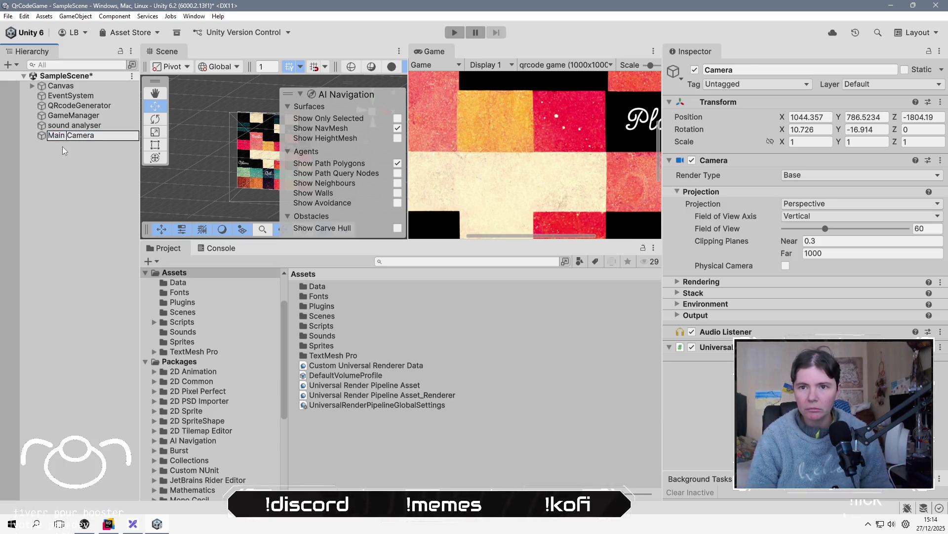
pyautogui.press('Return')
# Duplicate it as 'UI Camera' and set its Render Type to Overlay.
pyautogui.hotkey('ctrl', 'd')
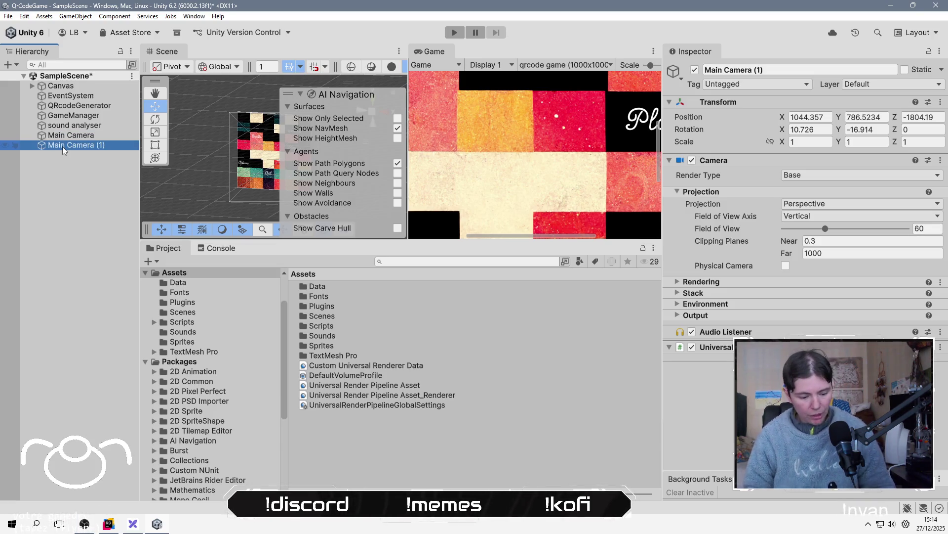
pyautogui.press('F2')
pyautogui.doubleClick(62, 146)
pyautogui.write('UI Camera')
pyautogui.press('Return')
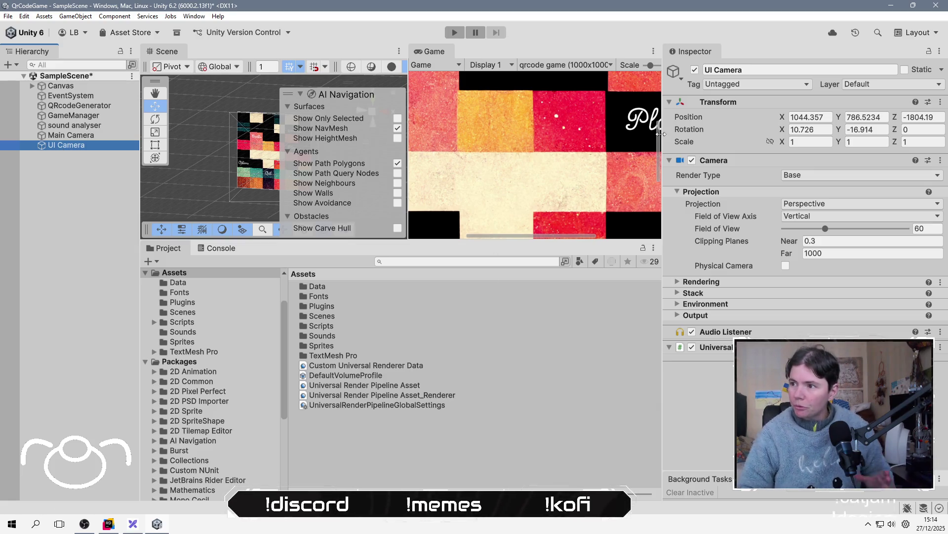
pyautogui.click(804, 175)
pyautogui.click(816, 200)
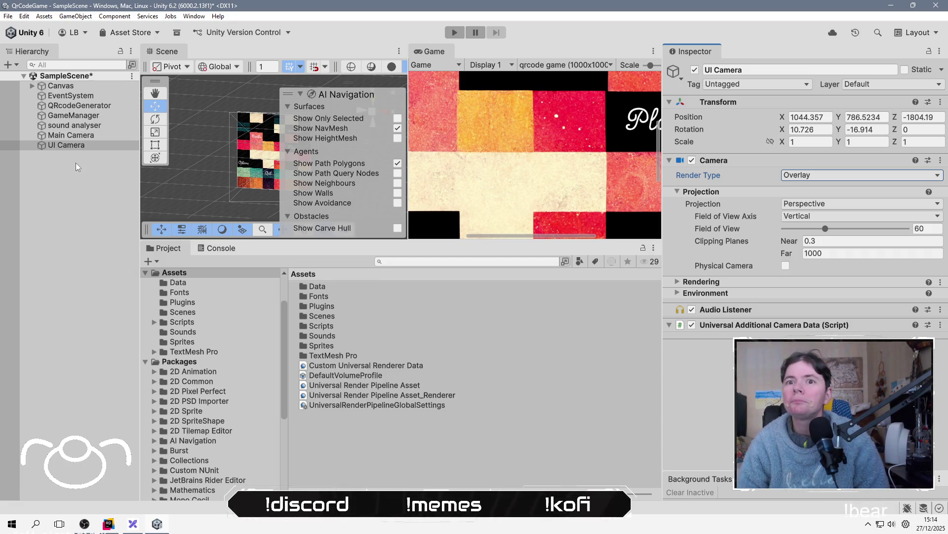
# Name User Layer 3 'QRCODE' via the UI Camera's Add Layer option and save the scene.
pyautogui.click(33, 85)
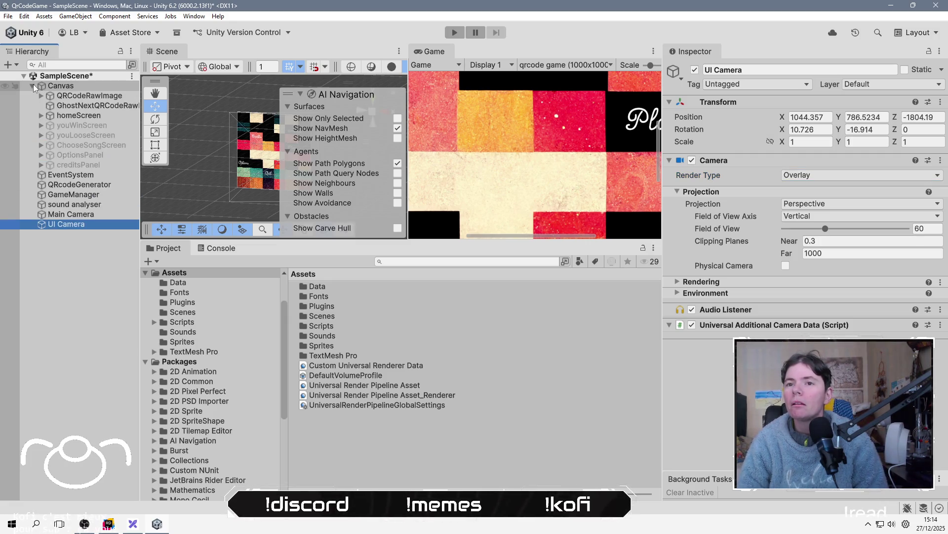
pyautogui.click(909, 84)
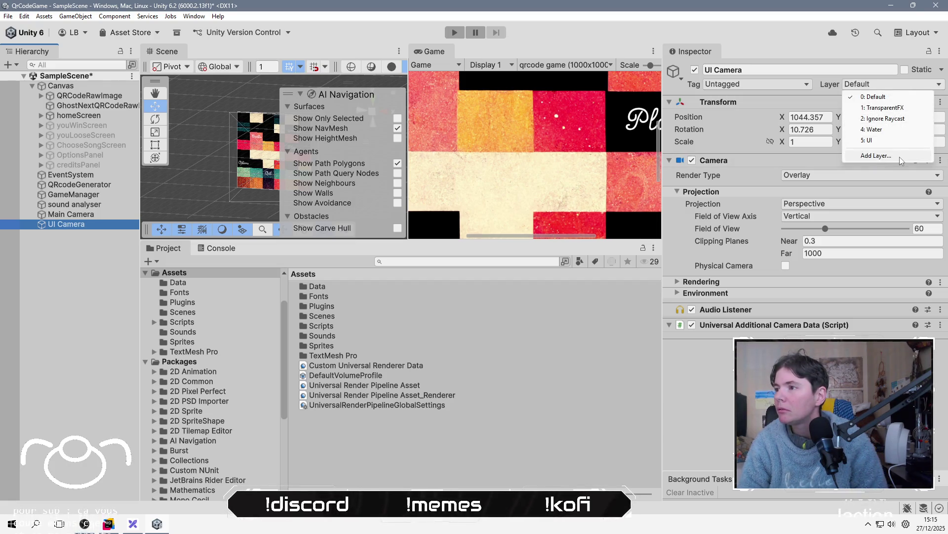
pyautogui.click(887, 156)
pyautogui.click(788, 182)
pyautogui.click(789, 183)
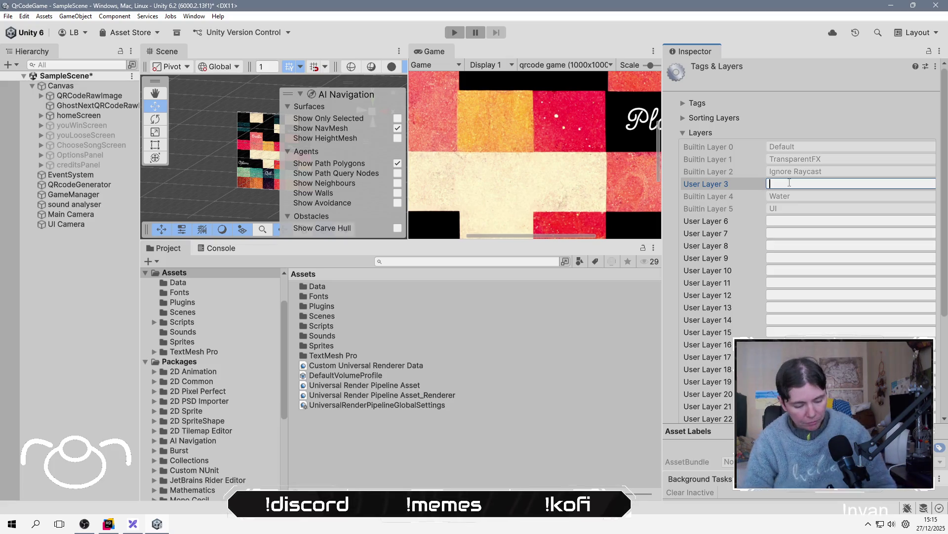
pyautogui.write('QRCODE')
pyautogui.press('Return')
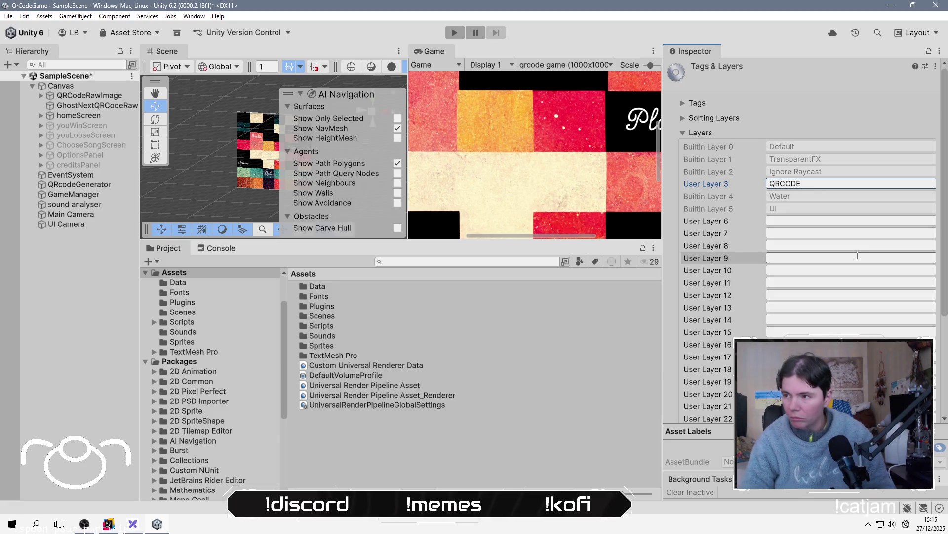
pyautogui.hotkey('ctrl', 's')
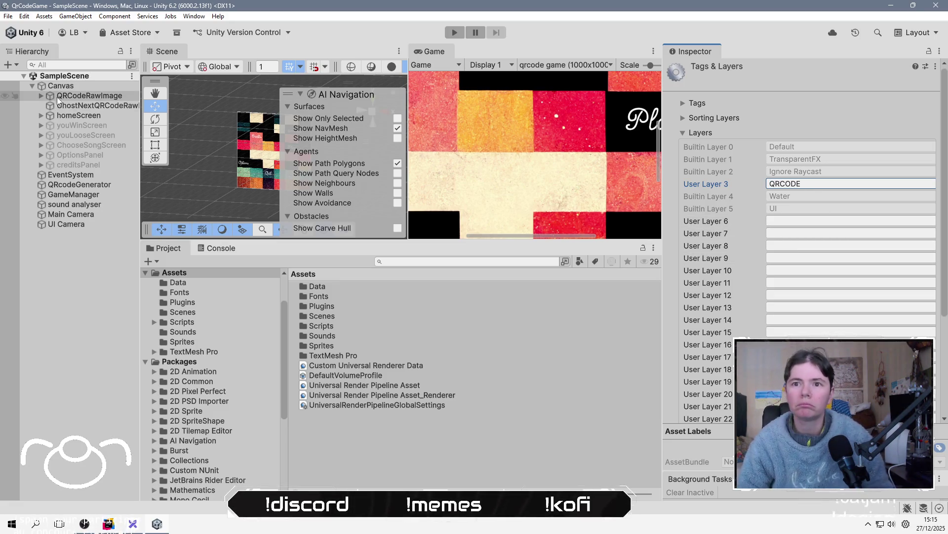
# Inspect the Main Camera's Rendering section and its Culling Mask layer list.
pyautogui.click(67, 215)
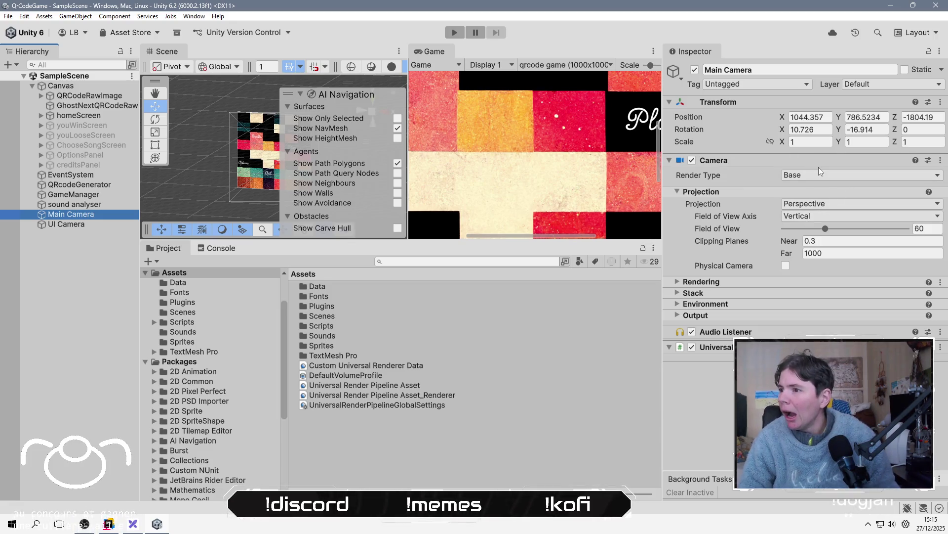
pyautogui.click(701, 281)
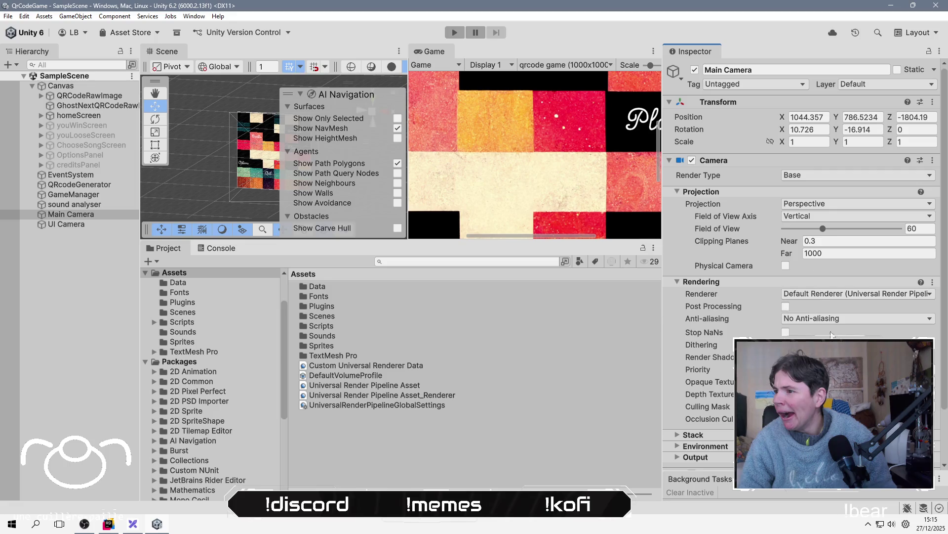
pyautogui.click(857, 406)
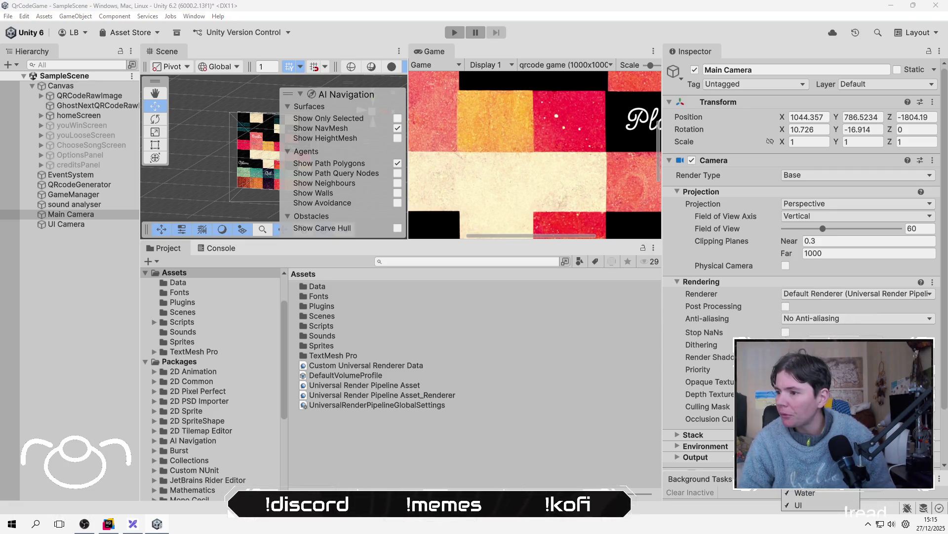
# Switch the UI Camera's projection to Orthographic.
pyautogui.click(55, 231)
pyautogui.click(63, 222)
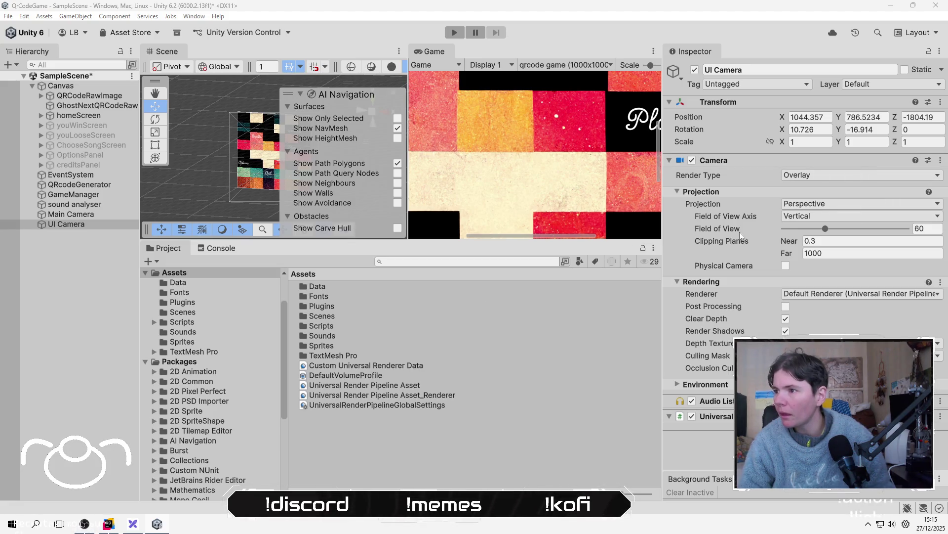
pyautogui.click(799, 203)
pyautogui.click(812, 227)
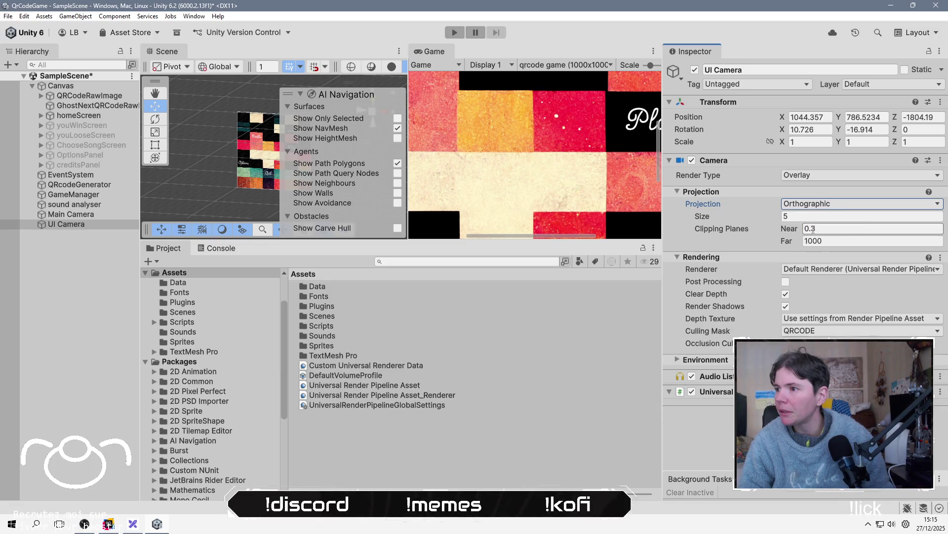
pyautogui.moveTo(311, 241); pyautogui.dragTo(310, 398)
pyautogui.moveTo(230, 199); pyautogui.dragTo(210, 208)
pyautogui.click(111, 224)
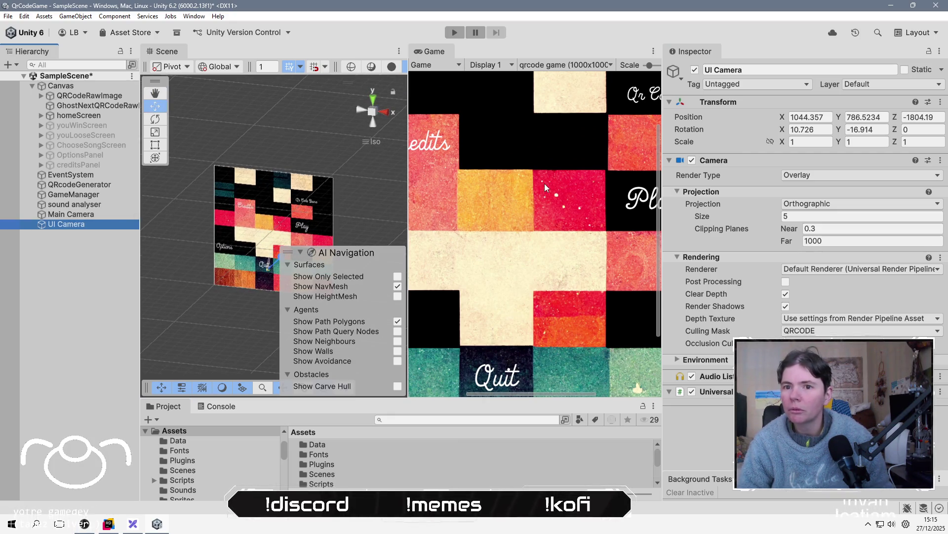
# Set the Main Camera's position to 500, 500, 0.
pyautogui.click(70, 214)
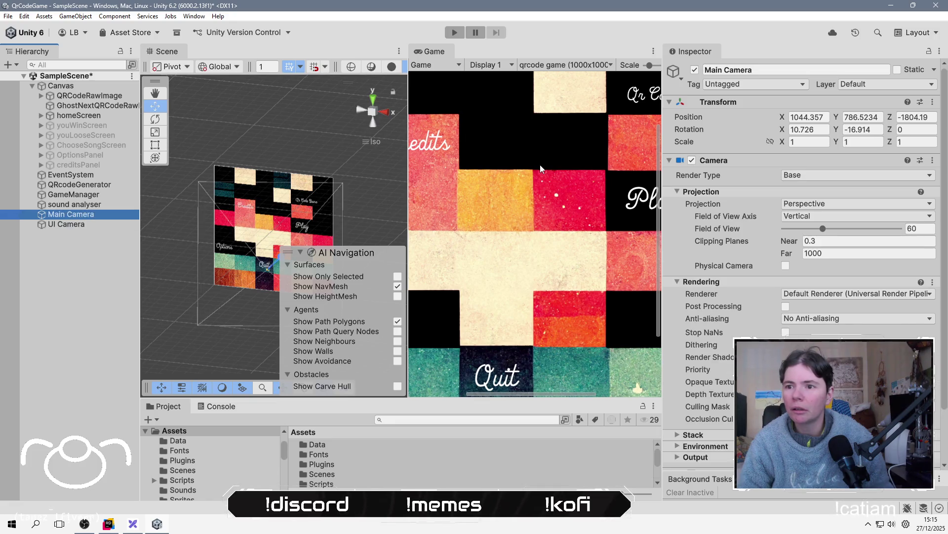
pyautogui.click(825, 118)
pyautogui.write('500')
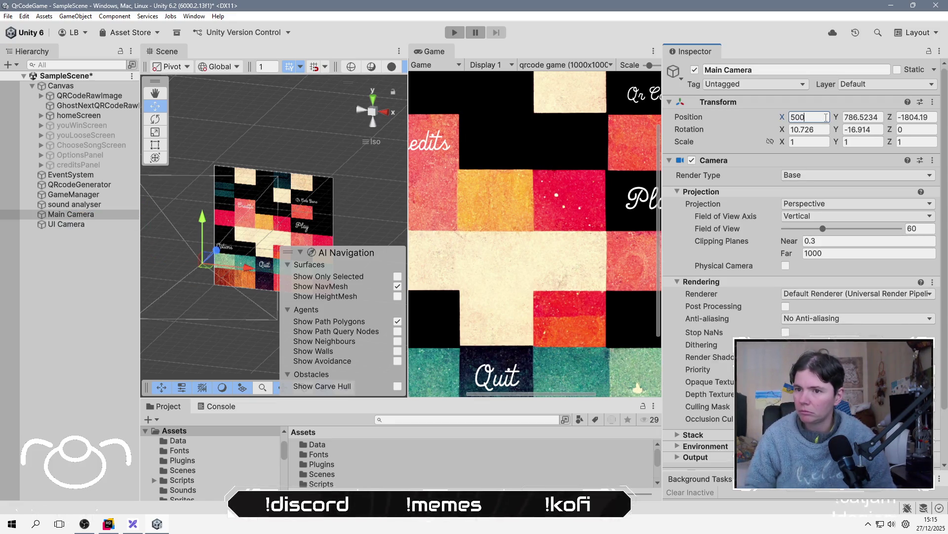
pyautogui.press('Tab')
pyautogui.write('500')
pyautogui.press('Tab')
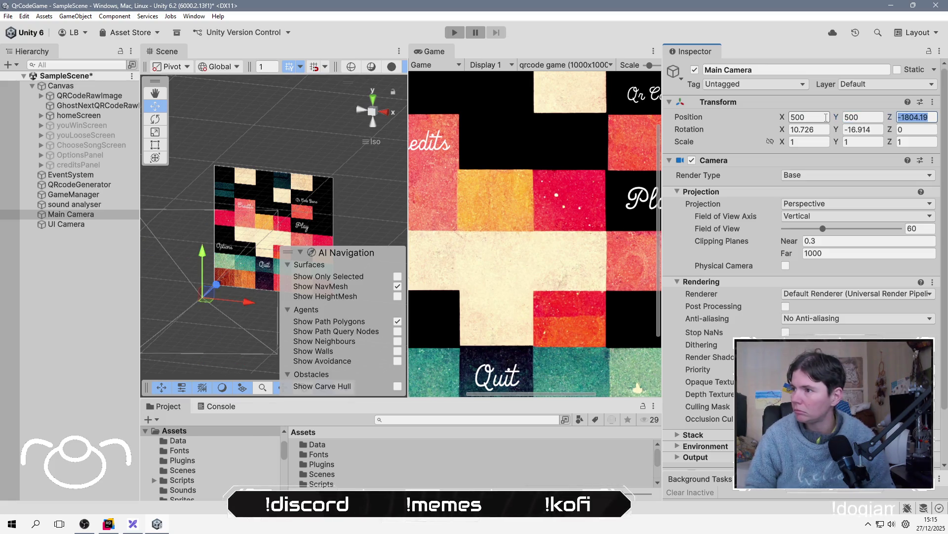
pyautogui.write('0')
pyautogui.press('Tab')
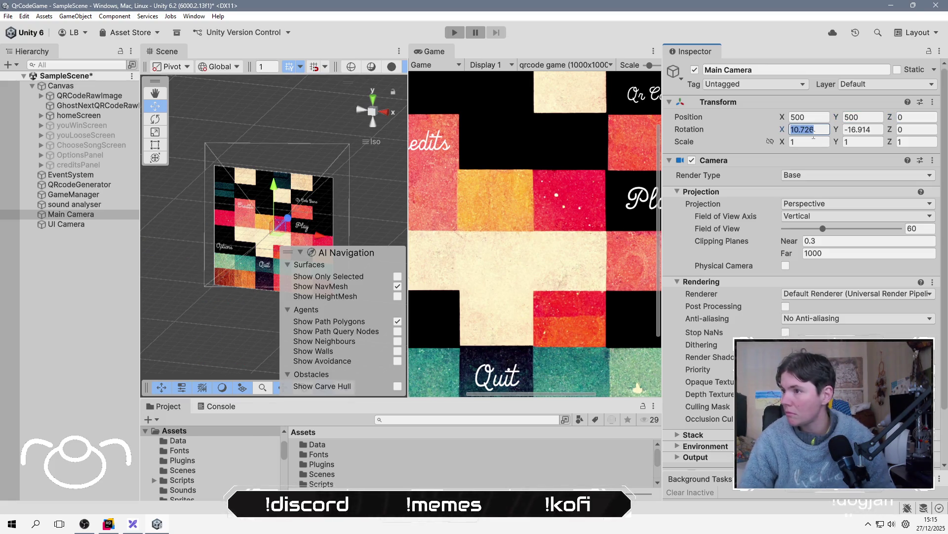
# Reset the Main Camera's rotation to 0, 0, 0.
pyautogui.write('1')
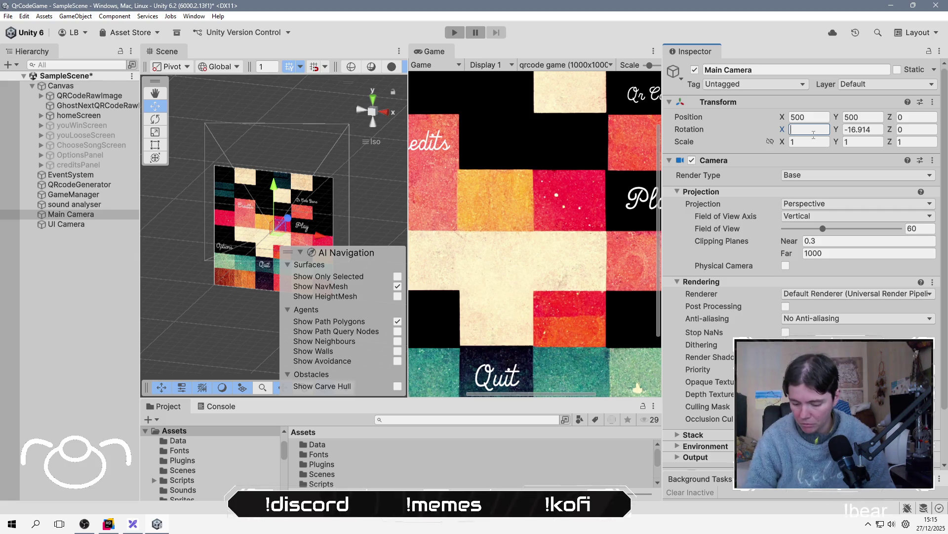
pyautogui.press('Tab')
pyautogui.write('0')
pyautogui.click(810, 129)
pyautogui.write('0')
pyautogui.press('Tab')
pyautogui.press('Tab')
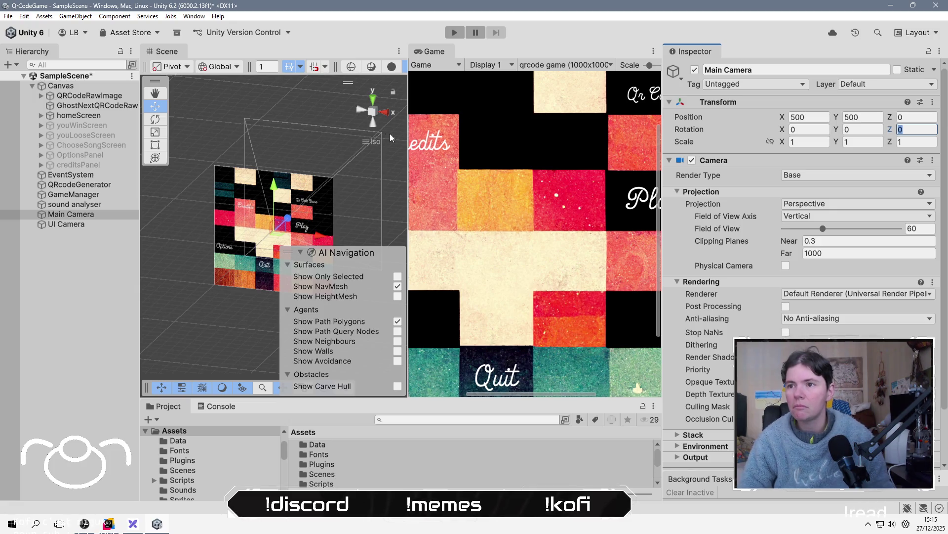
pyautogui.press('Return')
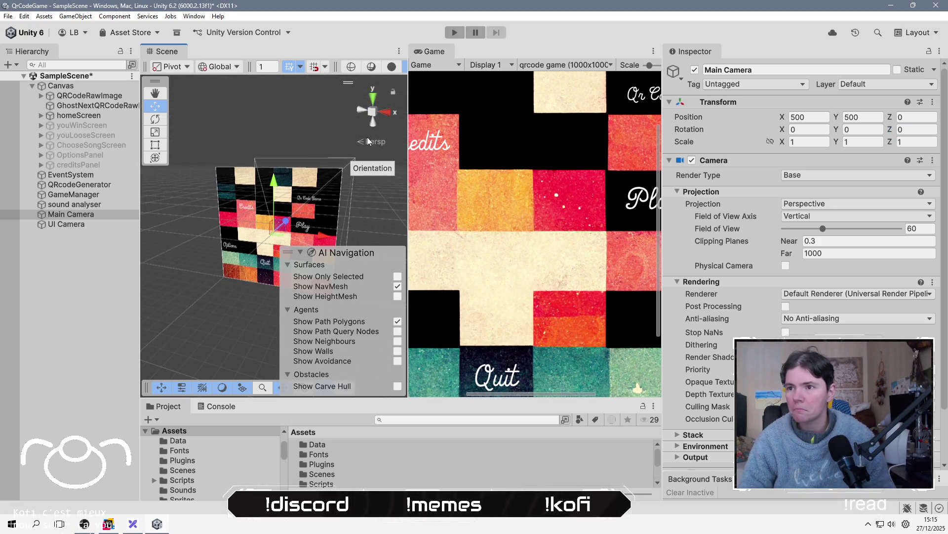
# View the scene from the Left, then from the Back, to see the canvas.
pyautogui.click(364, 111)
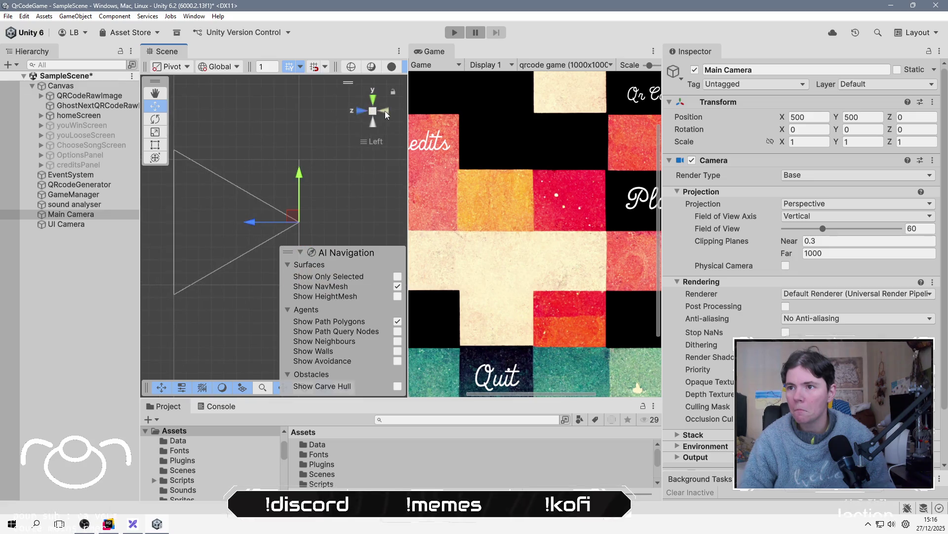
pyautogui.click(387, 112)
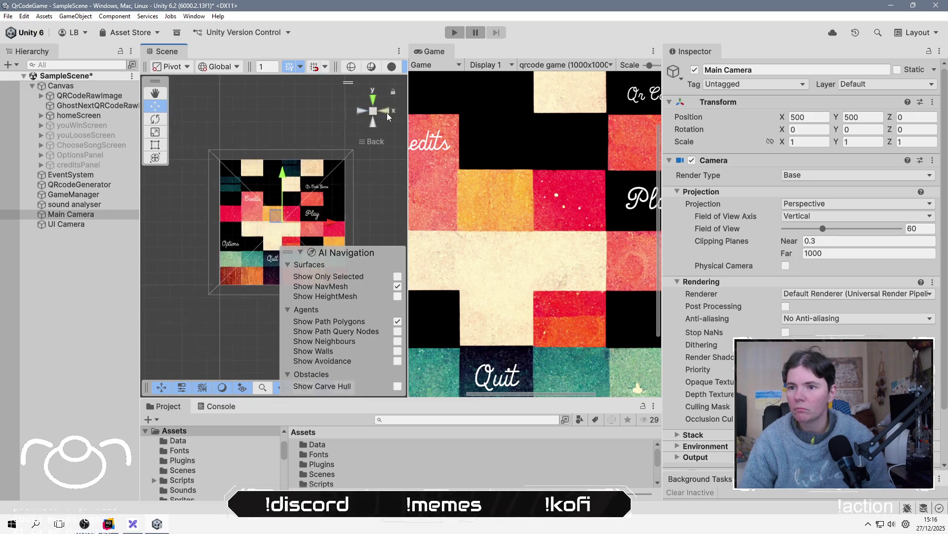
pyautogui.scroll(-3, 284, 226)
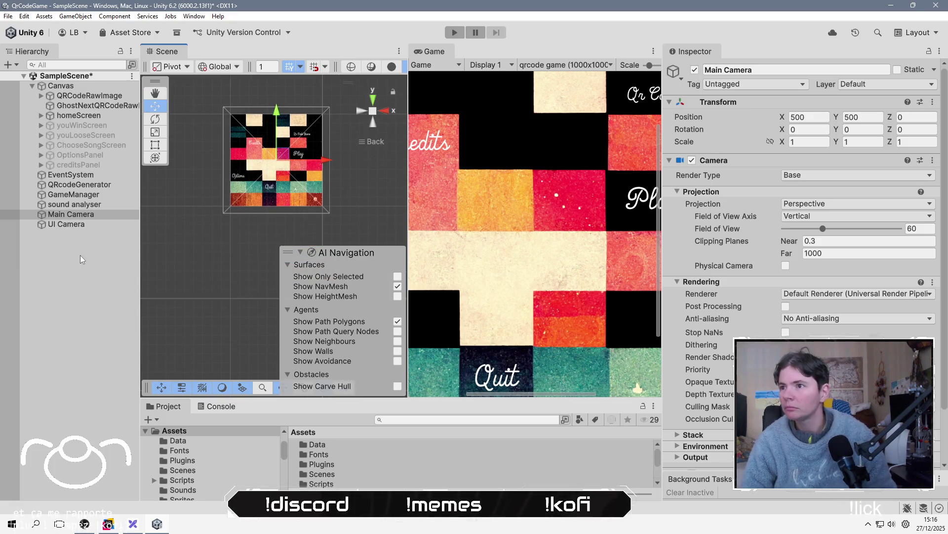
pyautogui.click(825, 203)
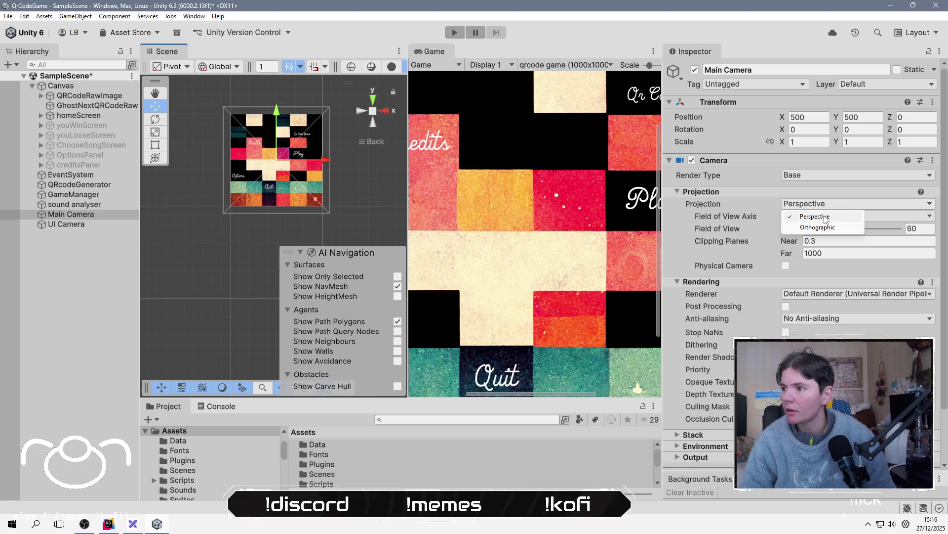
# Make the Main Camera orthographic with size 7.69 and widen the Game view.
pyautogui.click(820, 227)
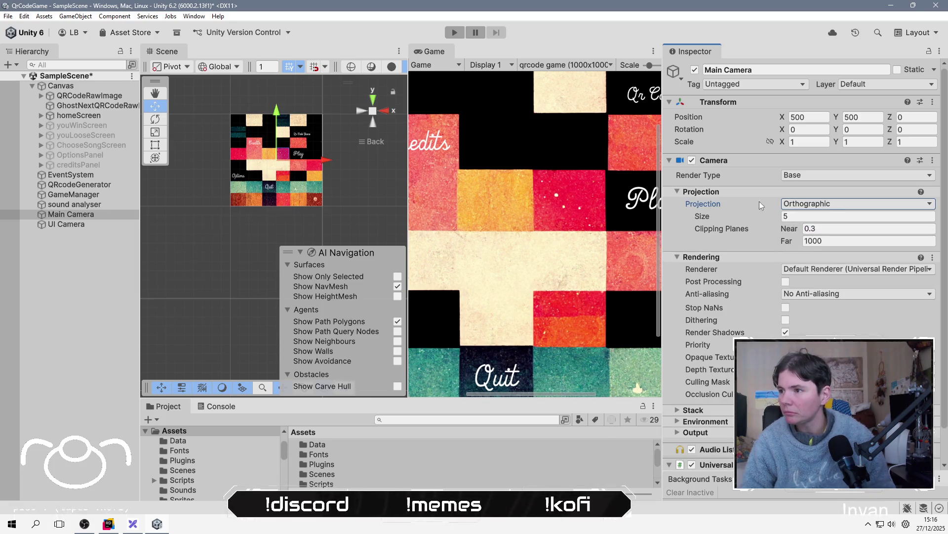
pyautogui.moveTo(772, 220); pyautogui.dragTo(719, 215)
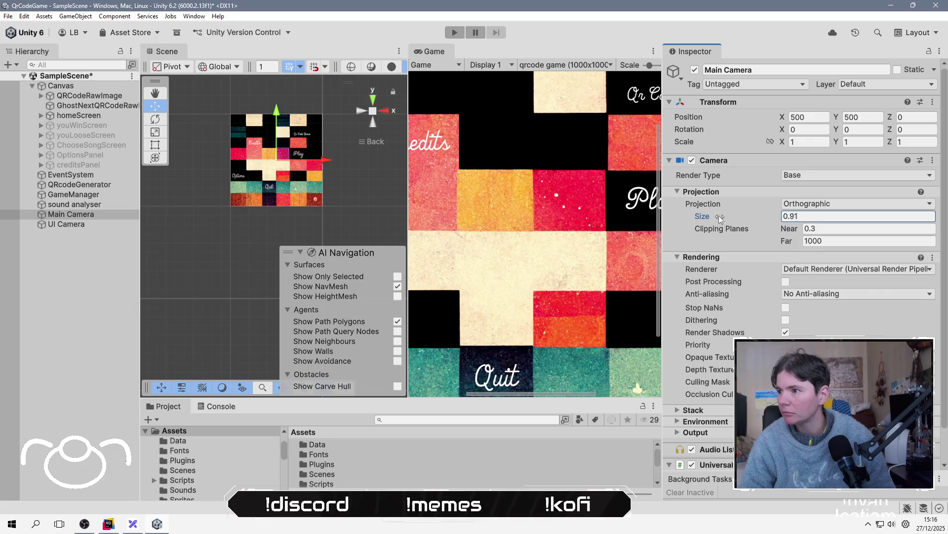
pyautogui.moveTo(876, 219); pyautogui.dragTo(825, 219)
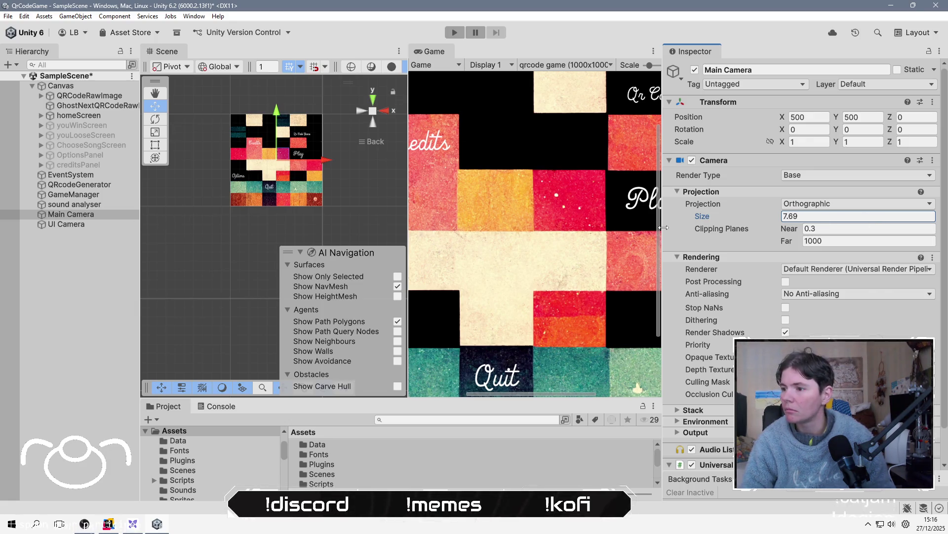
pyautogui.click(564, 66)
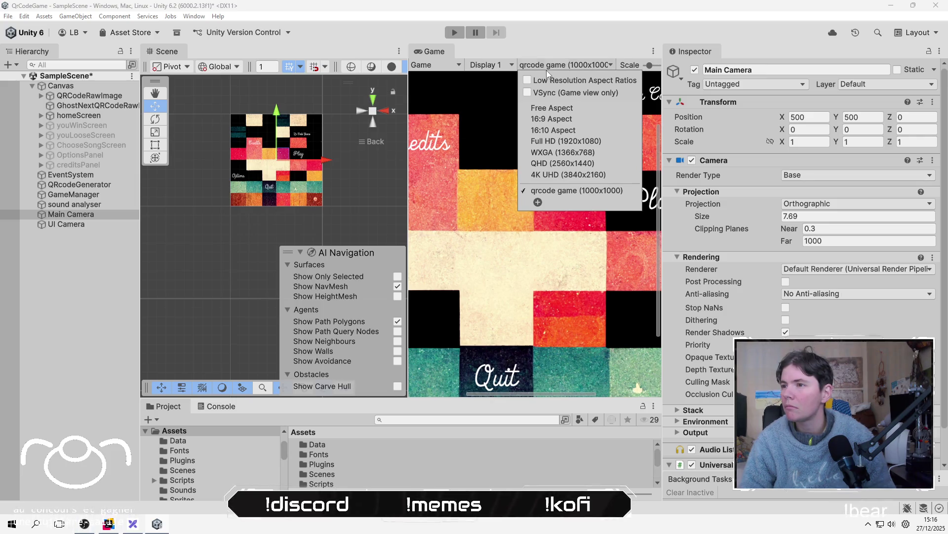
pyautogui.click(559, 47)
pyautogui.moveTo(404, 114); pyautogui.dragTo(153, 224)
# Move both cameras to the top of the hierarchy and save the scene.
pyautogui.hotkey('ctrl', 's')
pyautogui.keyDown('ctrl'); pyautogui.click(82, 221); pyautogui.keyUp('ctrl')
pyautogui.moveTo(87, 217); pyautogui.dragTo(108, 81)
pyautogui.hotkey('ctrl', 's')
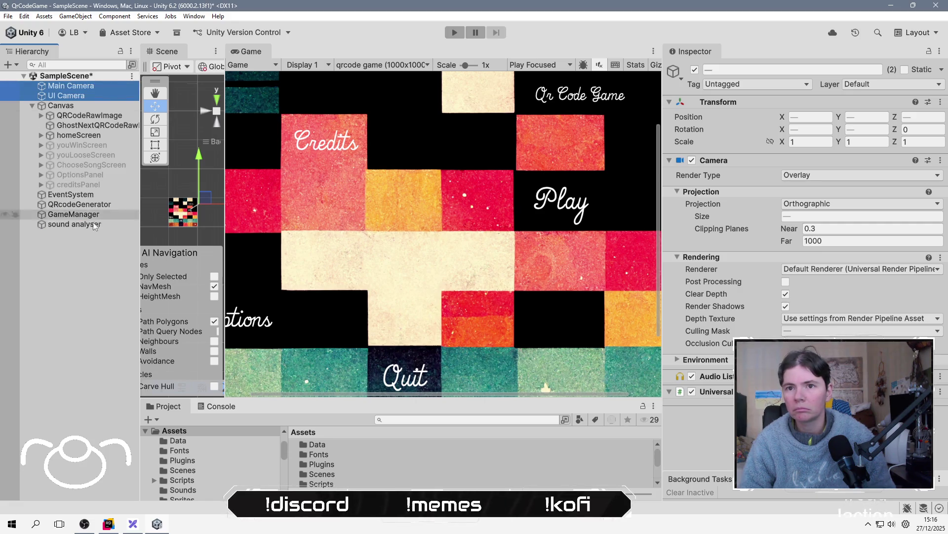
# Expand the Main Camera's Stack section showing the UI Camera in its Cameras list.
pyautogui.click(88, 275)
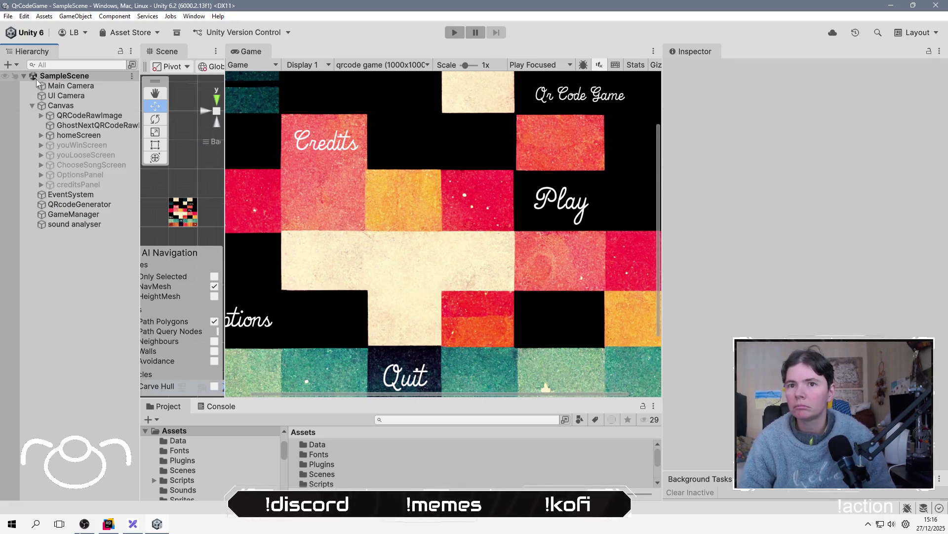
pyautogui.click(71, 85)
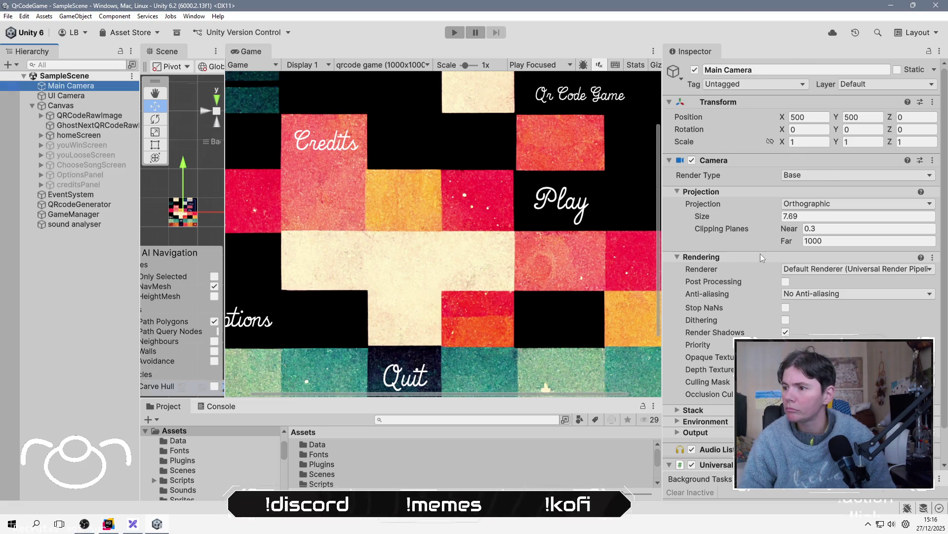
pyautogui.scroll(-3, 760, 253)
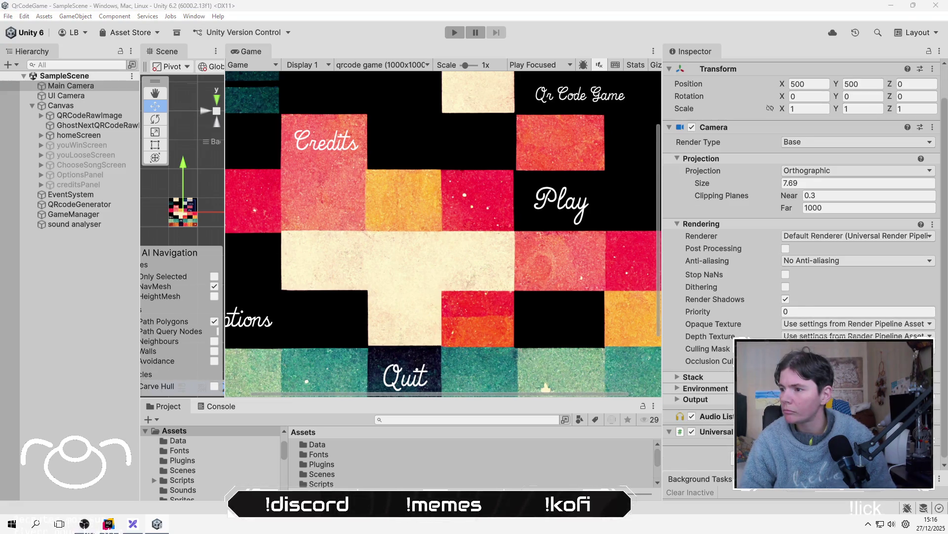
pyautogui.click(90, 287)
pyautogui.click(89, 86)
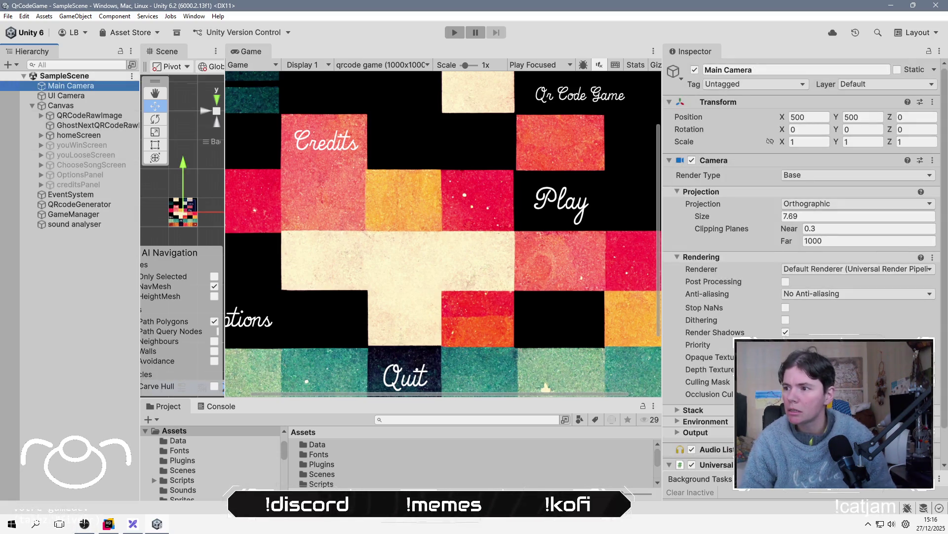
pyautogui.click(707, 409)
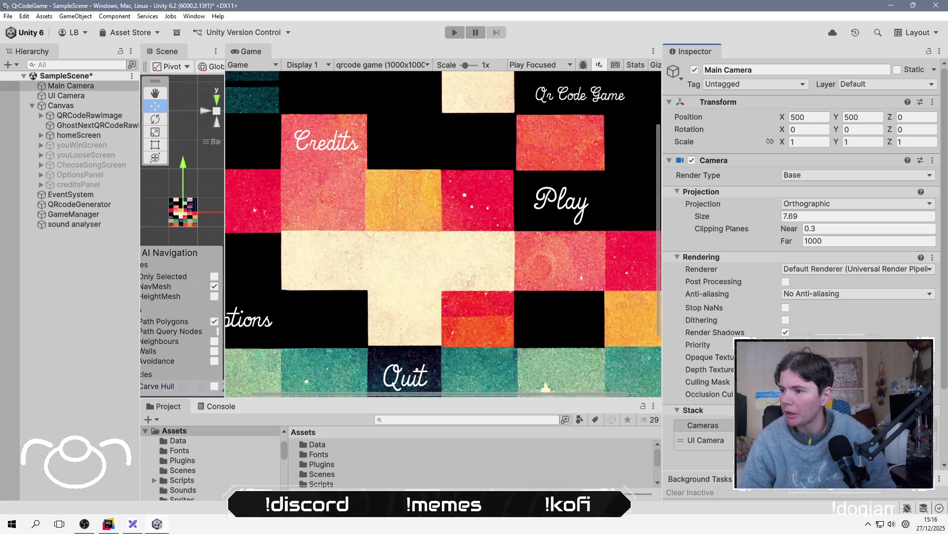
# Save the scene and shrink the Main Camera's orthographic size to 3.83.
pyautogui.click(79, 247)
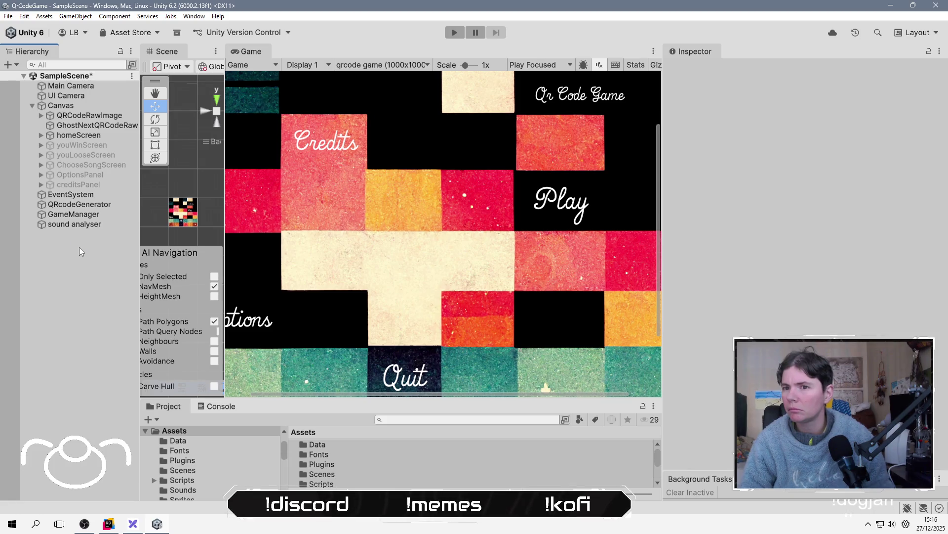
pyautogui.hotkey('ctrl', 's')
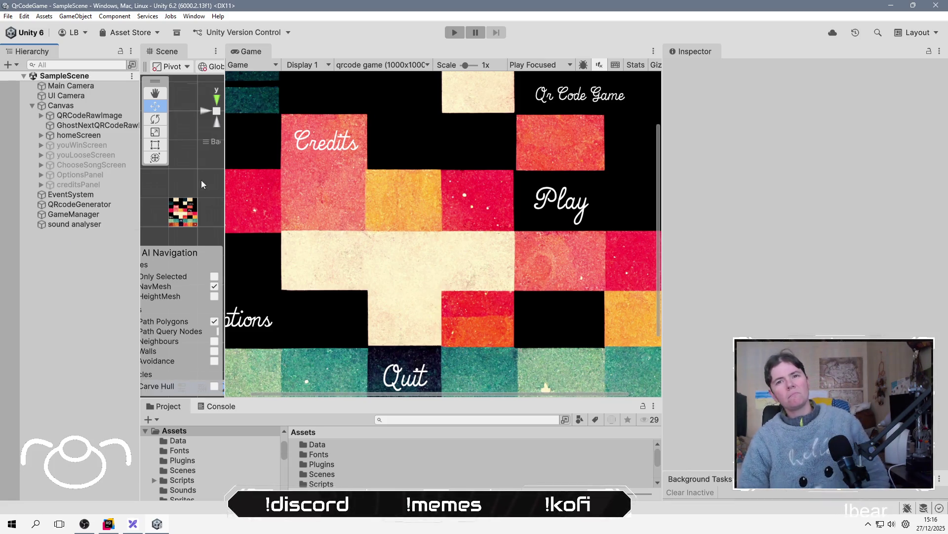
pyautogui.click(90, 88)
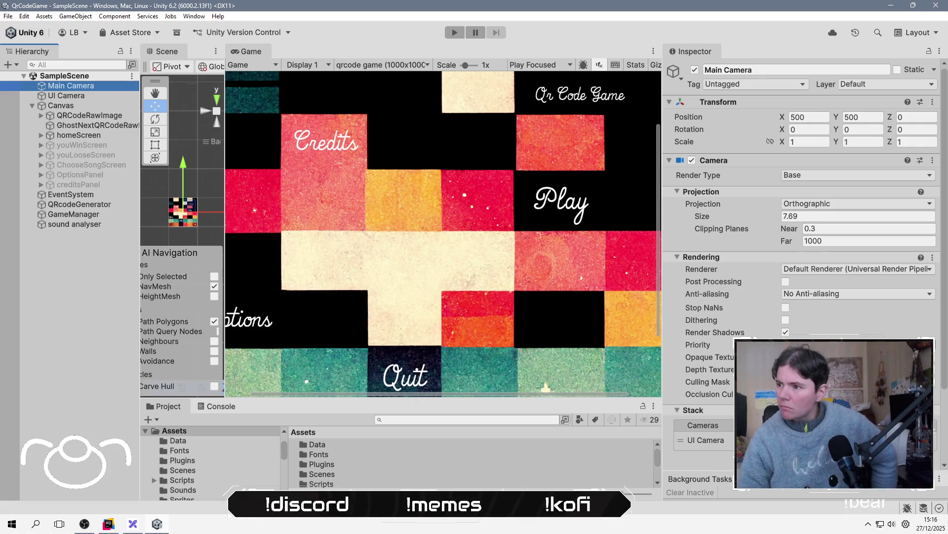
pyautogui.click(765, 216)
pyautogui.moveTo(765, 215); pyautogui.dragTo(710, 217)
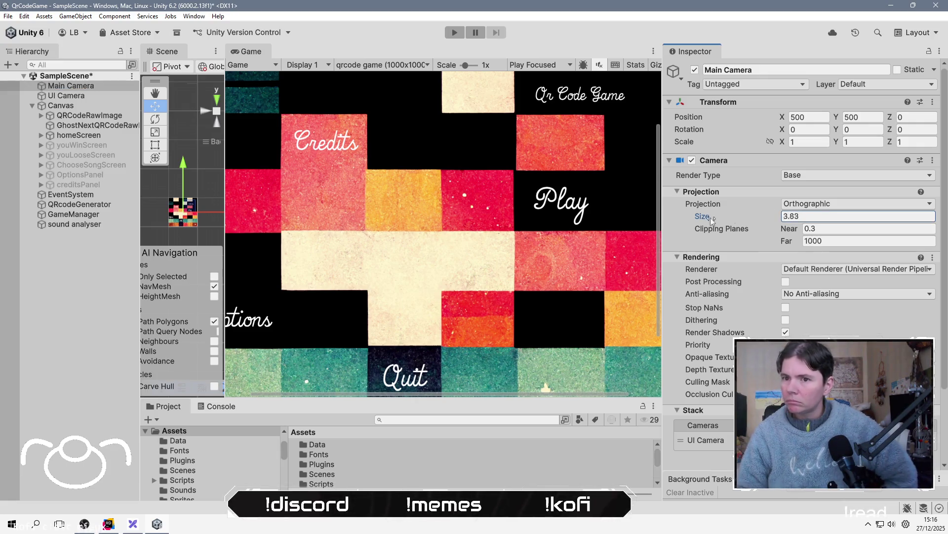
# Give the Main Camera orthographic size 500 and near clipping plane 0.001, then deselect.
pyautogui.moveTo(102, 217)
pyautogui.mouseDown()
pyautogui.moveTo(225, 193)
pyautogui.moveTo(589, 185)
pyautogui.moveTo(578, 205)
pyautogui.moveTo(822, 233)
pyautogui.moveTo(61, 236)
pyautogui.moveTo(380, 253)
pyautogui.mouseUp()
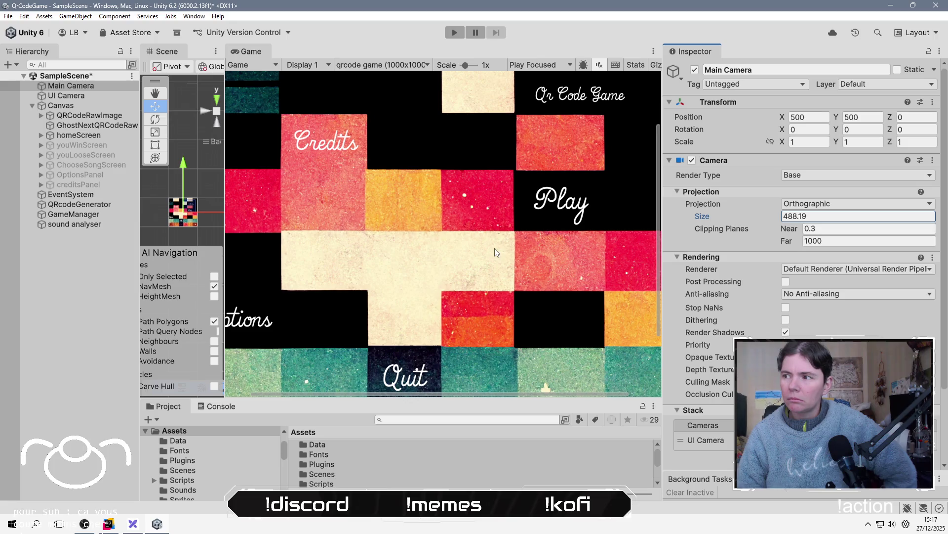
pyautogui.click(872, 214)
pyautogui.write('500')
pyautogui.press('Tab')
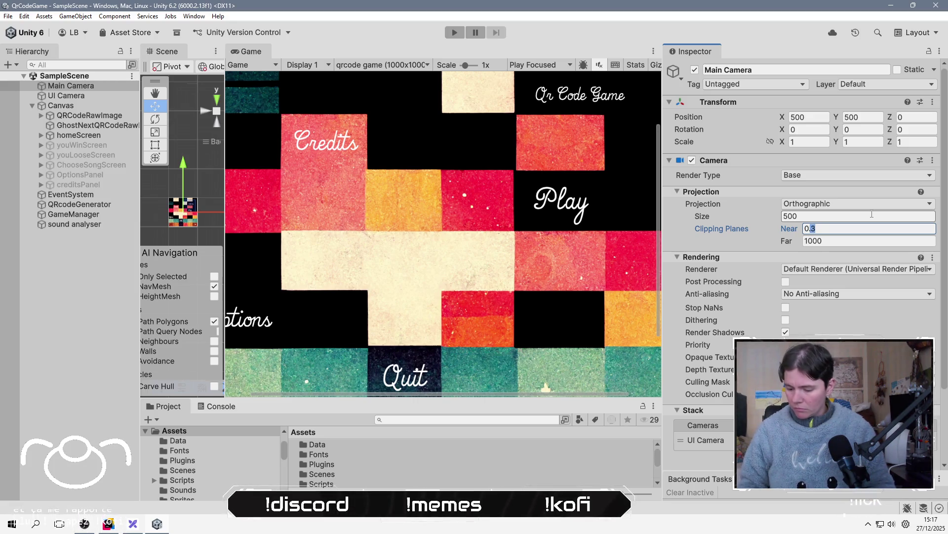
pyautogui.write('0.001')
pyautogui.press('Tab')
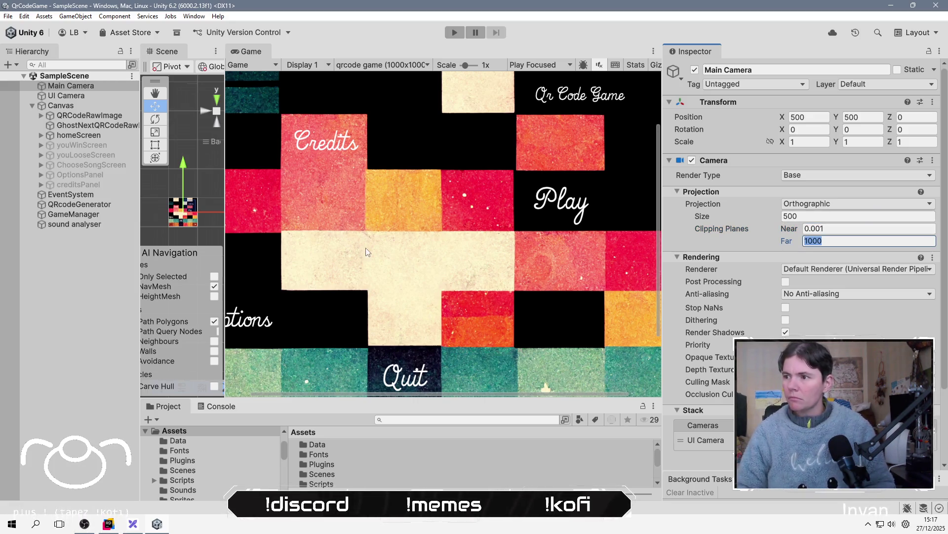
pyautogui.click(112, 277)
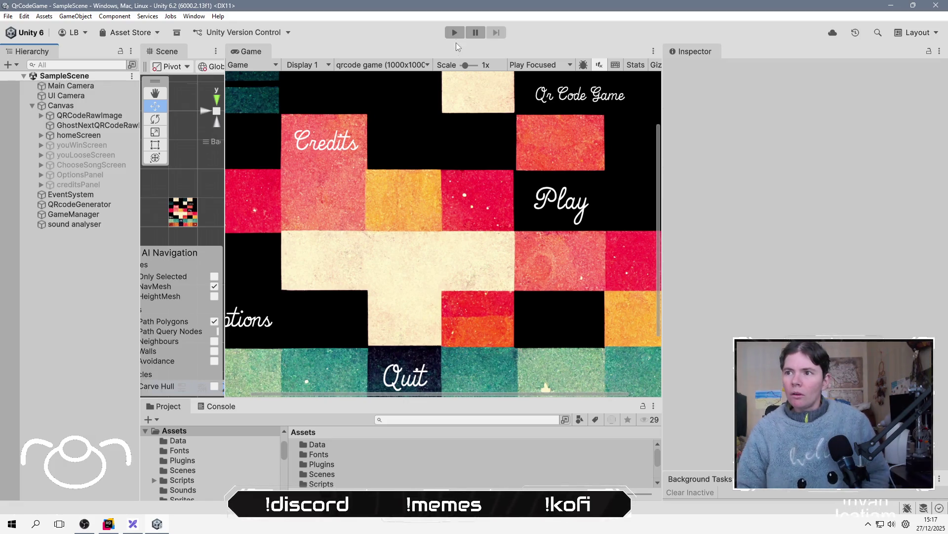
# Run the game at 0.66x Game view scale and start the red song level.
pyautogui.click(454, 32)
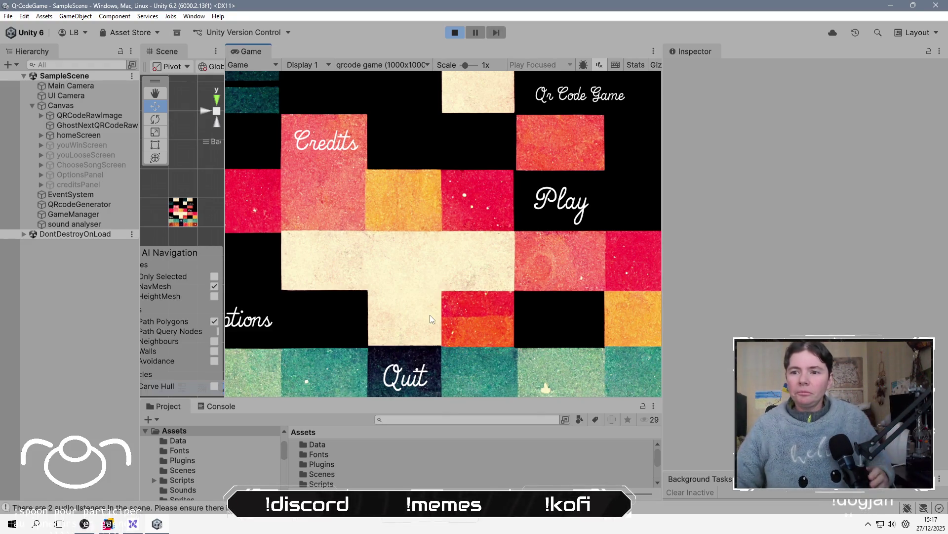
pyautogui.moveTo(465, 66); pyautogui.dragTo(461, 72)
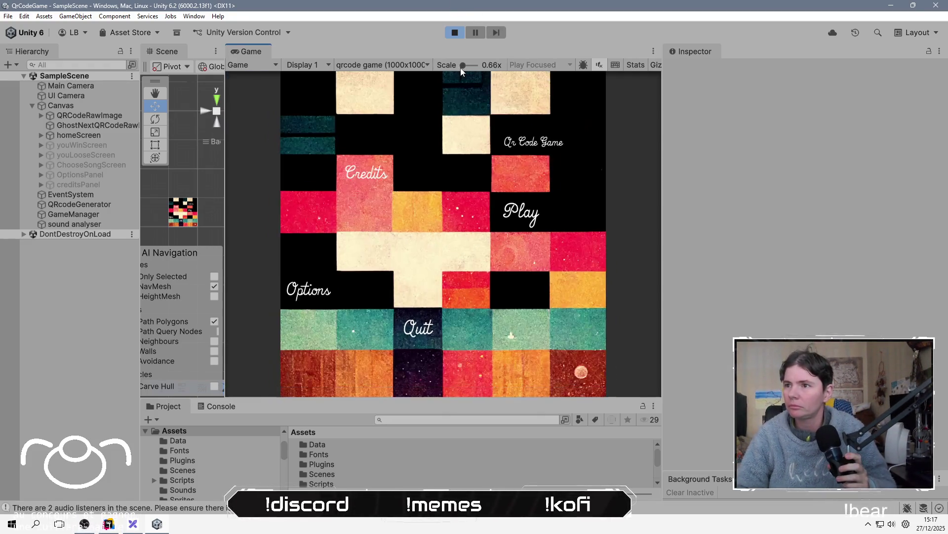
pyautogui.click(546, 222)
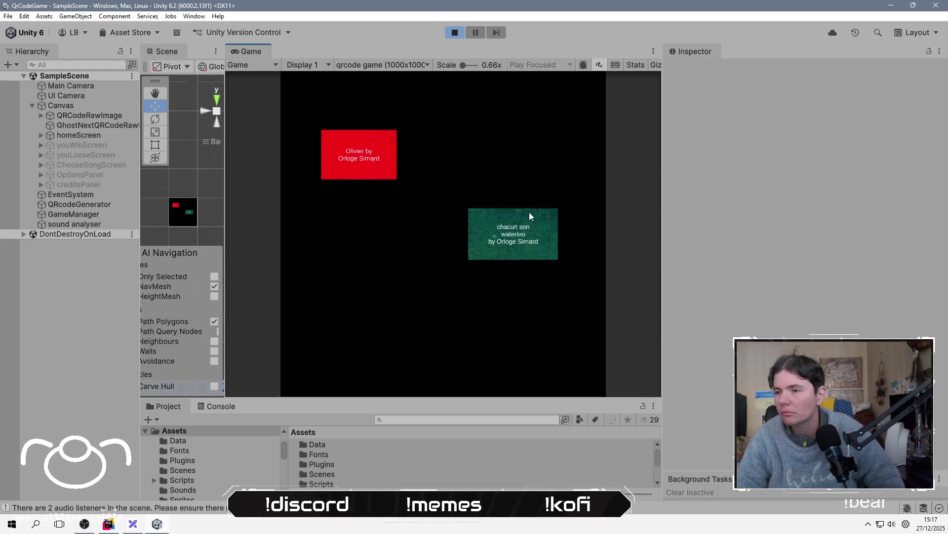
pyautogui.click(340, 163)
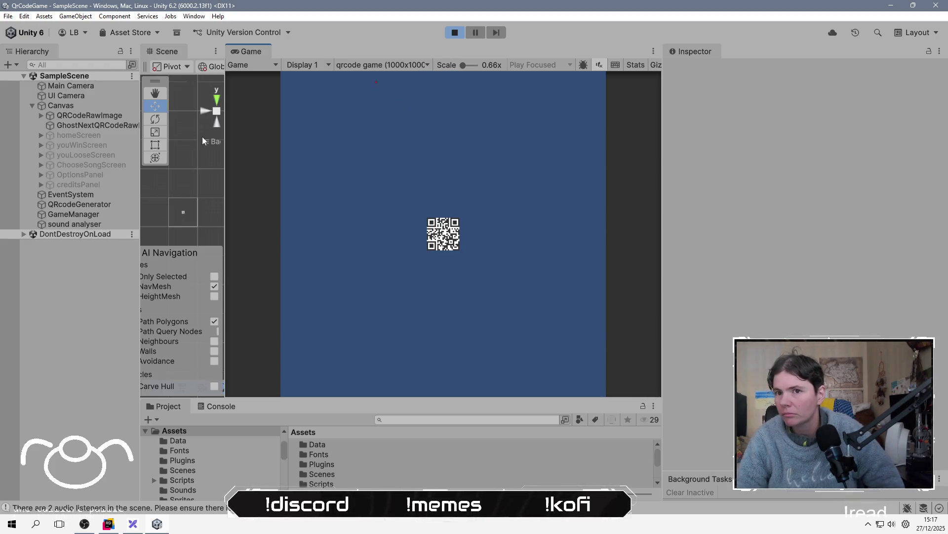
pyautogui.click(93, 96)
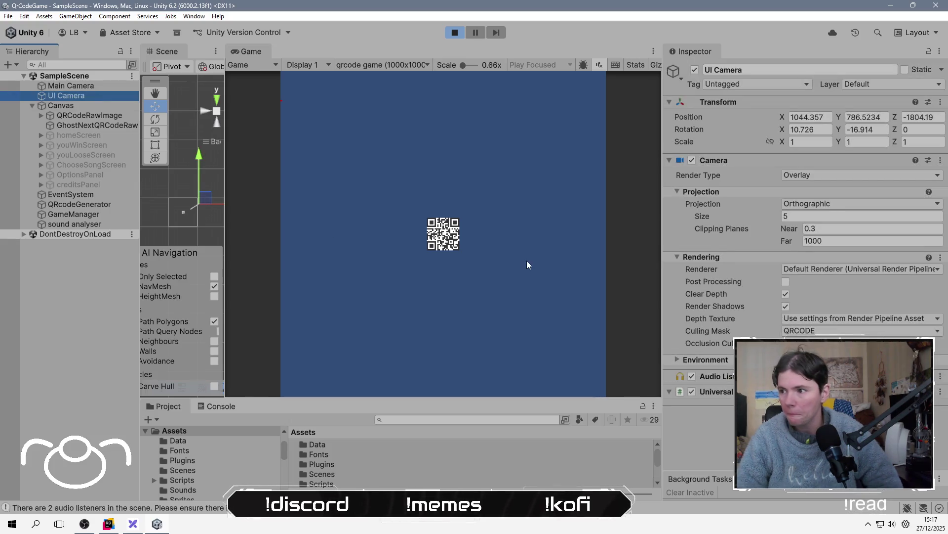
# Enlarge the UI Camera's orthographic size and zero its position fields.
pyautogui.moveTo(738, 214)
pyautogui.mouseDown()
pyautogui.moveTo(862, 217)
pyautogui.moveTo(302, 207)
pyautogui.mouseUp()
pyautogui.moveTo(523, 203); pyautogui.dragTo(593, 203)
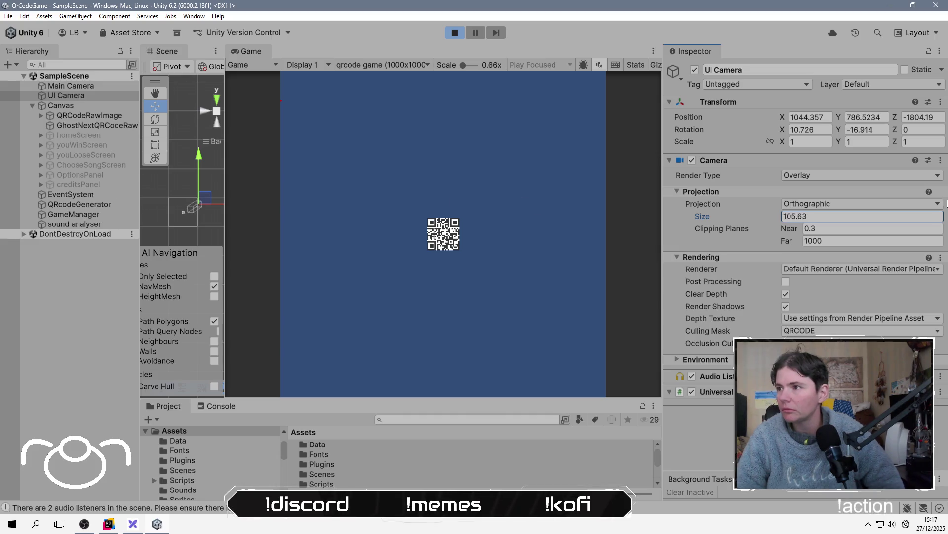
pyautogui.click(812, 117)
pyautogui.write('0')
pyautogui.press('Tab')
pyautogui.write('0')
pyautogui.press('Tab')
pyautogui.write('0')
# Set the UI Camera's position to 500, 500 and its X and Y rotation to 0.
pyautogui.click(811, 117)
pyautogui.write('500')
pyautogui.click(858, 117)
pyautogui.write('500')
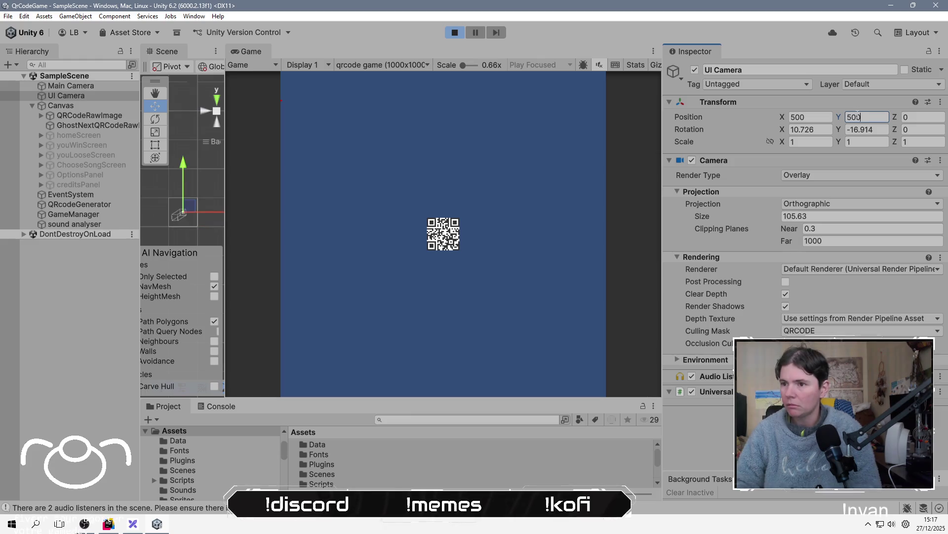
pyautogui.click(810, 129)
pyautogui.write('0')
pyautogui.click(867, 130)
pyautogui.write('0')
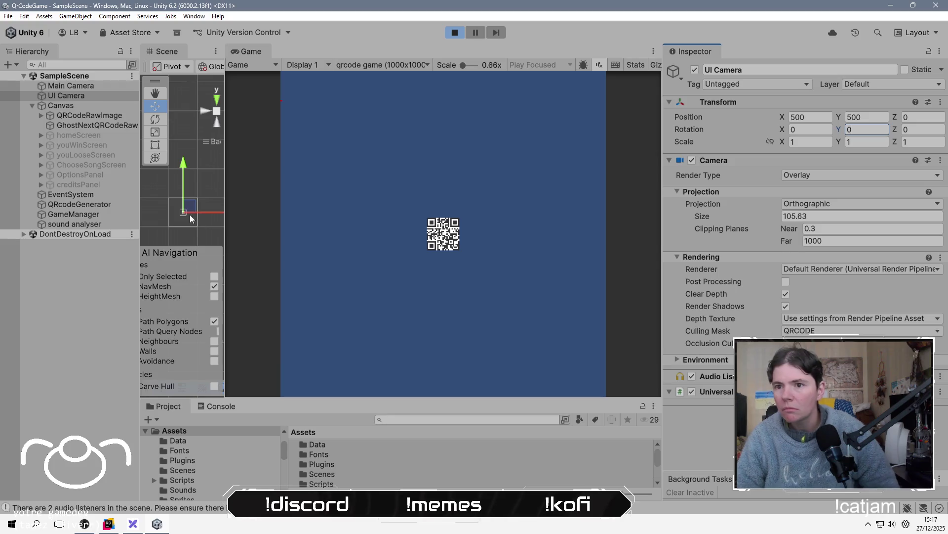
# Pull the UI Camera back to Z -193 and set its size to about 492.5.
pyautogui.moveTo(730, 222)
pyautogui.mouseDown()
pyautogui.moveTo(820, 221)
pyautogui.moveTo(197, 212)
pyautogui.moveTo(839, 218)
pyautogui.moveTo(31, 226)
pyautogui.moveTo(512, 212)
pyautogui.moveTo(322, 237)
pyautogui.moveTo(602, 259)
pyautogui.moveTo(65, 251)
pyautogui.moveTo(434, 258)
pyautogui.mouseUp()
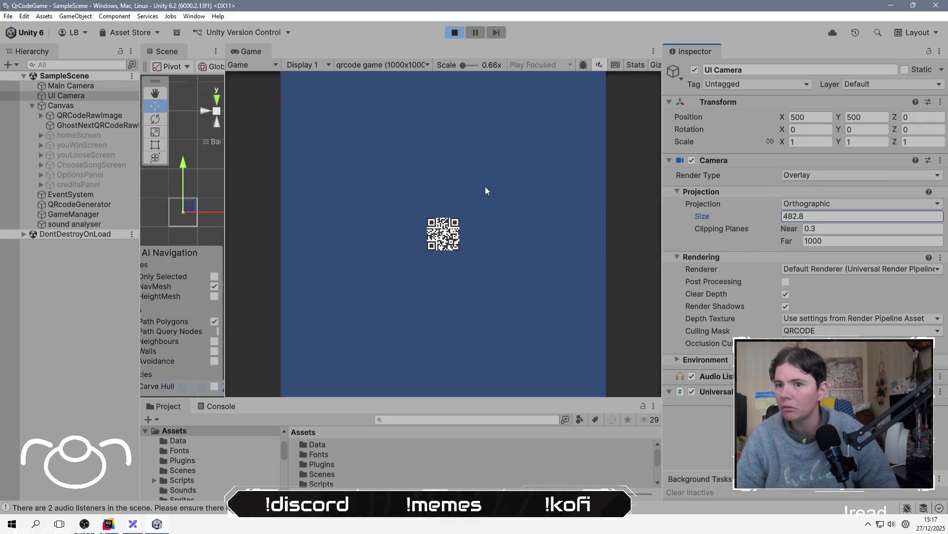
pyautogui.moveTo(894, 117)
pyautogui.mouseDown()
pyautogui.moveTo(294, 118)
pyautogui.moveTo(698, 171)
pyautogui.mouseUp()
pyautogui.moveTo(226, 174); pyautogui.dragTo(502, 193)
pyautogui.moveTo(372, 183)
pyautogui.mouseDown()
pyautogui.moveTo(173, 238)
pyautogui.moveTo(260, 150)
pyautogui.moveTo(270, 238)
pyautogui.mouseUp()
pyautogui.moveTo(286, 198)
pyautogui.mouseDown()
pyautogui.moveTo(309, 205)
pyautogui.moveTo(272, 222)
pyautogui.mouseUp()
pyautogui.moveTo(224, 307)
pyautogui.mouseDown()
pyautogui.moveTo(296, 247)
pyautogui.moveTo(346, 224)
pyautogui.moveTo(355, 254)
pyautogui.mouseUp()
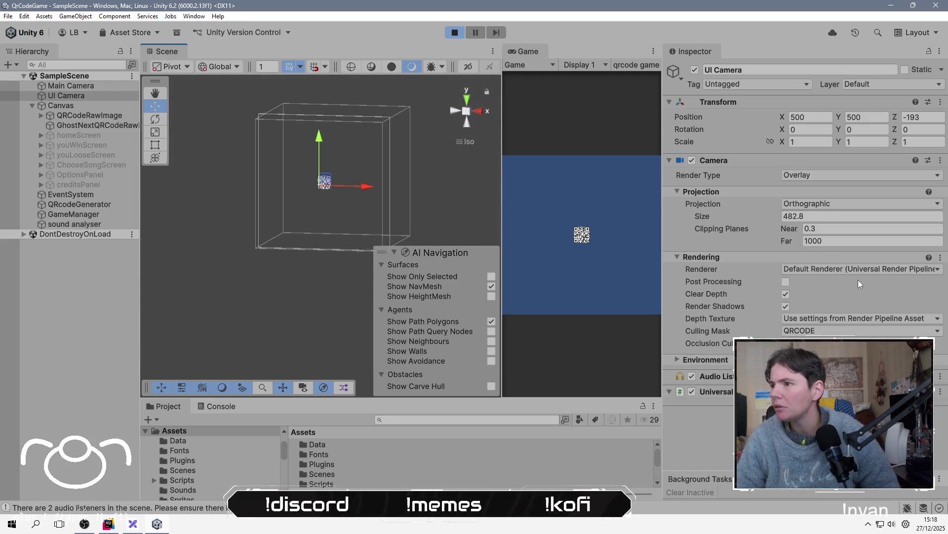
pyautogui.click(776, 216)
pyautogui.moveTo(776, 214)
pyautogui.mouseDown()
pyautogui.moveTo(345, 229)
pyautogui.moveTo(618, 222)
pyautogui.moveTo(683, 199)
pyautogui.moveTo(792, 197)
pyautogui.moveTo(755, 198)
pyautogui.mouseUp()
# Put both QR code RawImages and their children on the QRCODE layer.
pyautogui.click(453, 32)
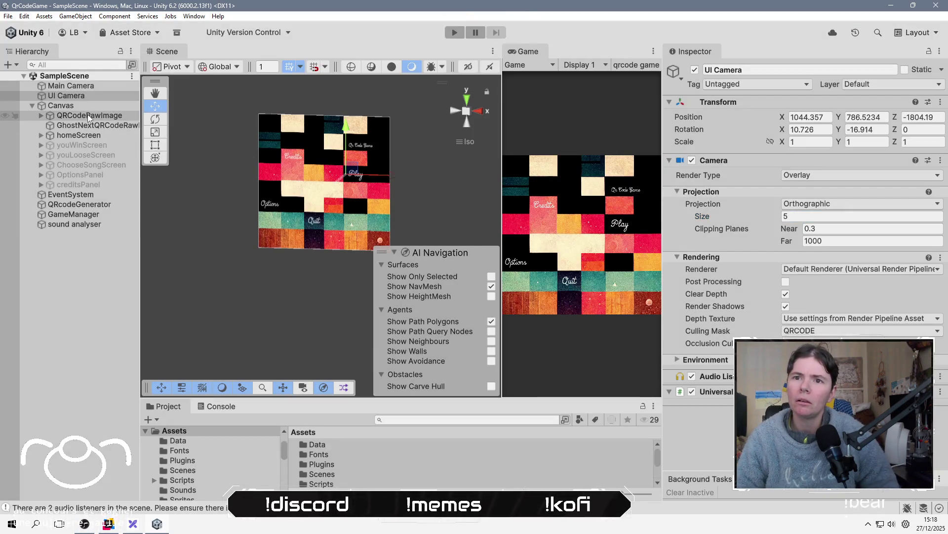
pyautogui.click(88, 115)
pyautogui.keyDown('shift'); pyautogui.click(104, 125); pyautogui.keyUp('shift')
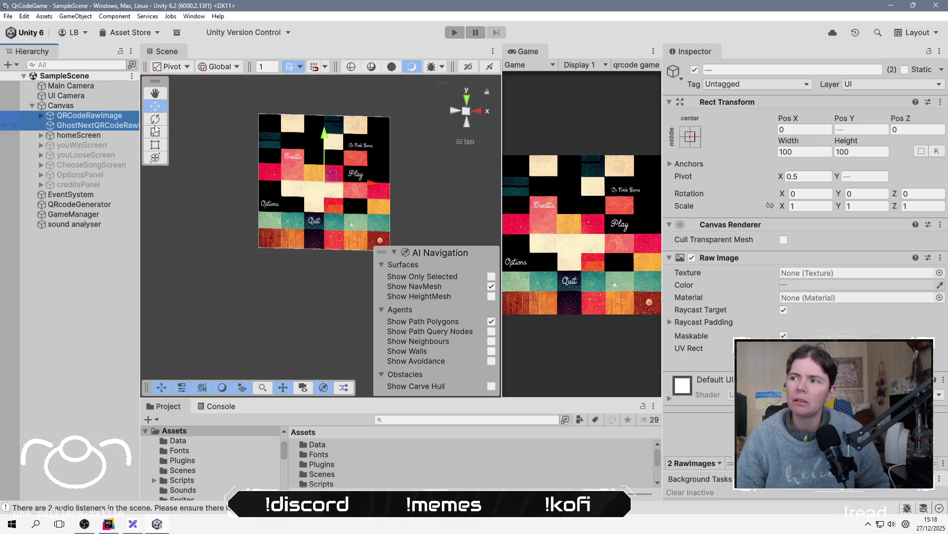
pyautogui.click(884, 84)
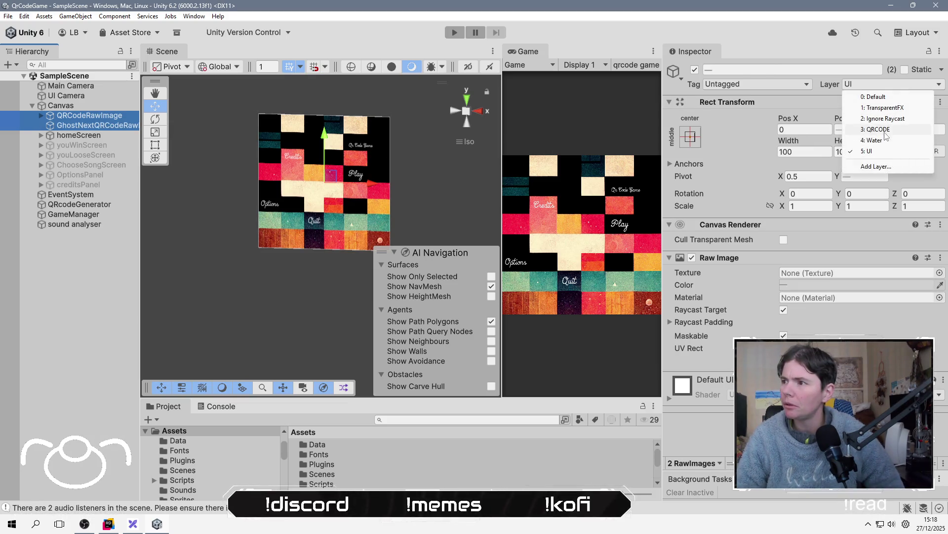
pyautogui.click(879, 130)
pyautogui.click(427, 278)
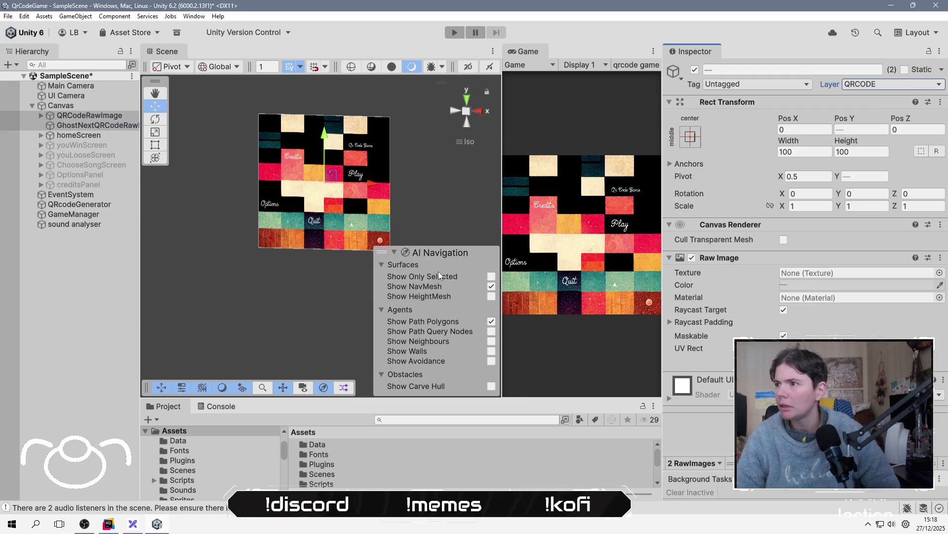
pyautogui.click(103, 299)
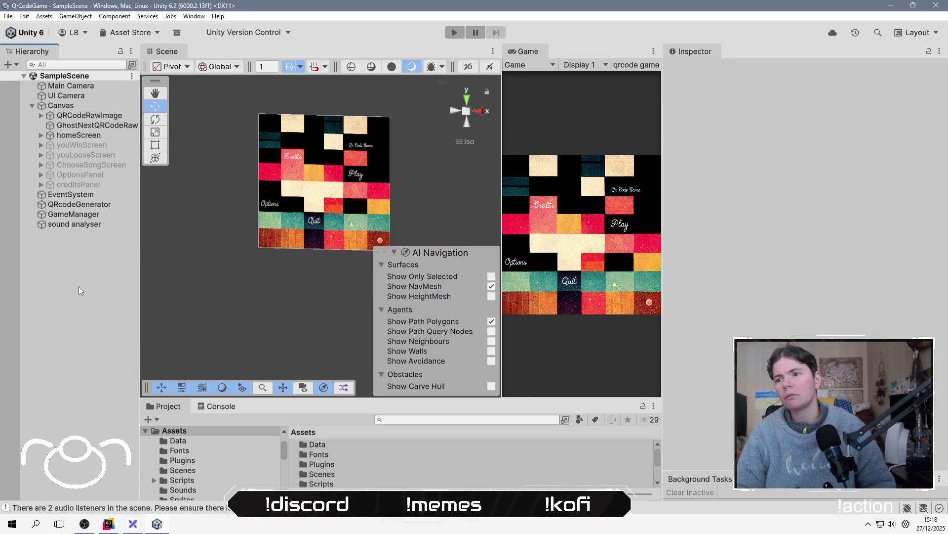
# Test the red song level again, raising the UI Camera's size to 88.39, then stop.
pyautogui.click(461, 34)
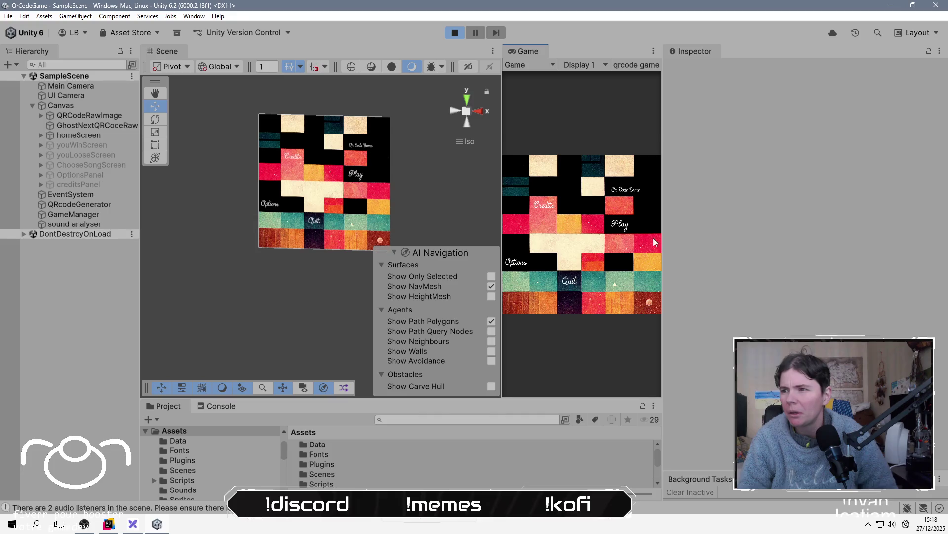
pyautogui.click(618, 225)
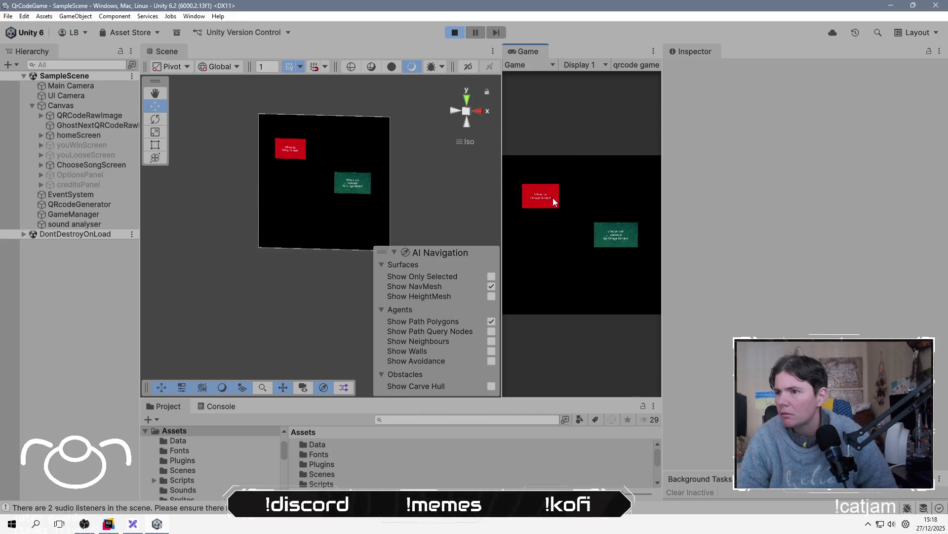
pyautogui.click(546, 197)
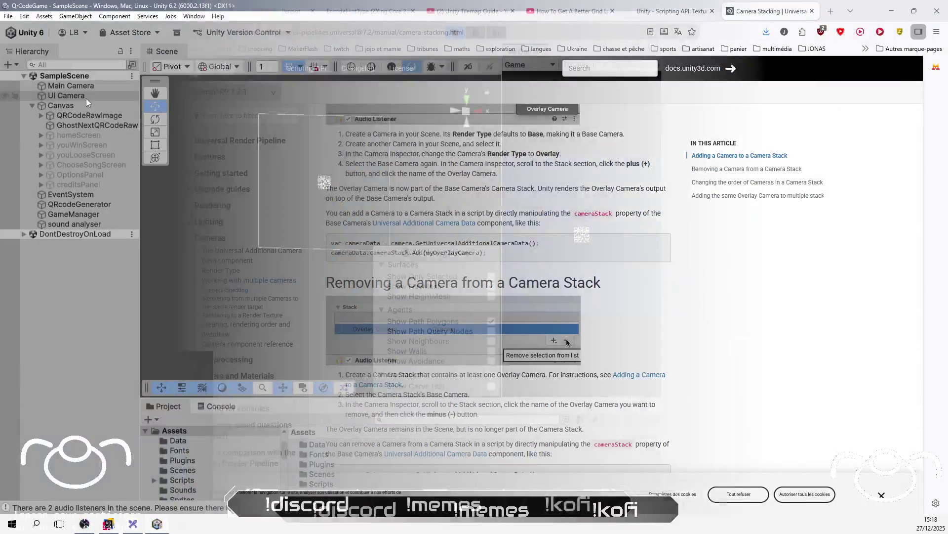
pyautogui.click(86, 97)
pyautogui.moveTo(749, 217)
pyautogui.mouseDown()
pyautogui.moveTo(906, 215)
pyautogui.moveTo(263, 221)
pyautogui.moveTo(587, 236)
pyautogui.mouseUp()
pyautogui.click(455, 32)
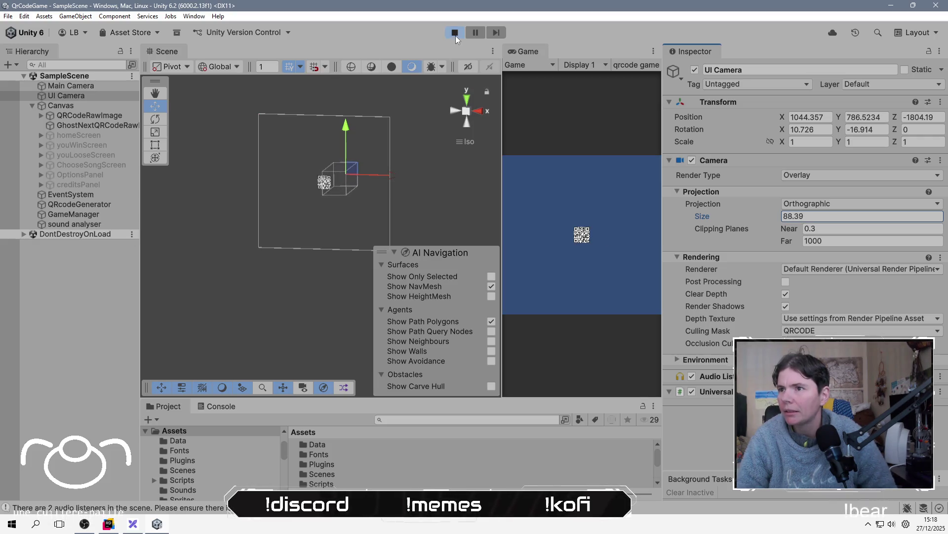
# Set the UI Camera's position to 500, 500, 0.
pyautogui.click(821, 117)
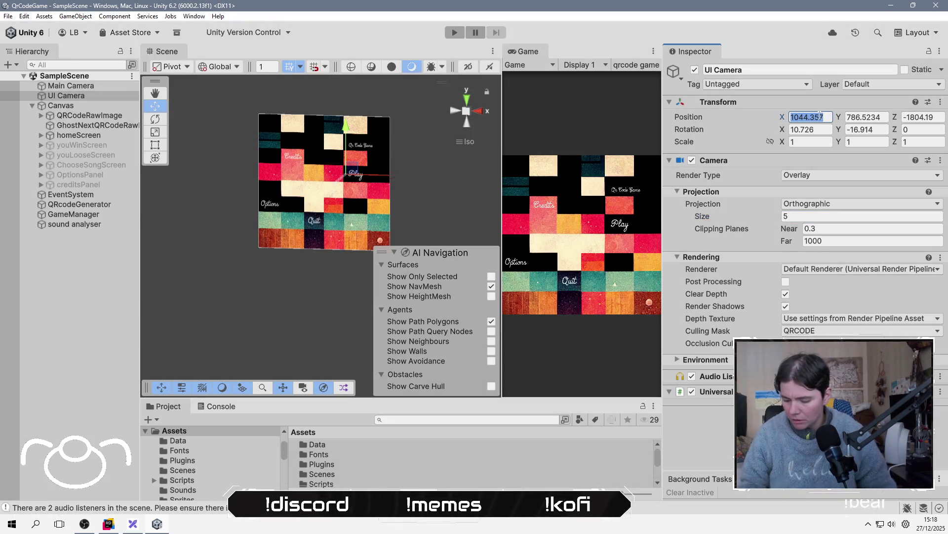
pyautogui.write('55')
pyautogui.write('0')
pyautogui.press('Tab')
pyautogui.write('500')
pyautogui.press('Tab')
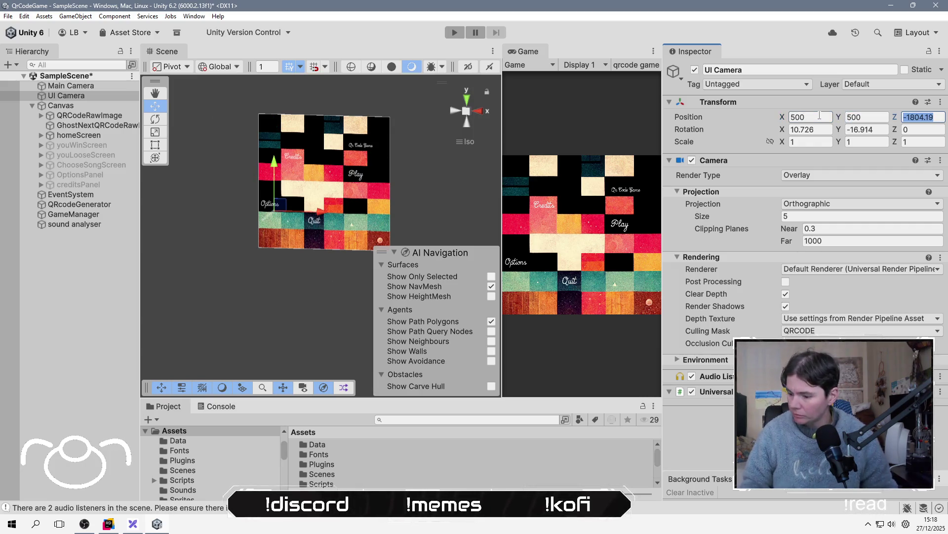
pyautogui.write('0')
pyautogui.press('Tab')
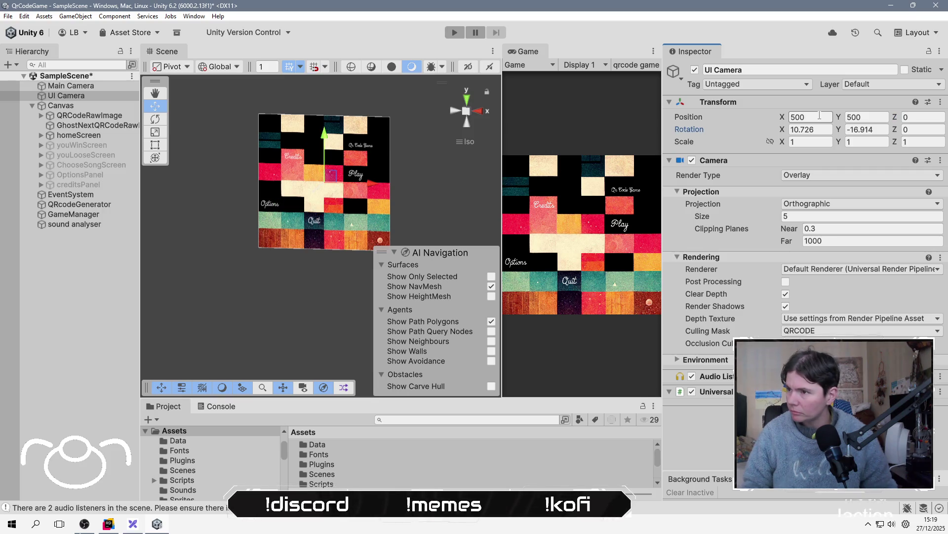
# Zero the UI Camera's X and Y rotation and run the game with Ctrl+P.
pyautogui.press('Tab')
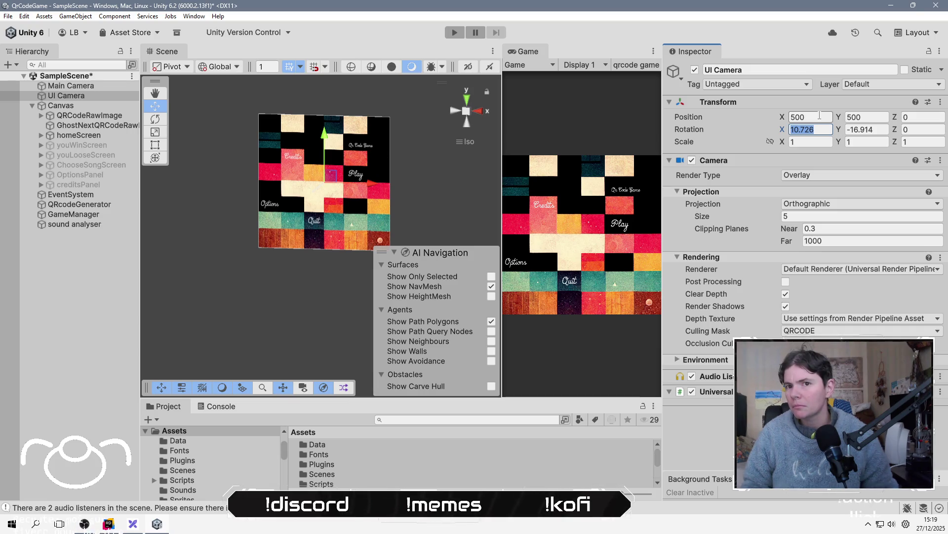
pyautogui.write('0')
pyautogui.press('Tab')
pyautogui.write('0')
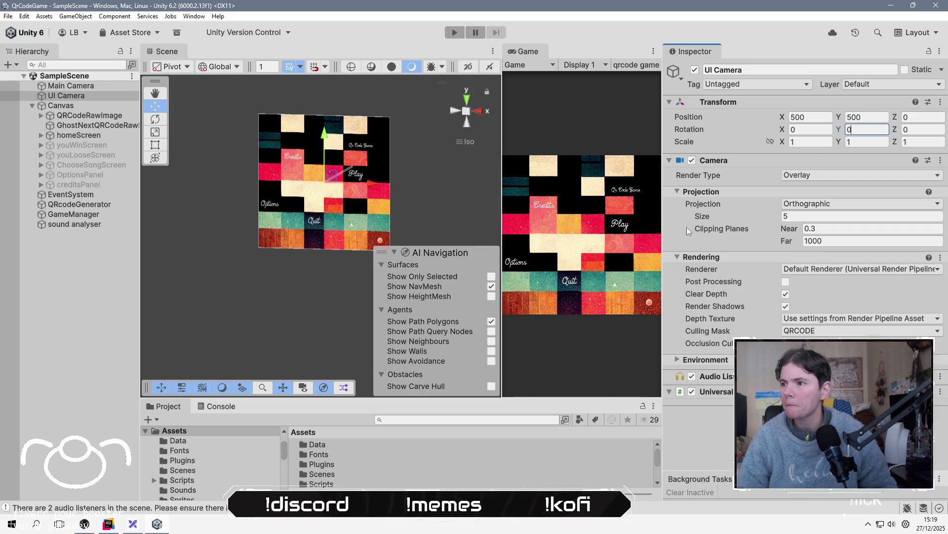
pyautogui.hotkey('ctrl', 'p')
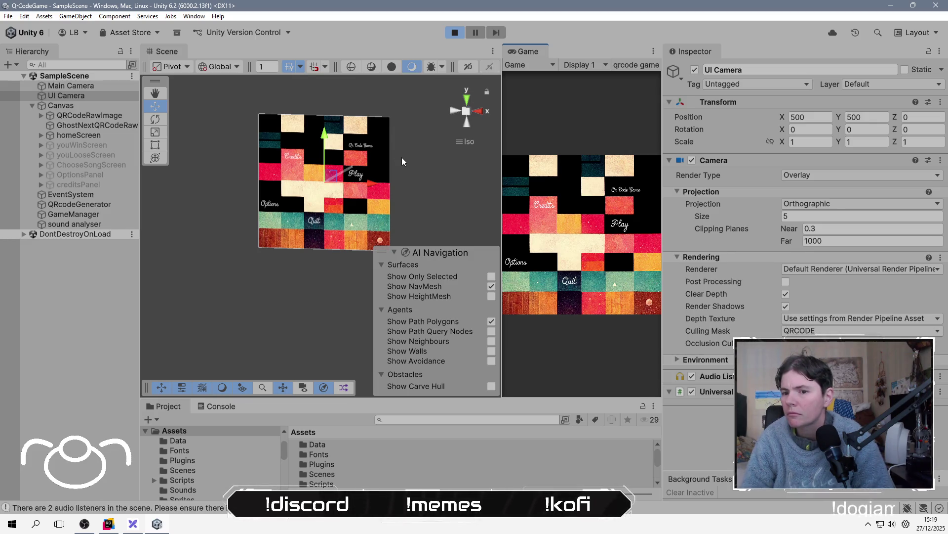
# Remove the UI Camera's Audio Listener and save the scene.
pyautogui.click(454, 35)
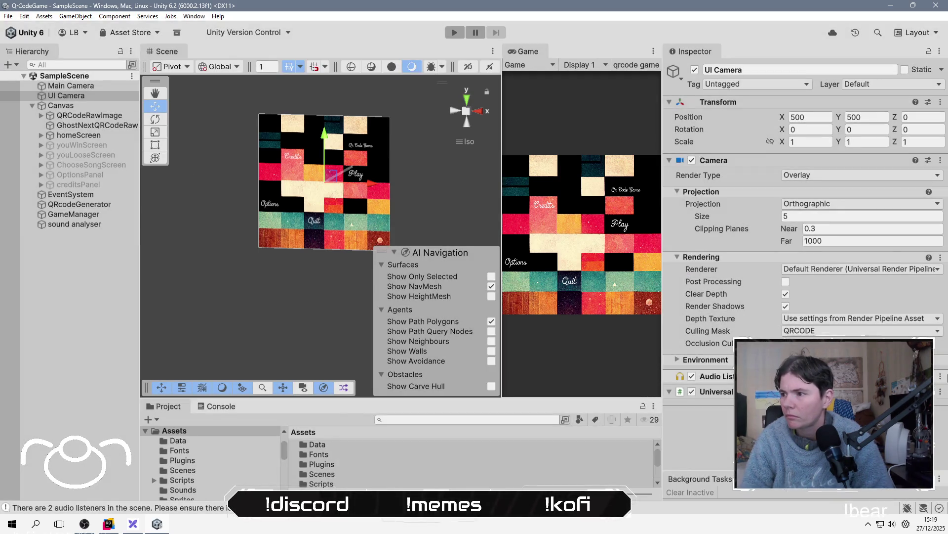
pyautogui.click(869, 396)
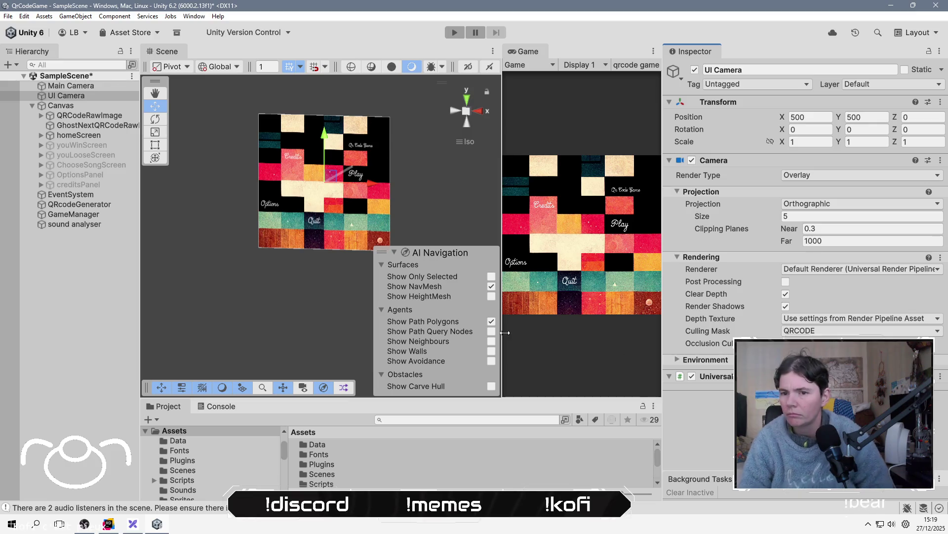
pyautogui.click(109, 315)
pyautogui.hotkey('ctrl', 's')
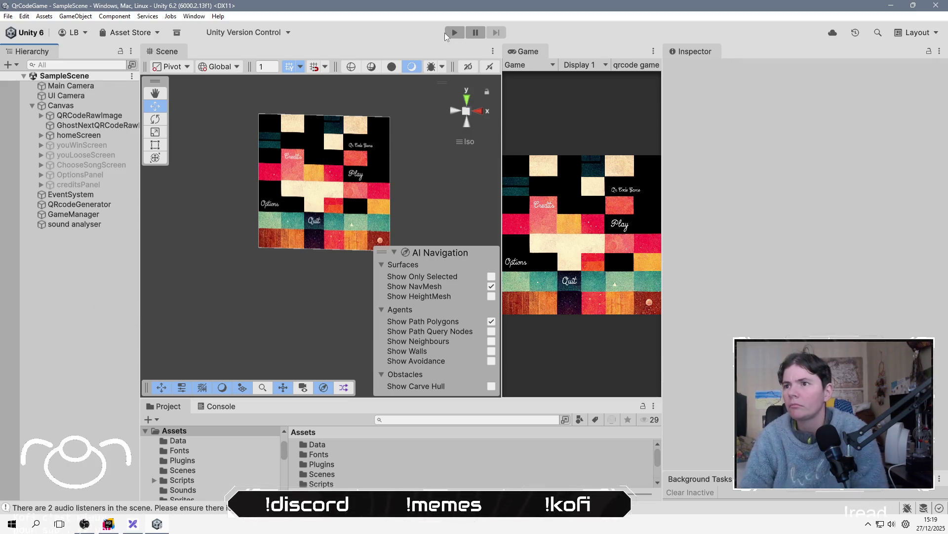
# Run the game, check the Console, and open the red song's QR screen.
pyautogui.click(450, 32)
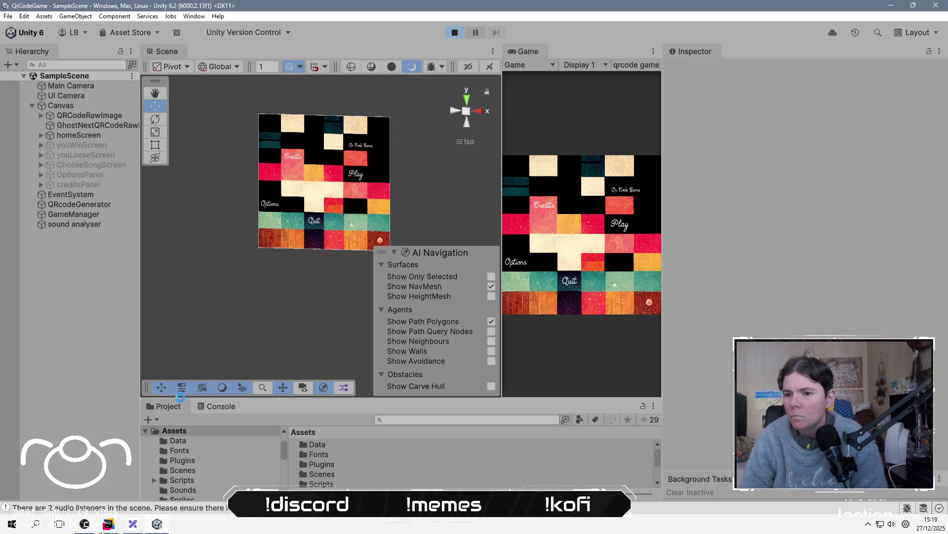
pyautogui.click(224, 406)
pyautogui.click(171, 405)
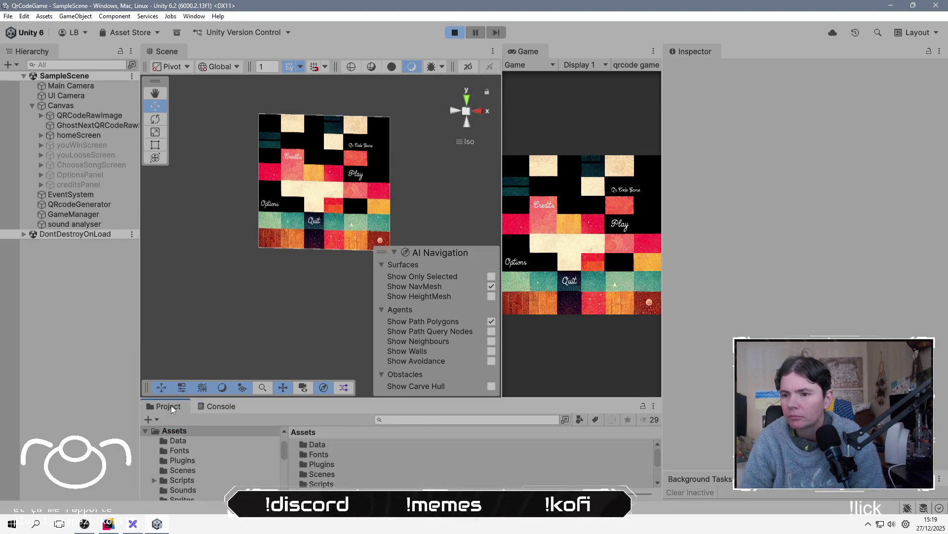
pyautogui.click(619, 228)
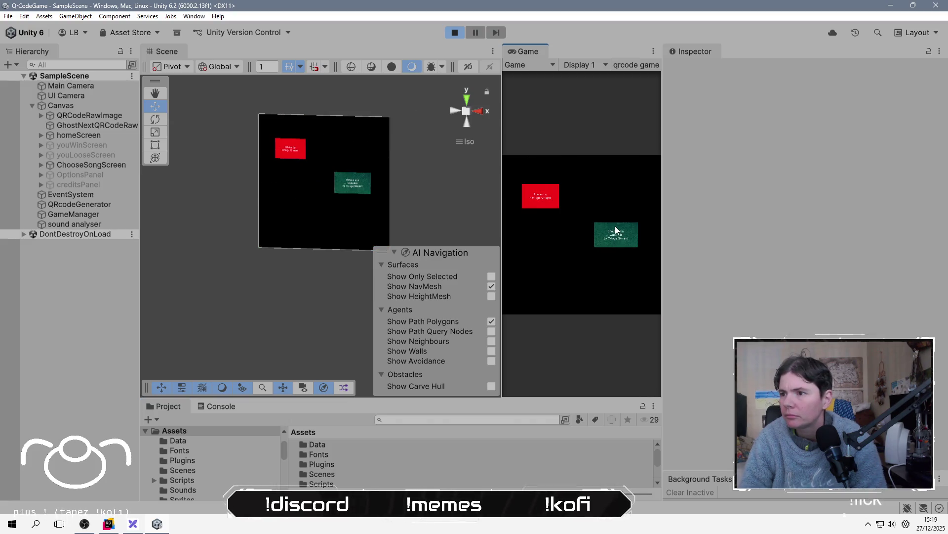
pyautogui.click(547, 197)
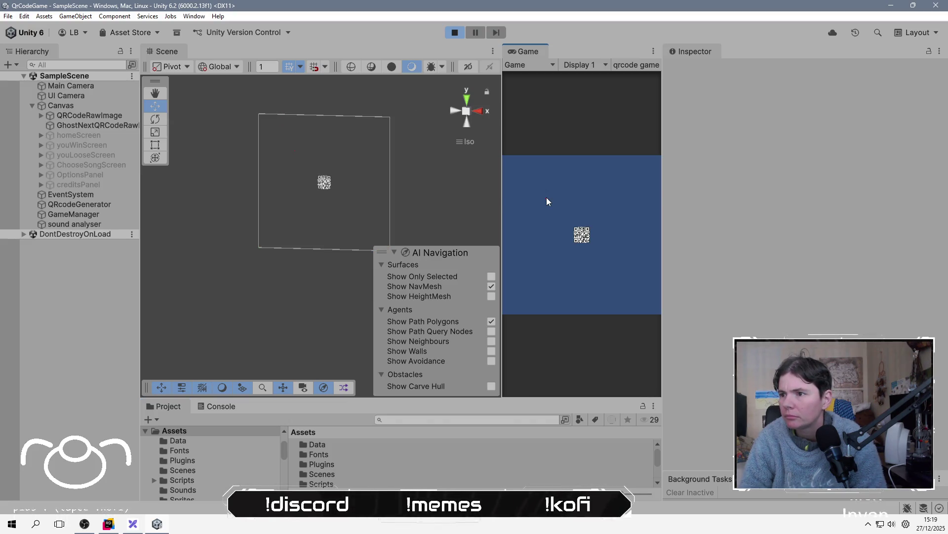
# Raise the UI Camera's size to 98.79 and move it back to Z -305.
pyautogui.click(67, 96)
pyautogui.moveTo(734, 217)
pyautogui.mouseDown()
pyautogui.moveTo(876, 212)
pyautogui.moveTo(363, 210)
pyautogui.moveTo(10, 222)
pyautogui.moveTo(914, 223)
pyautogui.moveTo(358, 226)
pyautogui.moveTo(205, 252)
pyautogui.mouseUp()
pyautogui.moveTo(326, 185); pyautogui.dragTo(241, 223)
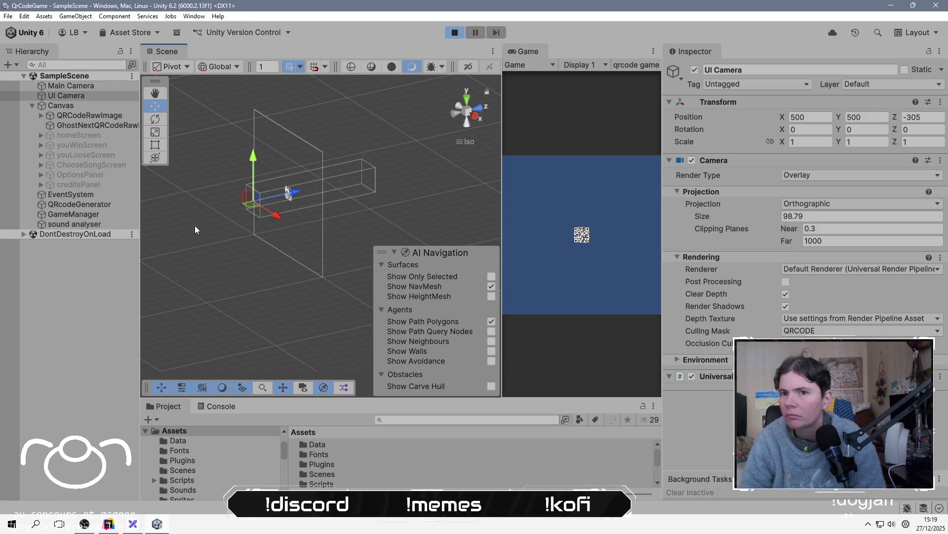
pyautogui.moveTo(203, 262); pyautogui.dragTo(232, 257)
pyautogui.click(78, 87)
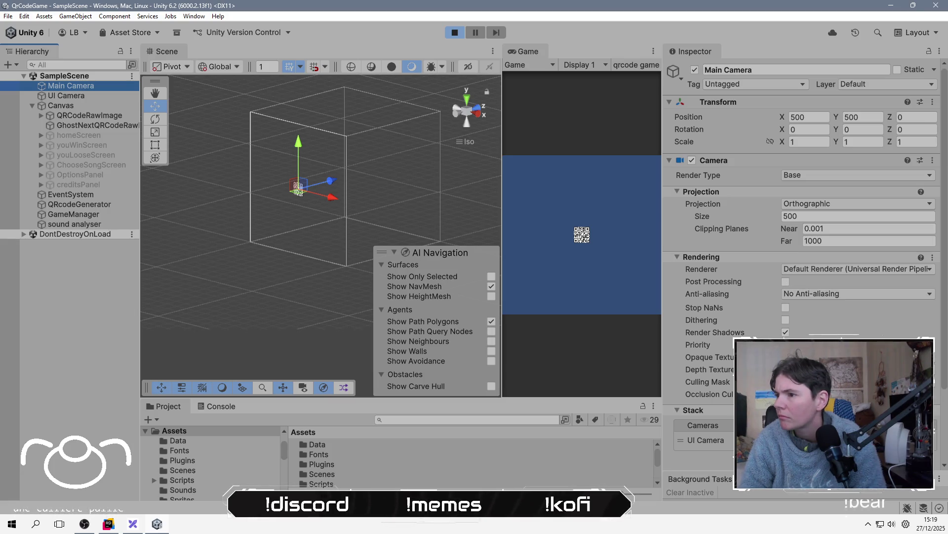
# Check the Main Camera's Culling Mask layers, leaving them unchanged.
pyautogui.scroll(-3, 805, 296)
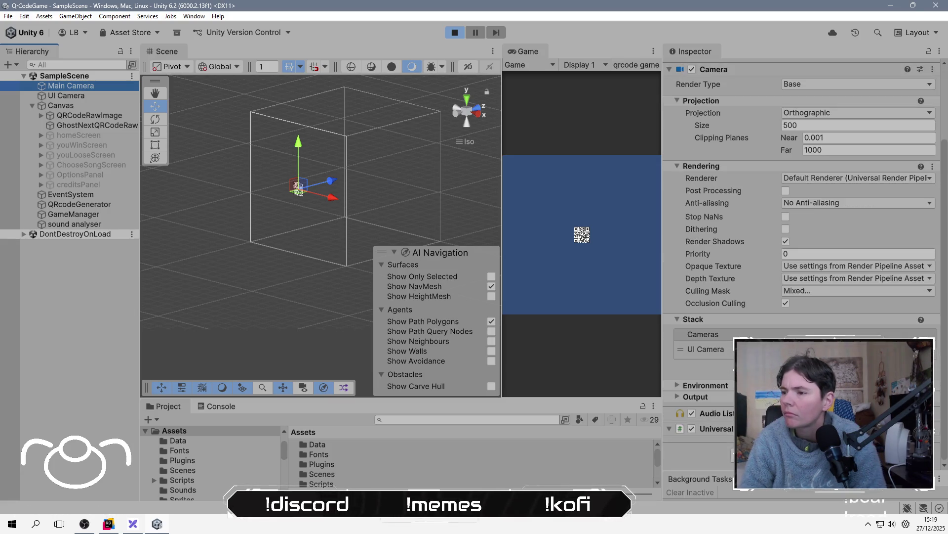
pyautogui.click(801, 290)
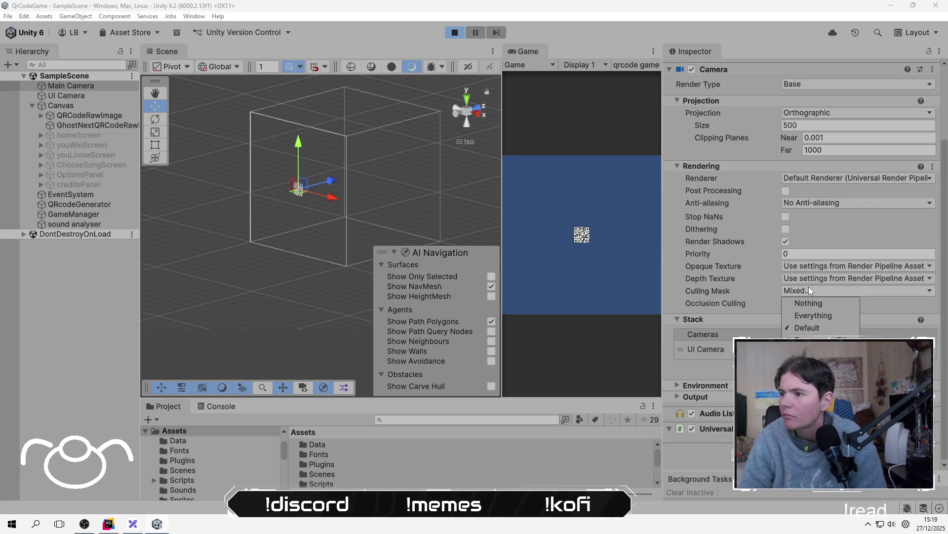
pyautogui.click(717, 368)
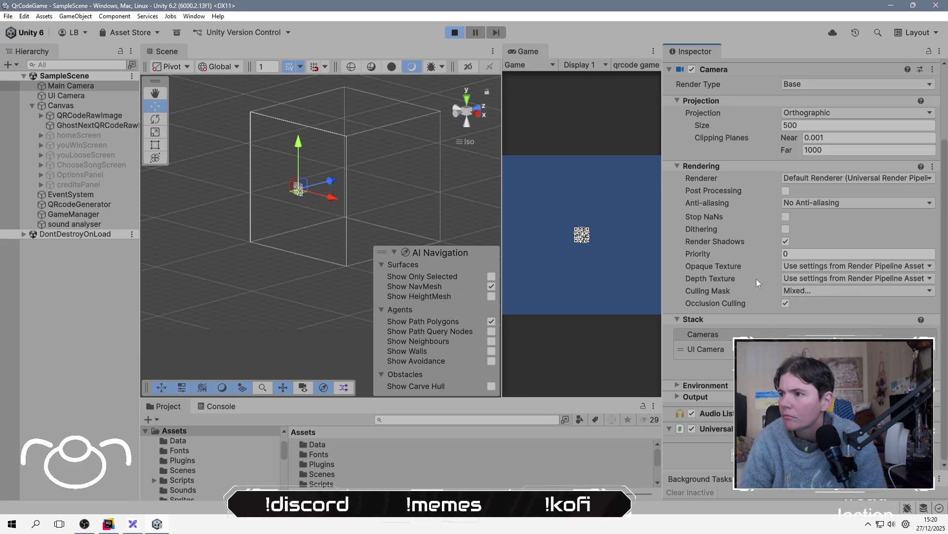
# Switch the Canvas Render Mode to Screen Space - Camera.
pyautogui.click(78, 105)
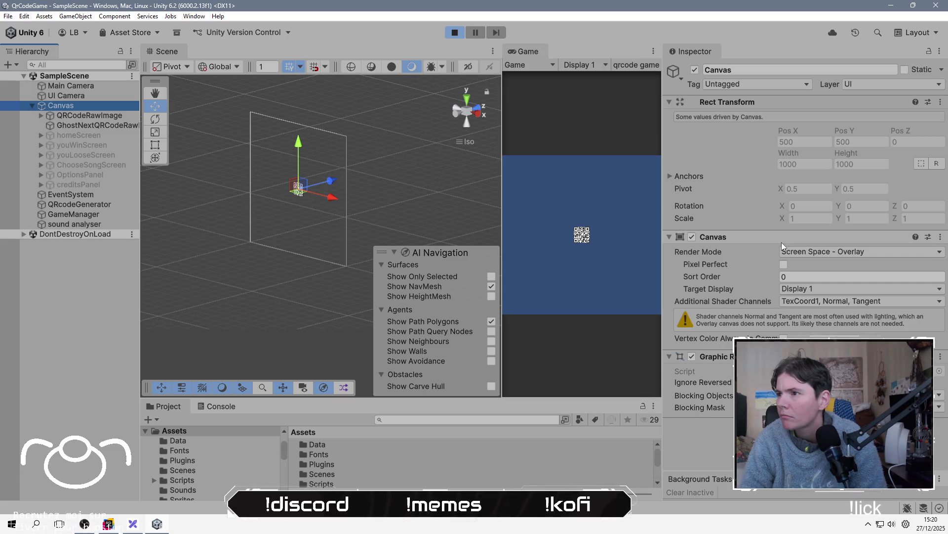
pyautogui.click(843, 251)
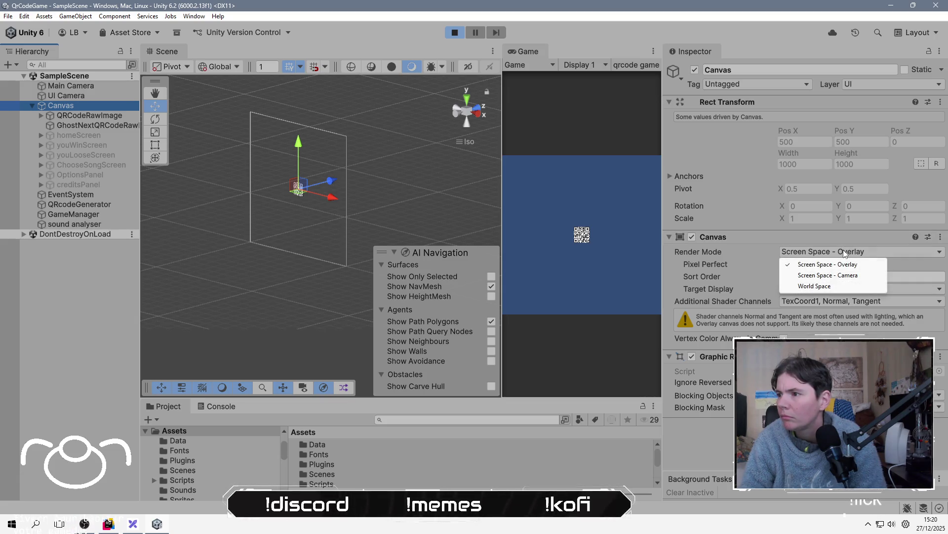
pyautogui.click(830, 275)
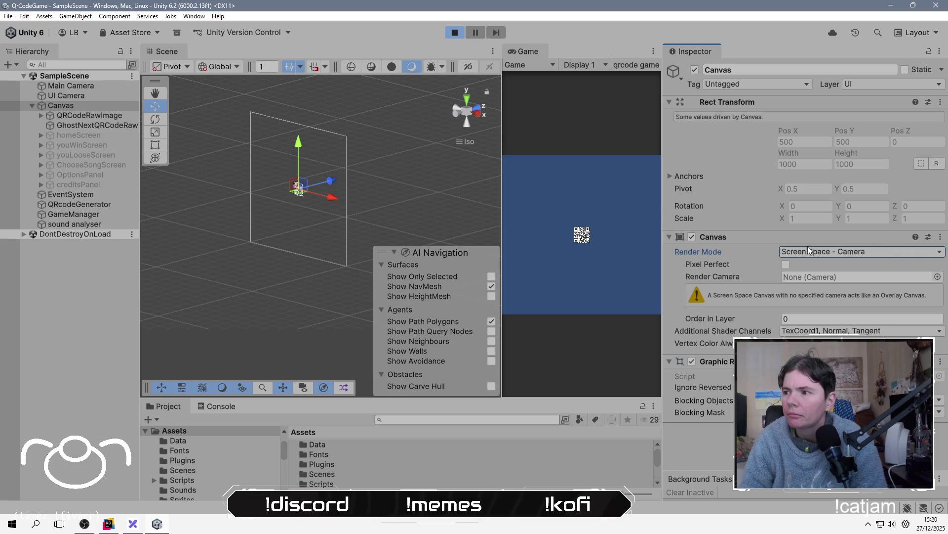
pyautogui.moveTo(200, 245); pyautogui.dragTo(94, 193)
pyautogui.click(104, 87)
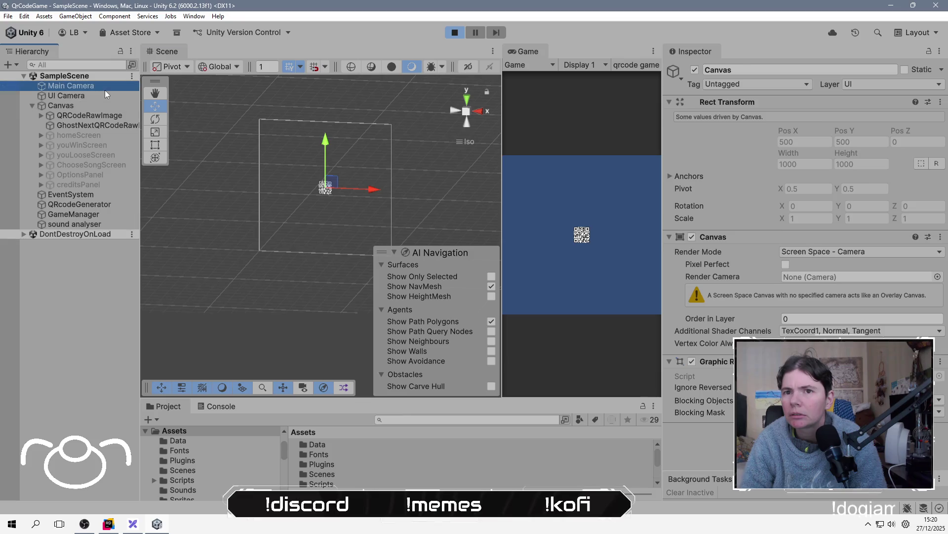
# Move the Main Camera to position 436, 426 in the scene.
pyautogui.moveTo(332, 182)
pyautogui.mouseDown()
pyautogui.moveTo(321, 179)
pyautogui.moveTo(324, 194)
pyautogui.mouseUp()
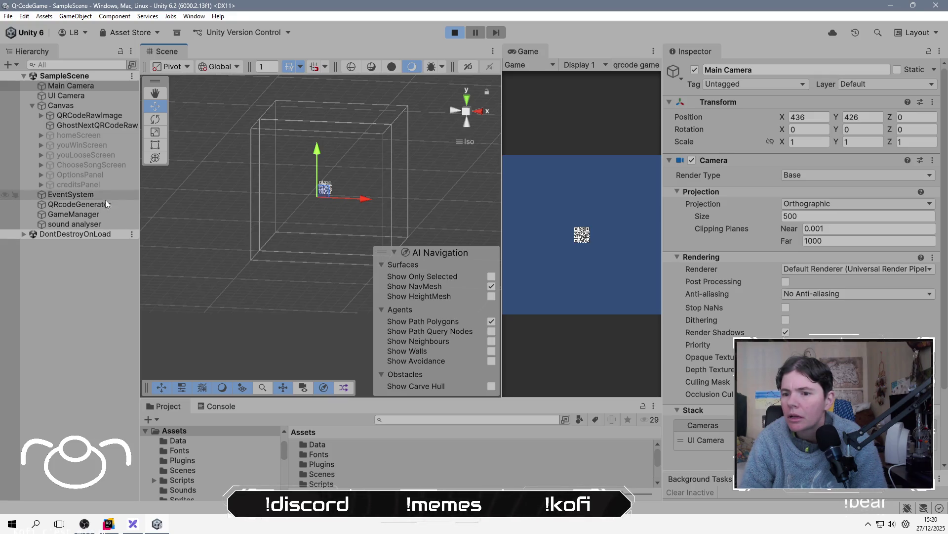
pyautogui.click(99, 106)
pyautogui.click(98, 99)
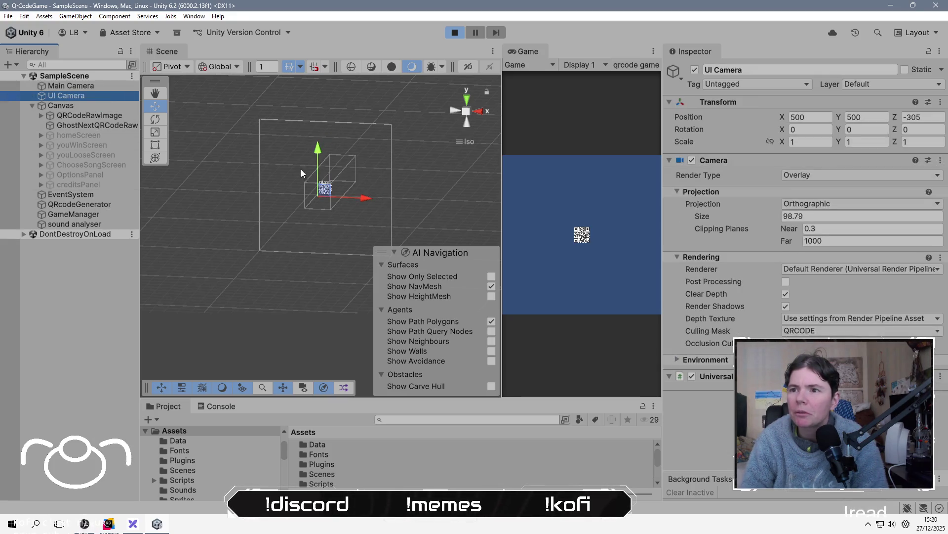
pyautogui.moveTo(344, 215)
pyautogui.mouseDown()
pyautogui.moveTo(301, 220)
pyautogui.moveTo(334, 167)
pyautogui.moveTo(277, 277)
pyautogui.moveTo(295, 251)
pyautogui.moveTo(281, 272)
pyautogui.moveTo(290, 260)
pyautogui.moveTo(283, 265)
pyautogui.mouseUp()
# Give the UI Camera Size 95.95 and turn off Render Shadows and Clear Depth.
pyautogui.moveTo(725, 217)
pyautogui.mouseDown()
pyautogui.moveTo(850, 211)
pyautogui.moveTo(66, 212)
pyautogui.moveTo(696, 205)
pyautogui.moveTo(712, 342)
pyautogui.mouseUp()
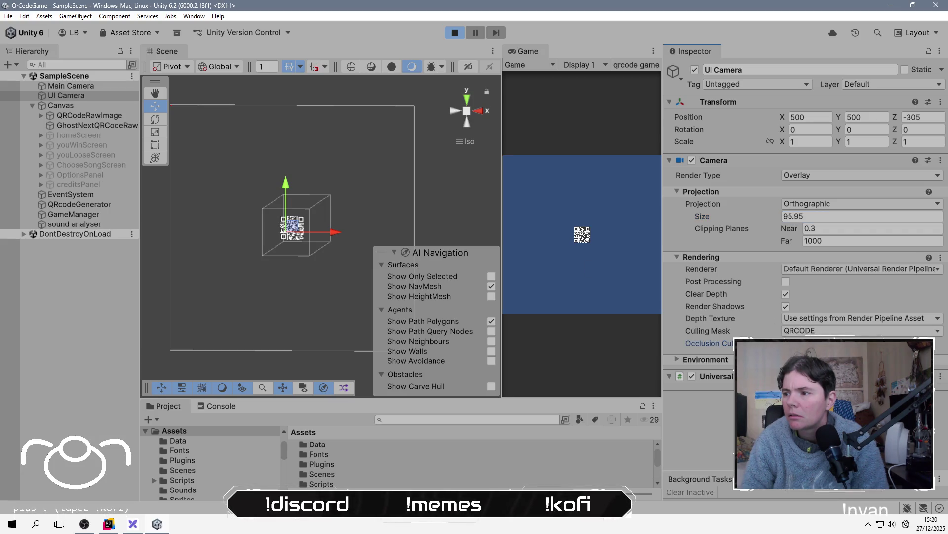
pyautogui.click(786, 307)
pyautogui.click(786, 295)
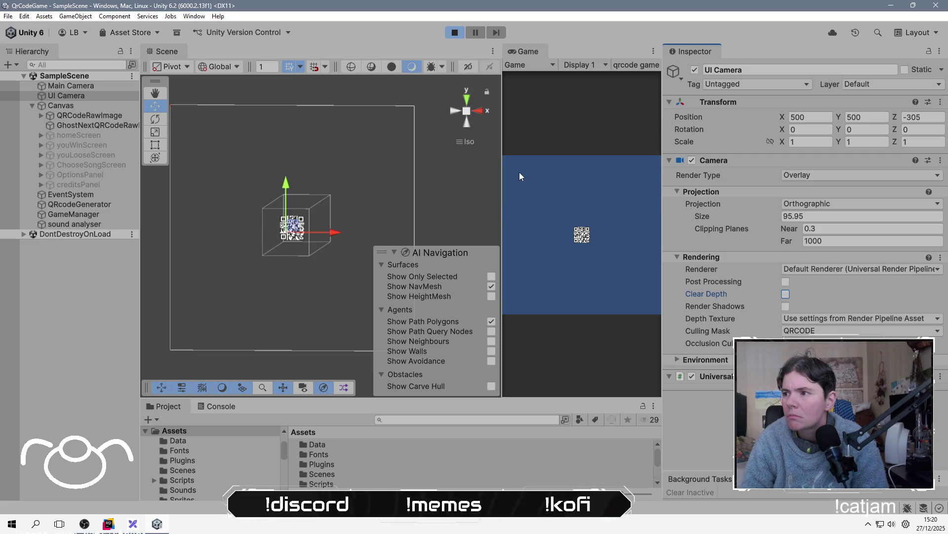
pyautogui.click(92, 85)
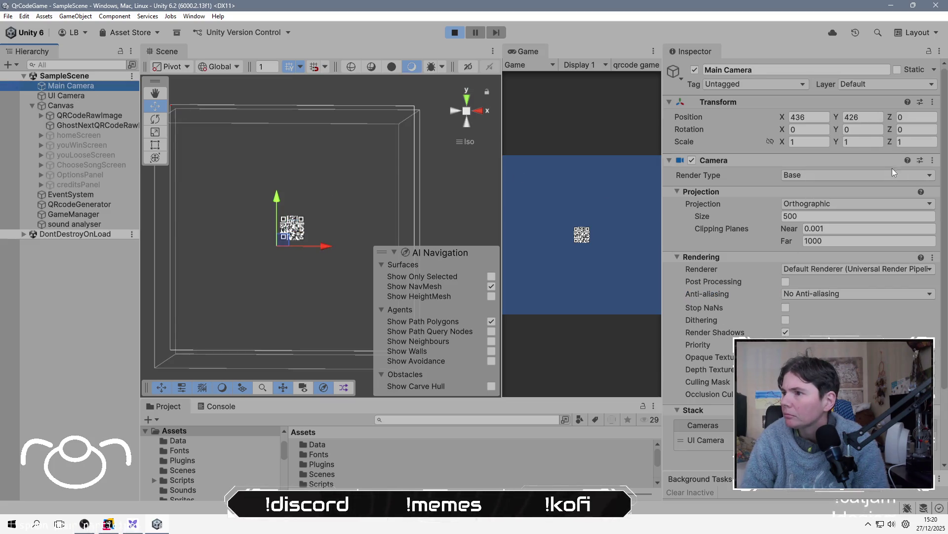
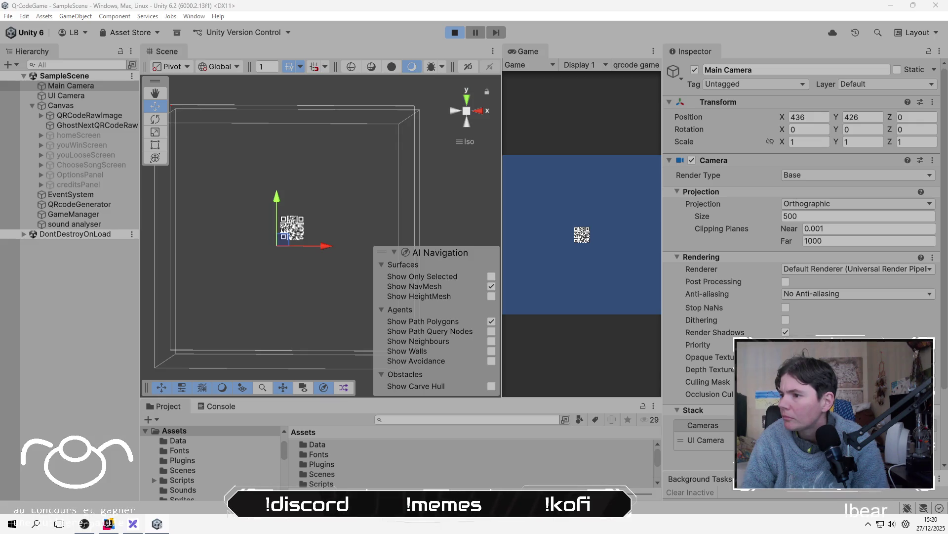
# Switch the UI Camera to Perspective projection (60 FOV) and move it to X 548, Y 525.
pyautogui.click(88, 97)
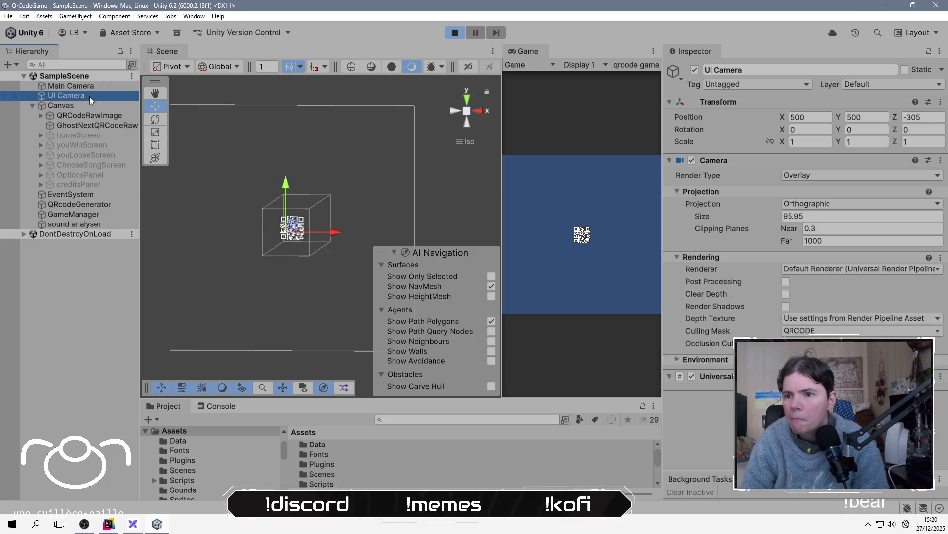
pyautogui.moveTo(284, 230)
pyautogui.mouseDown()
pyautogui.moveTo(291, 228)
pyautogui.moveTo(277, 232)
pyautogui.moveTo(286, 232)
pyautogui.moveTo(257, 269)
pyautogui.moveTo(132, 279)
pyautogui.moveTo(199, 326)
pyautogui.mouseUp()
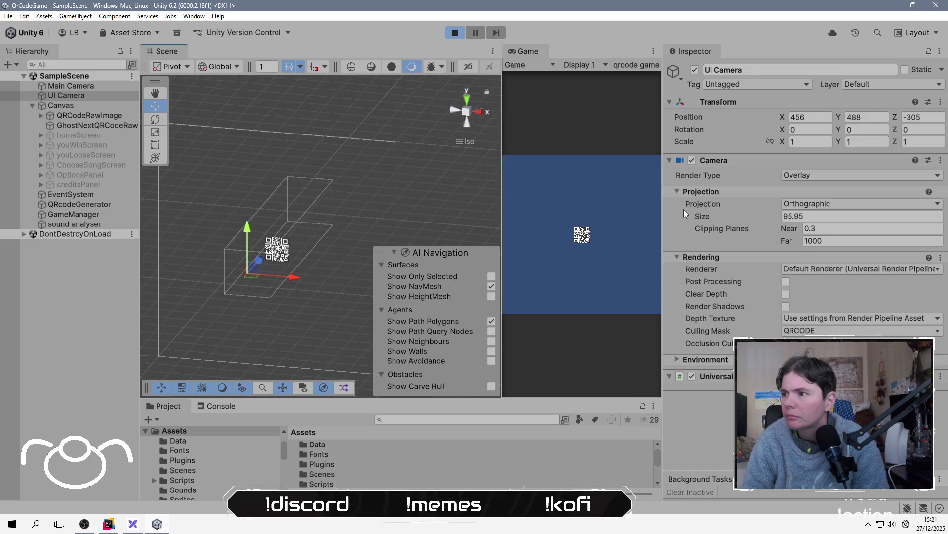
pyautogui.click(834, 204)
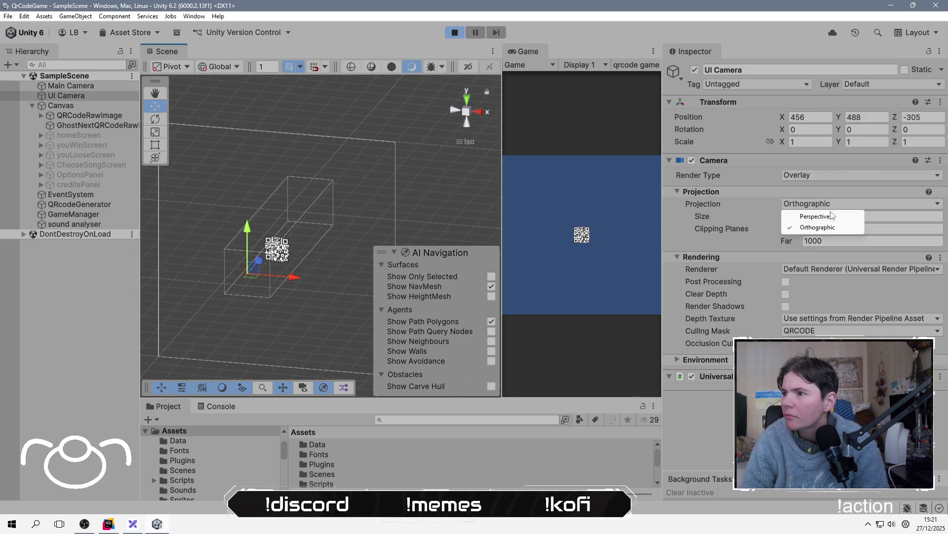
pyautogui.click(828, 213)
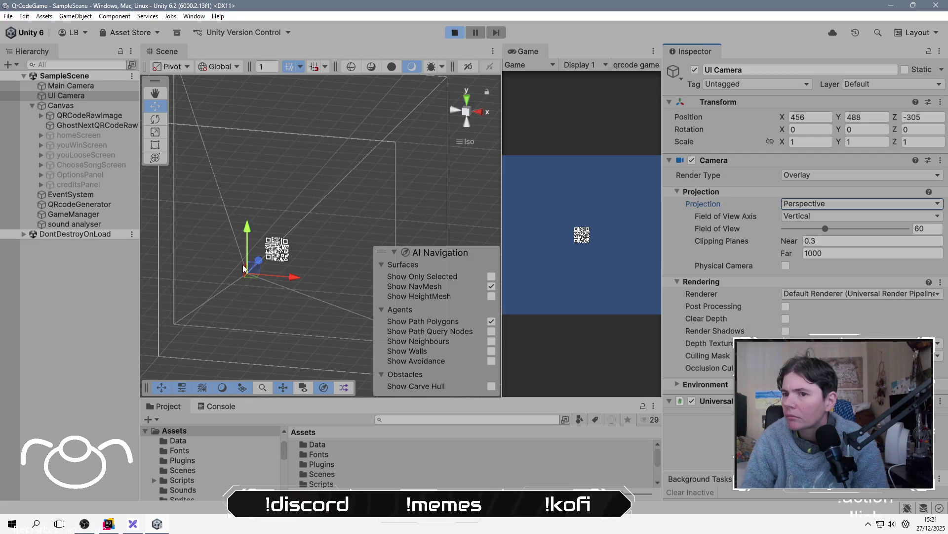
pyautogui.moveTo(255, 269)
pyautogui.mouseDown()
pyautogui.moveTo(354, 243)
pyautogui.moveTo(339, 221)
pyautogui.moveTo(365, 218)
pyautogui.moveTo(280, 248)
pyautogui.mouseUp()
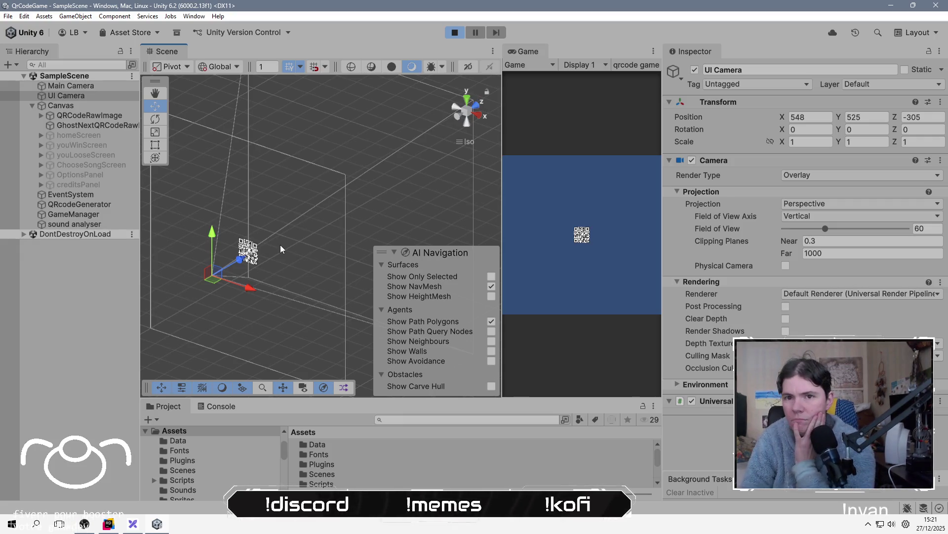
pyautogui.click(75, 102)
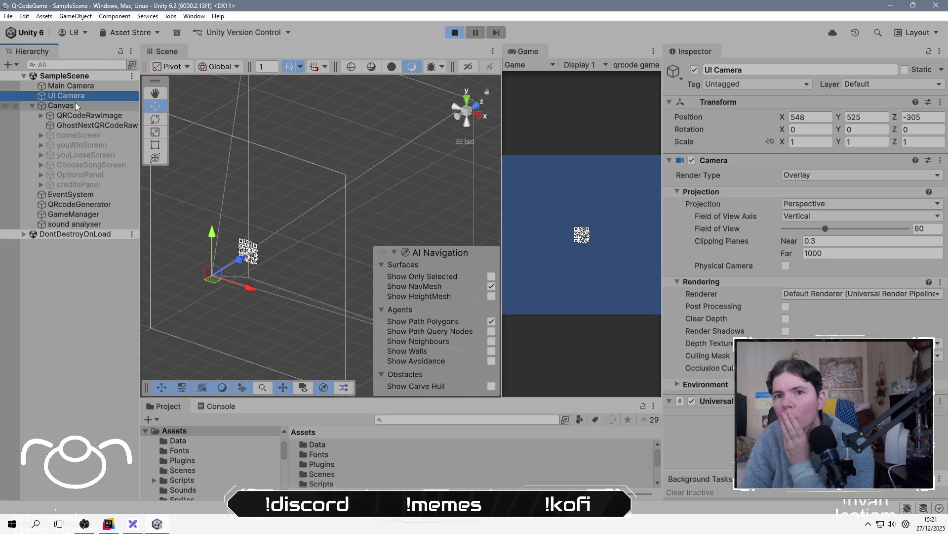
# Expand QRCodeRawImage and inspect its GridCalque and player children.
pyautogui.click(102, 116)
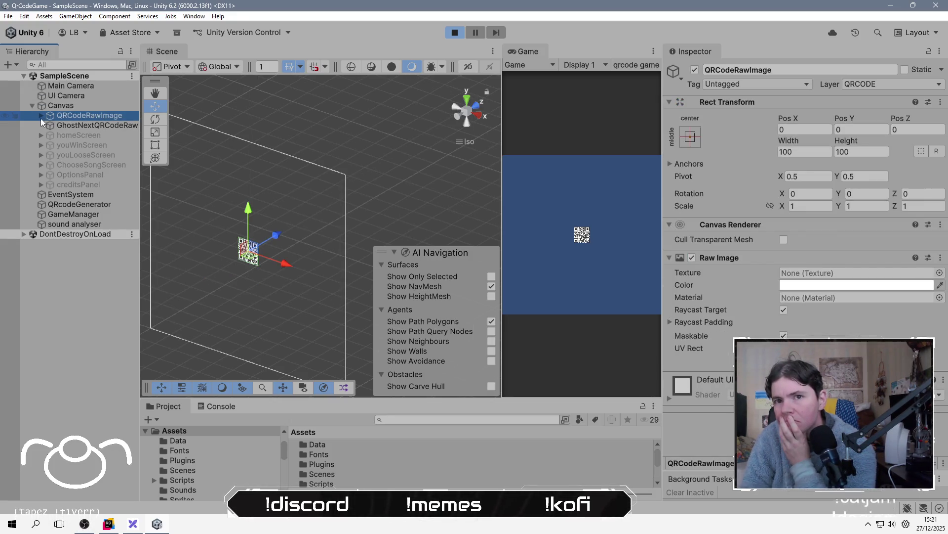
pyautogui.click(41, 116)
pyautogui.click(102, 126)
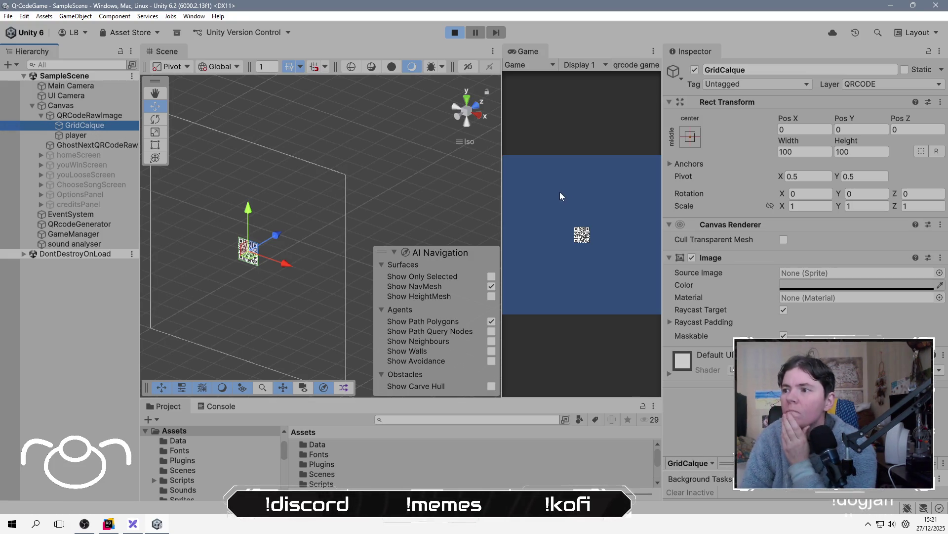
pyautogui.click(104, 139)
# Change the Canvas Render Mode from Screen Space - Camera to World Space.
pyautogui.click(92, 106)
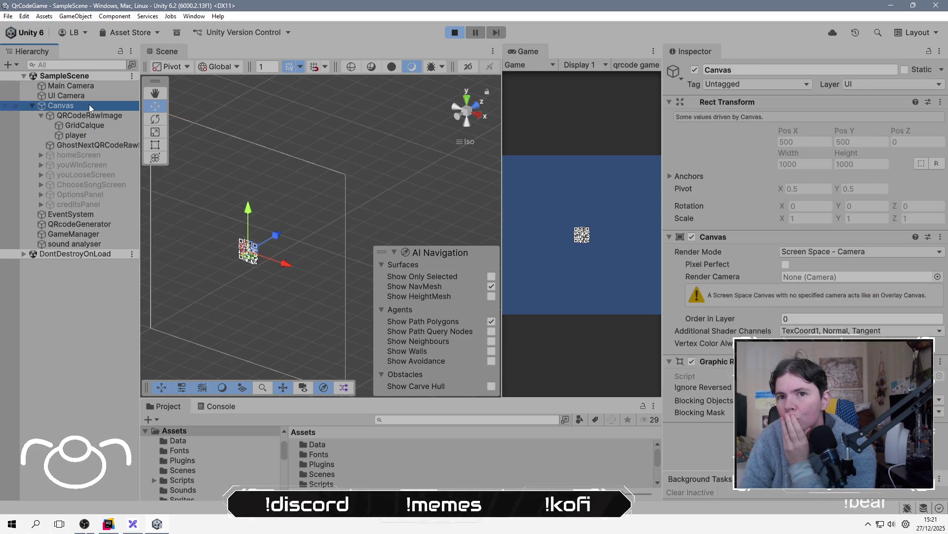
pyautogui.click(865, 251)
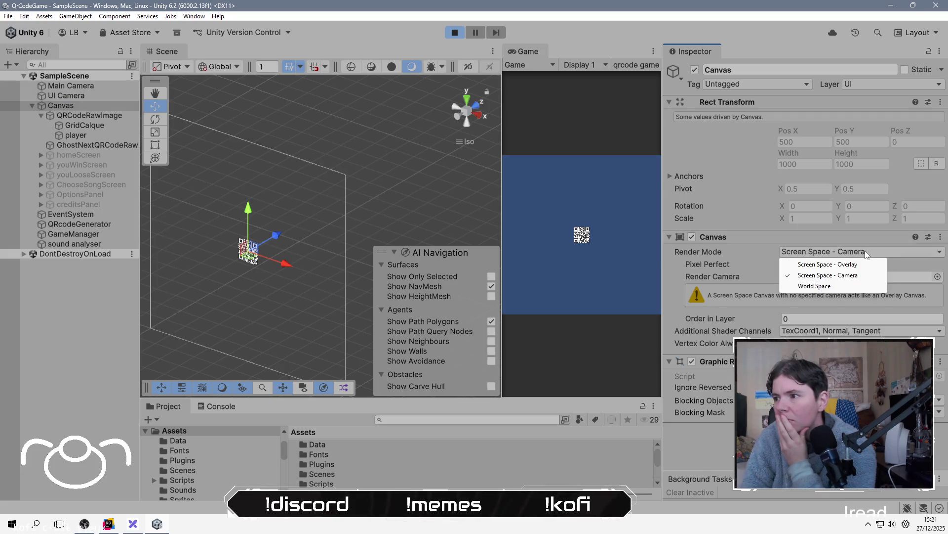
pyautogui.click(832, 287)
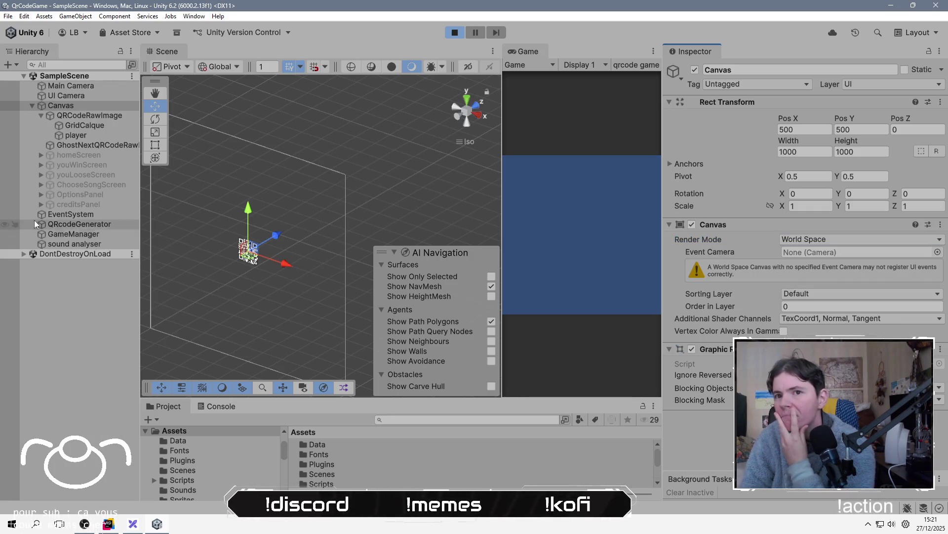
pyautogui.doubleClick(85, 105)
pyautogui.click(108, 97)
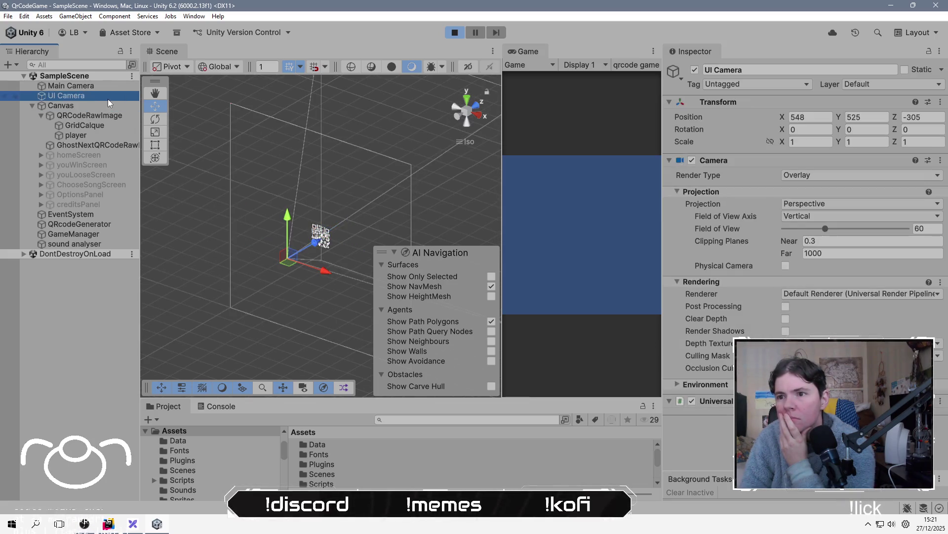
# Return the UI Camera to Orthographic and pull the Main Camera back to Z -192.
pyautogui.moveTo(270, 247)
pyautogui.mouseDown()
pyautogui.moveTo(271, 289)
pyautogui.moveTo(327, 238)
pyautogui.moveTo(293, 253)
pyautogui.mouseUp()
pyautogui.click(820, 203)
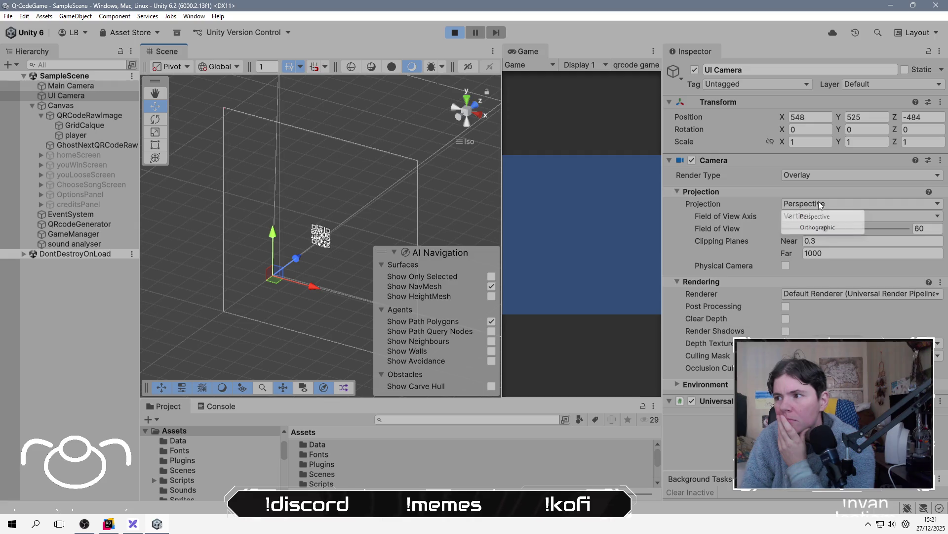
pyautogui.click(817, 227)
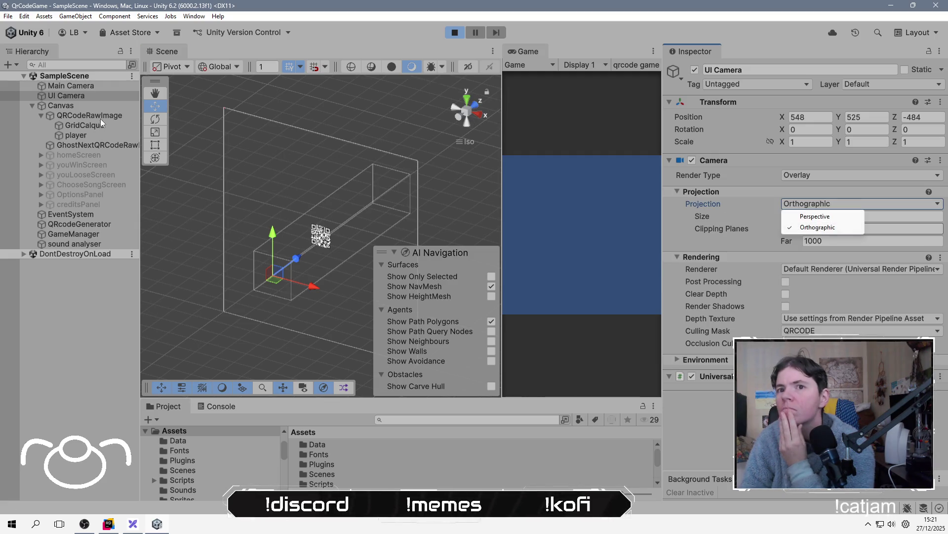
pyautogui.click(103, 90)
pyautogui.moveTo(330, 236)
pyautogui.mouseDown()
pyautogui.moveTo(295, 262)
pyautogui.moveTo(324, 227)
pyautogui.moveTo(306, 248)
pyautogui.mouseUp()
# Shrink the UI Camera's orthographic size to 47.3 and move it to Z -112.
pyautogui.click(70, 95)
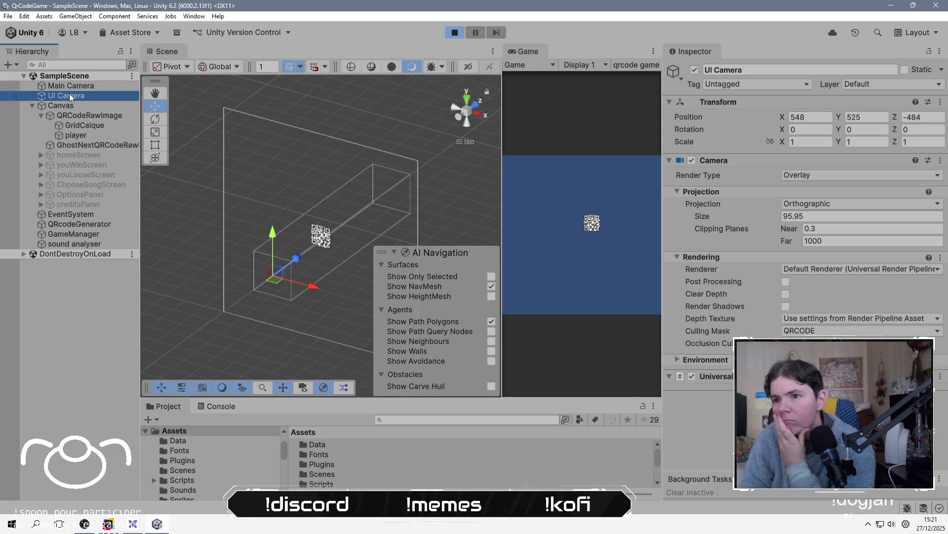
pyautogui.click(156, 131)
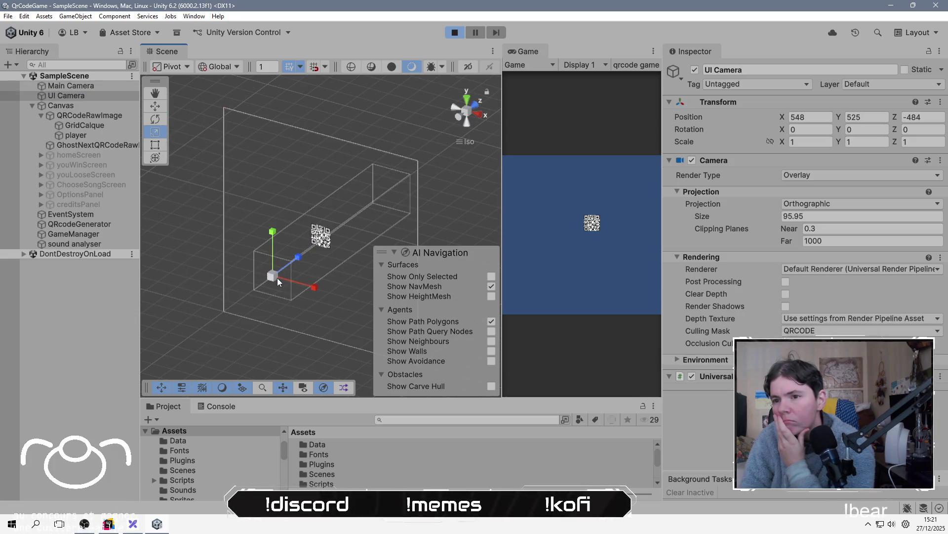
pyautogui.moveTo(746, 214)
pyautogui.mouseDown()
pyautogui.moveTo(855, 218)
pyautogui.moveTo(749, 207)
pyautogui.moveTo(603, 218)
pyautogui.moveTo(651, 223)
pyautogui.mouseUp()
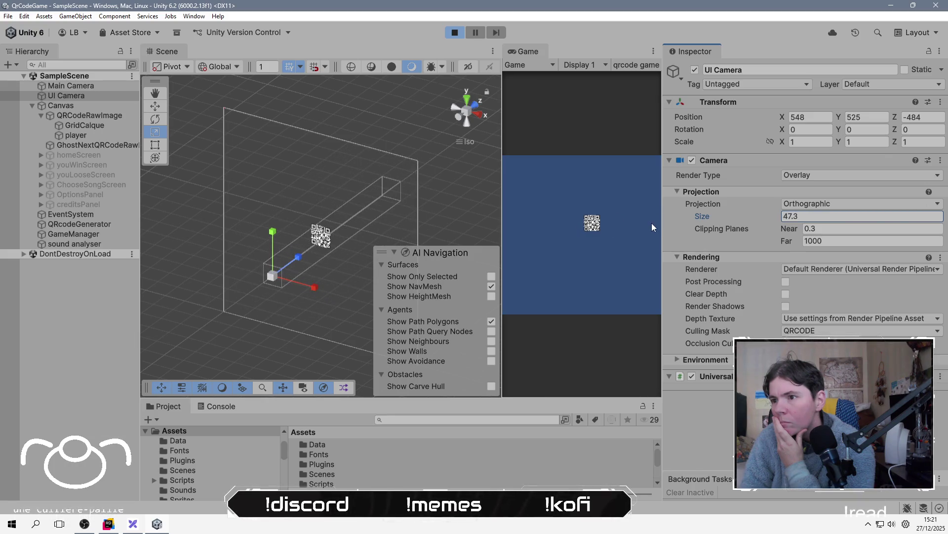
pyautogui.click(155, 106)
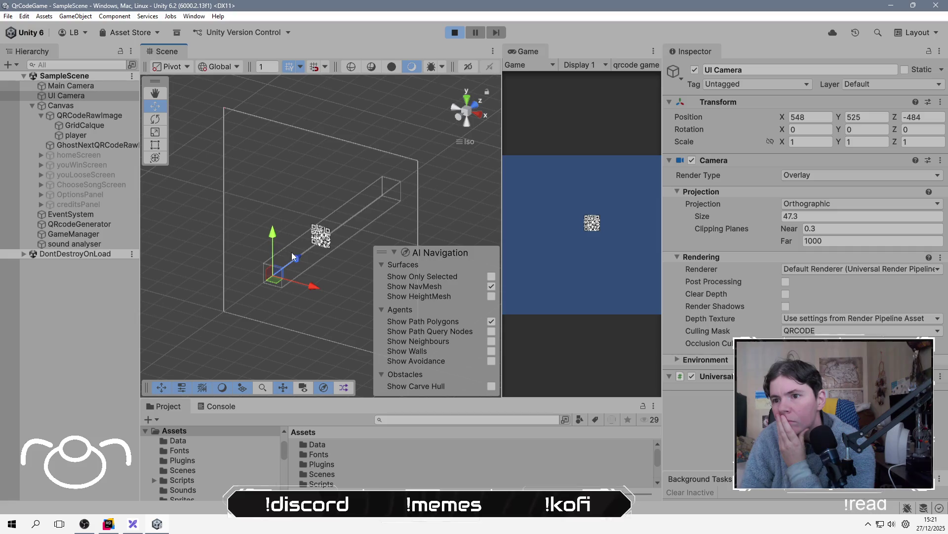
pyautogui.moveTo(298, 257)
pyautogui.mouseDown()
pyautogui.moveTo(322, 235)
pyautogui.moveTo(321, 260)
pyautogui.mouseUp()
# Snap the Scene view to the Back view, facing the QR code.
pyautogui.click(461, 105)
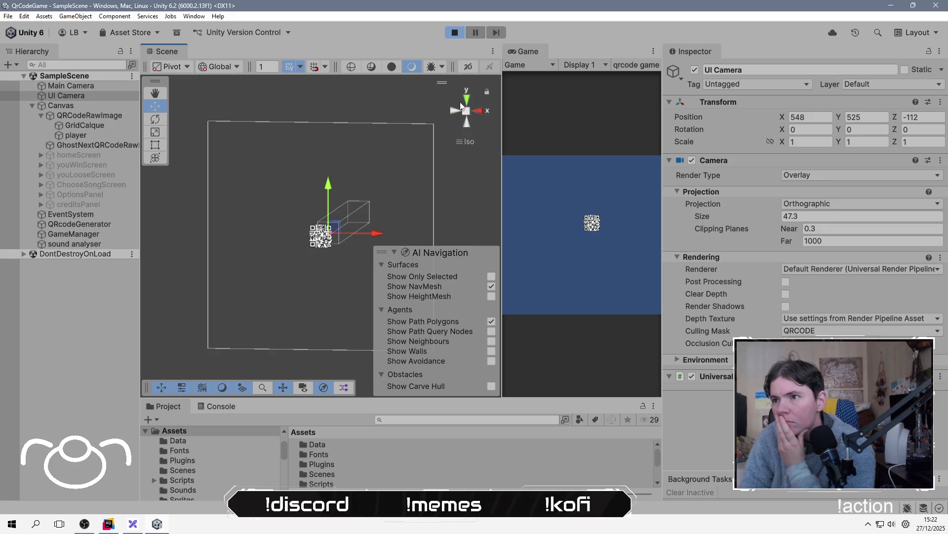
pyautogui.click(481, 112)
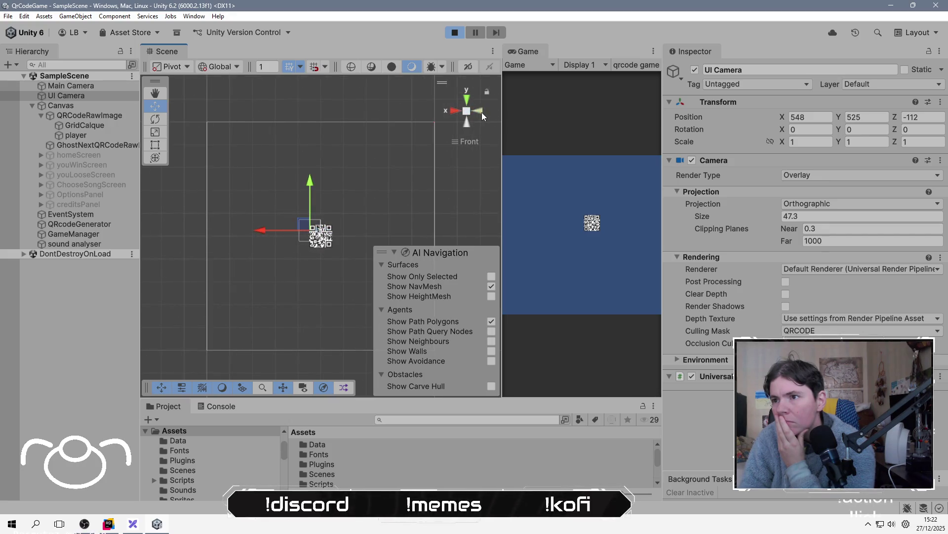
pyautogui.click(482, 111)
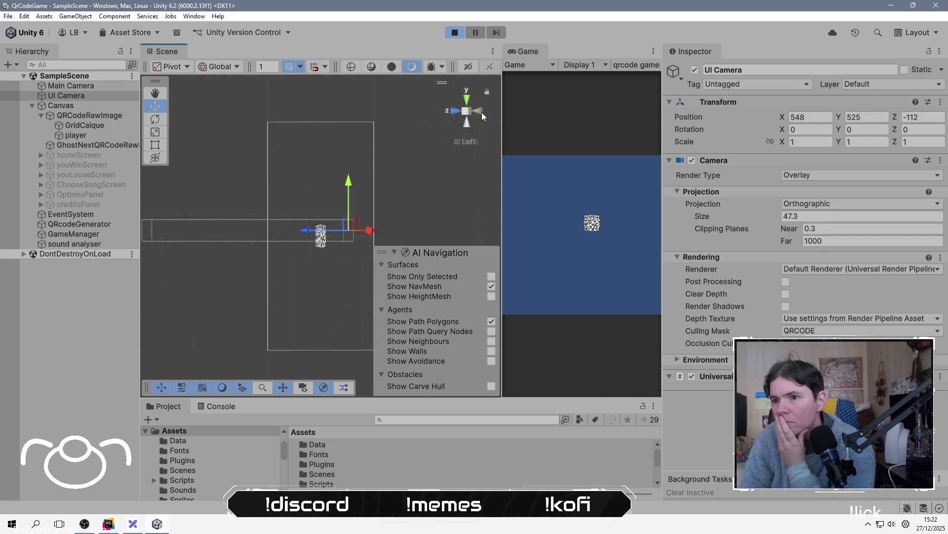
pyautogui.click(102, 85)
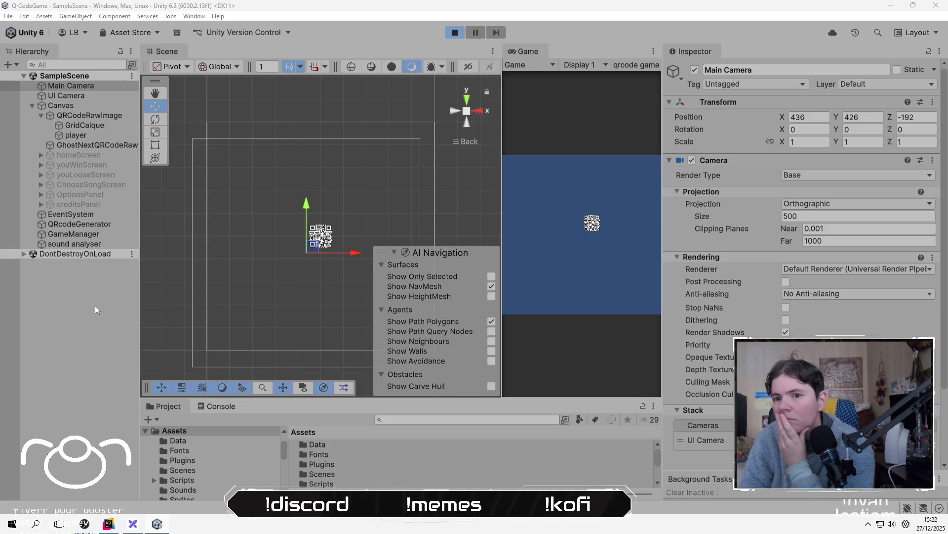
# Move the UI Camera to X 505, Y 499 and raise its orthographic size to 56.6.
pyautogui.click(68, 96)
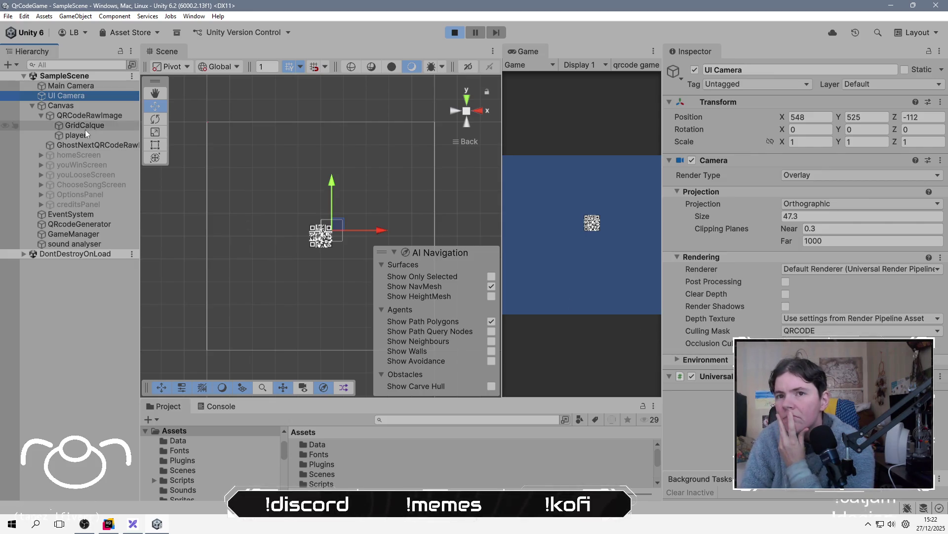
pyautogui.click(75, 85)
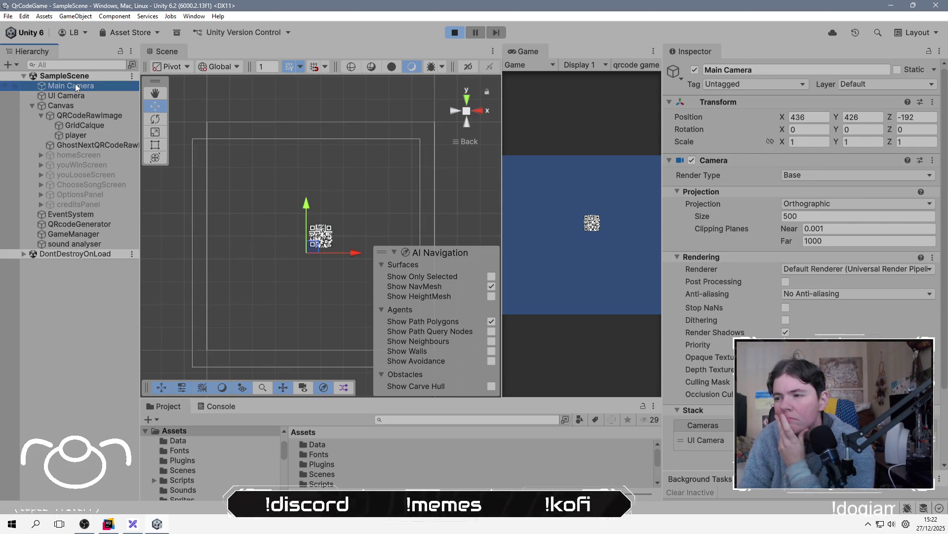
pyautogui.click(75, 96)
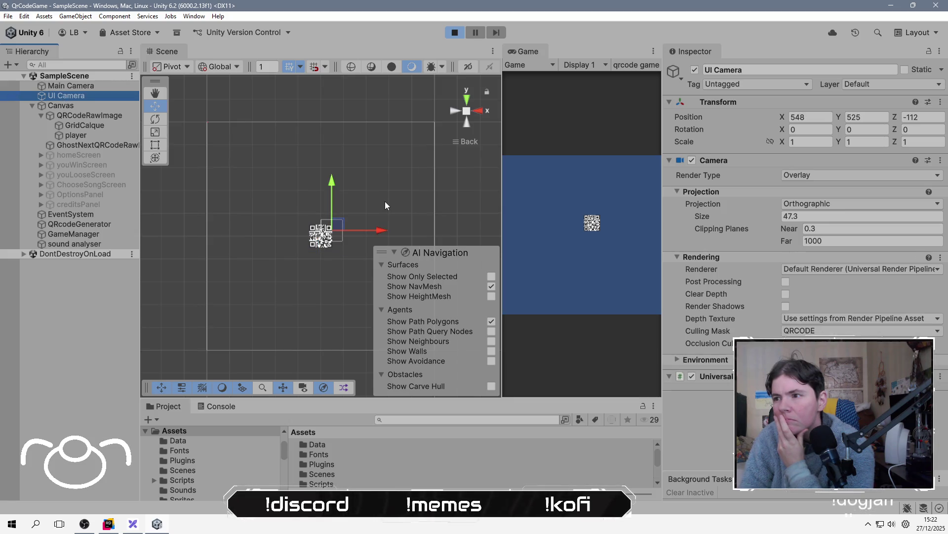
pyautogui.moveTo(335, 230); pyautogui.dragTo(328, 237)
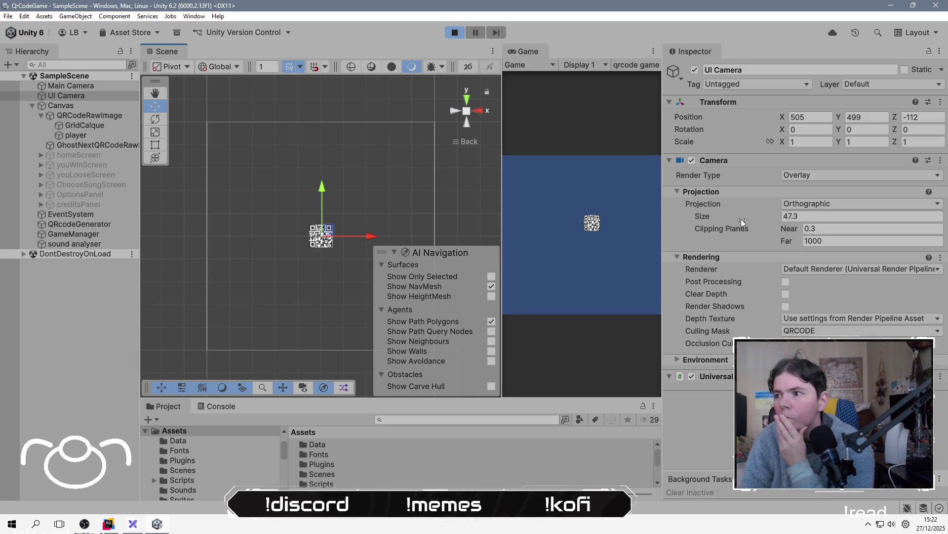
pyautogui.moveTo(749, 216)
pyautogui.mouseDown()
pyautogui.moveTo(820, 209)
pyautogui.moveTo(710, 231)
pyautogui.moveTo(769, 218)
pyautogui.mouseUp()
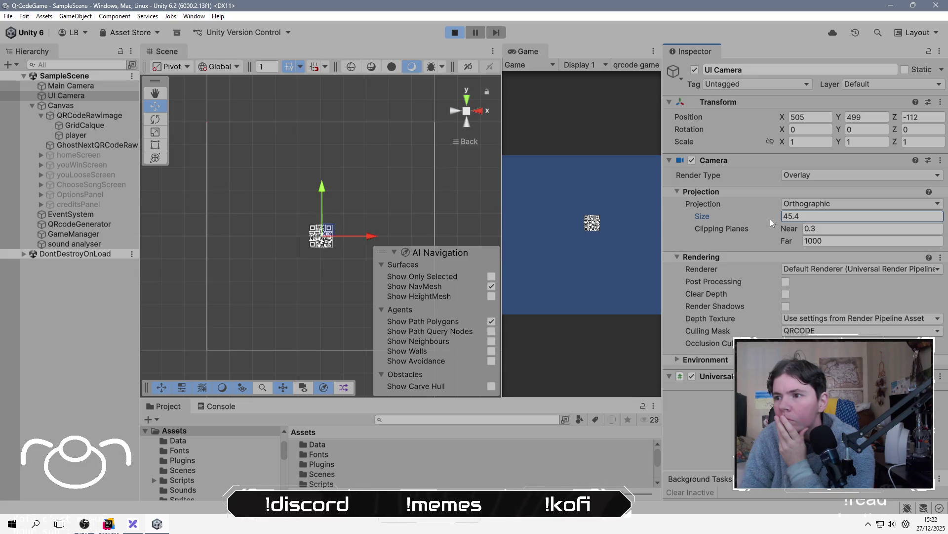
pyautogui.click(96, 88)
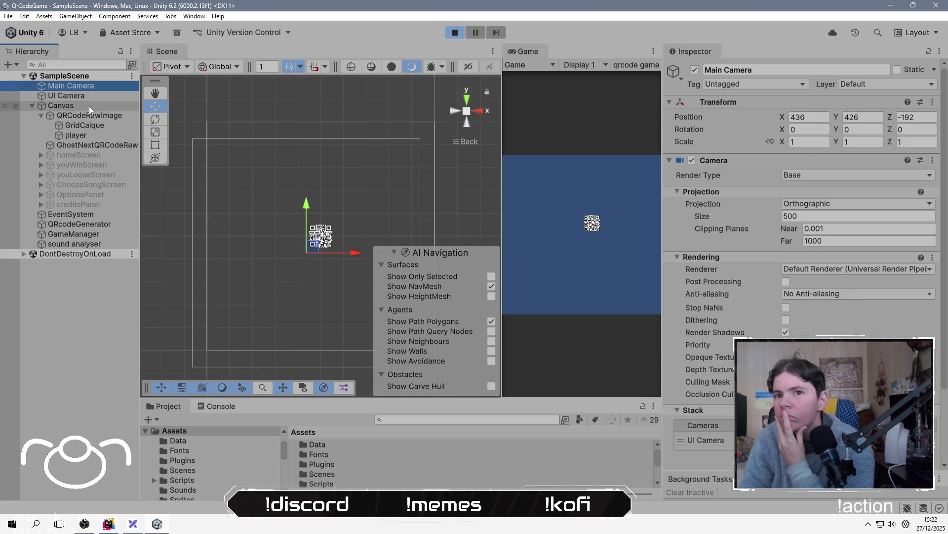
pyautogui.click(89, 106)
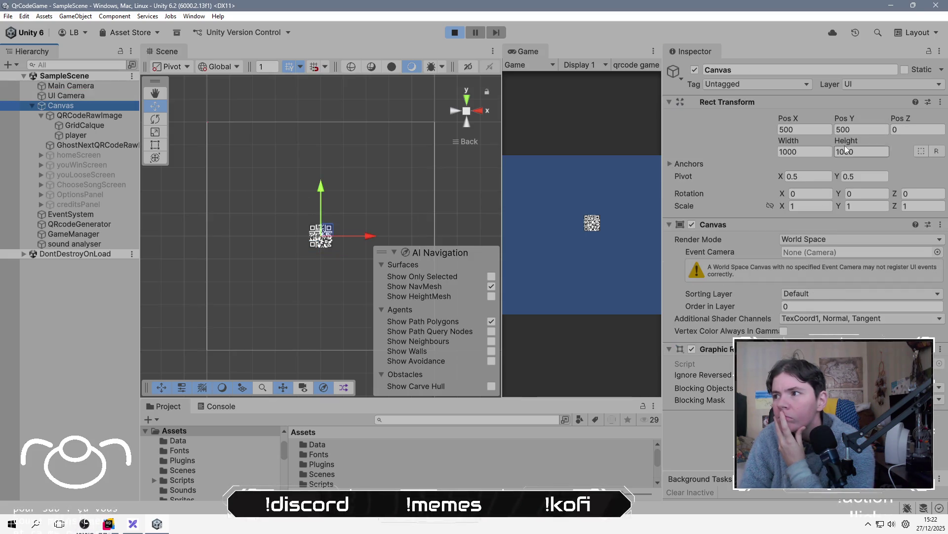
# Put the Canvas and its children on the Default layer.
pyautogui.click(879, 84)
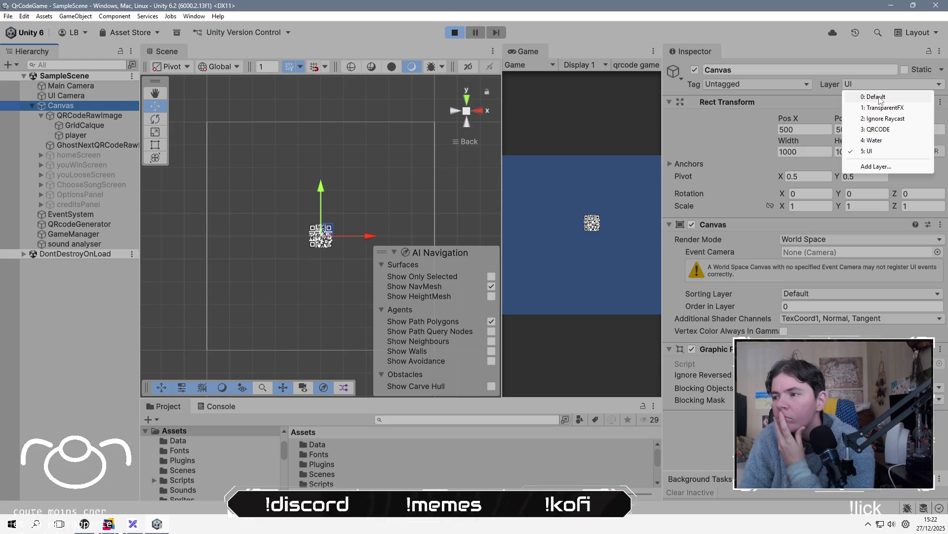
pyautogui.click(876, 97)
pyautogui.click(428, 278)
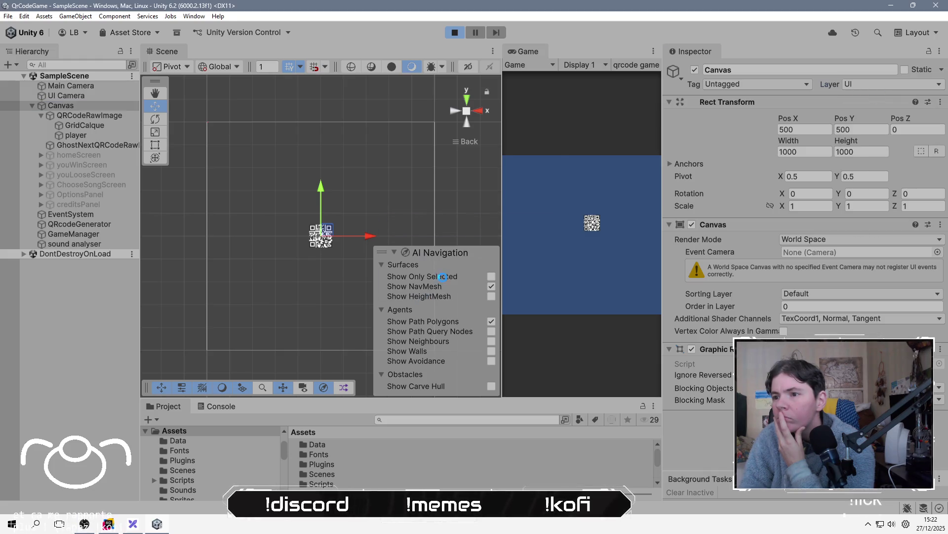
pyautogui.click(808, 111)
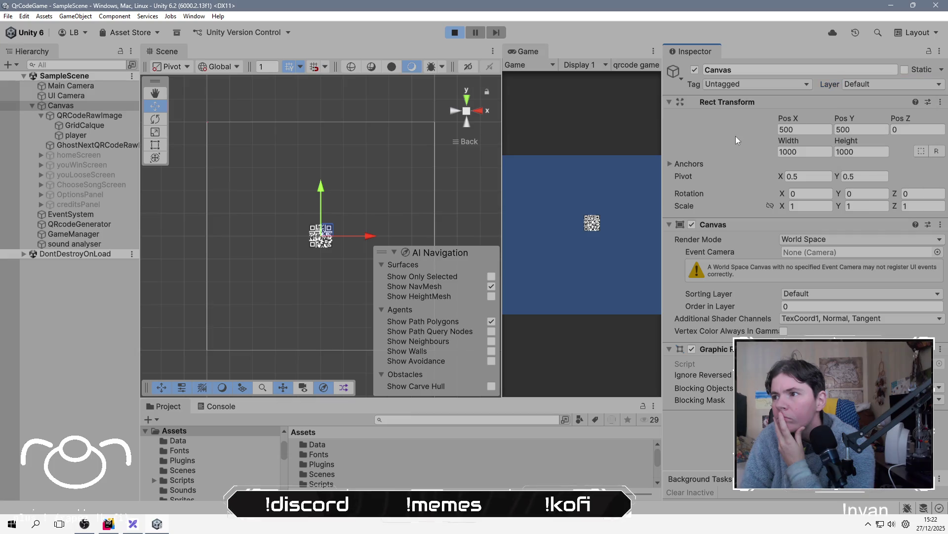
# Put QRCodeRawImage and its children on the QRCODE layer.
pyautogui.click(114, 117)
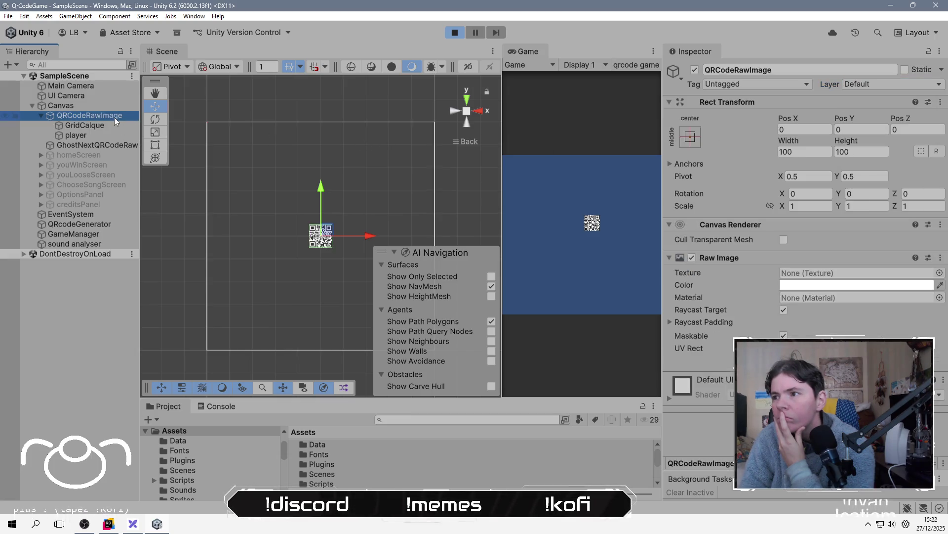
pyautogui.click(868, 85)
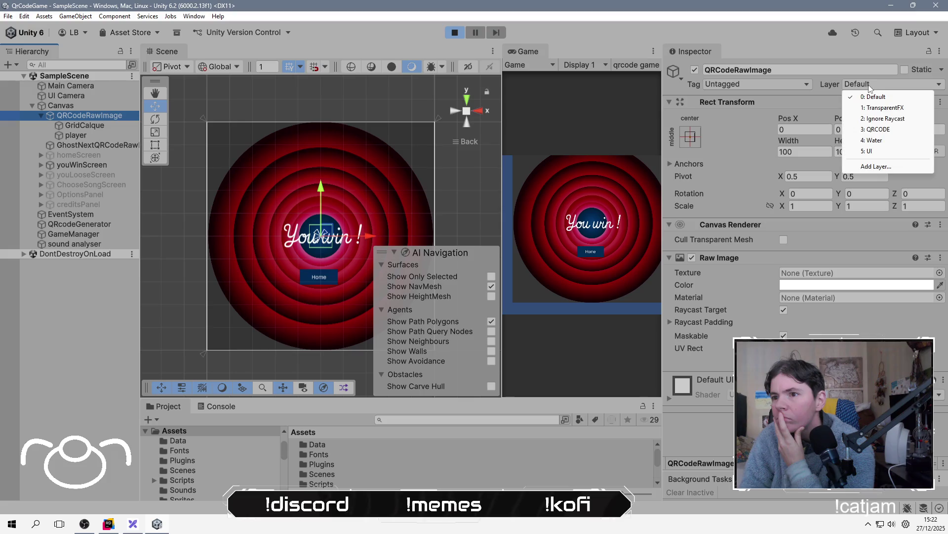
pyautogui.click(875, 130)
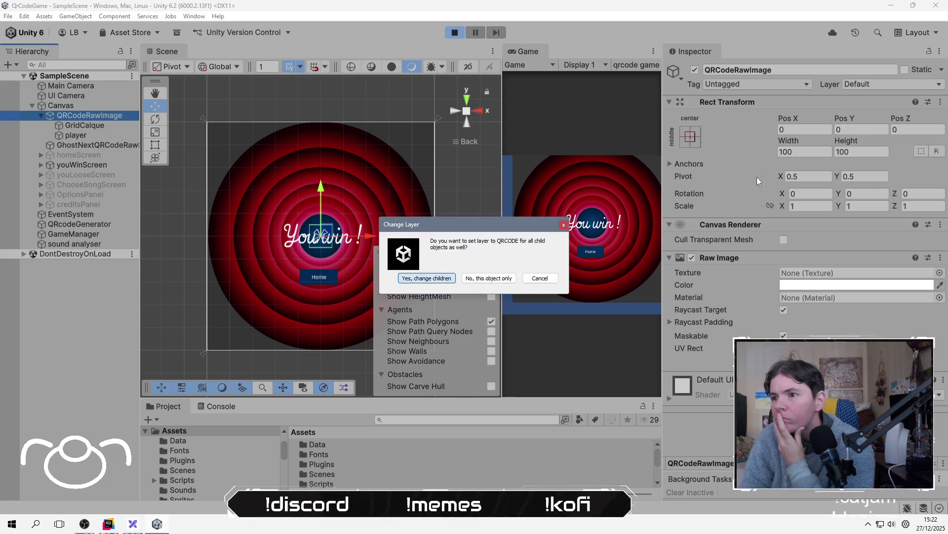
pyautogui.click(443, 279)
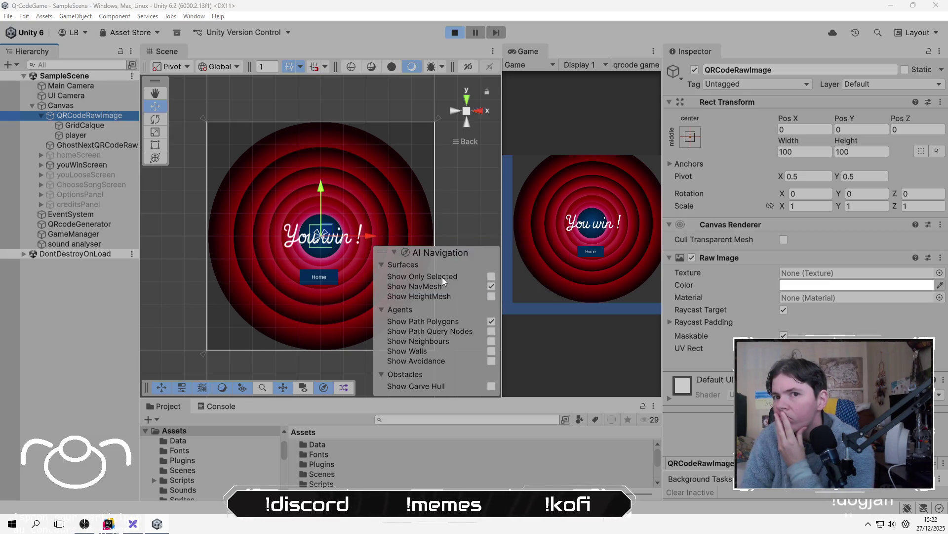
# Stop Play mode and recheck the Main Camera and QRCodeRawImage's layer.
pyautogui.click(454, 32)
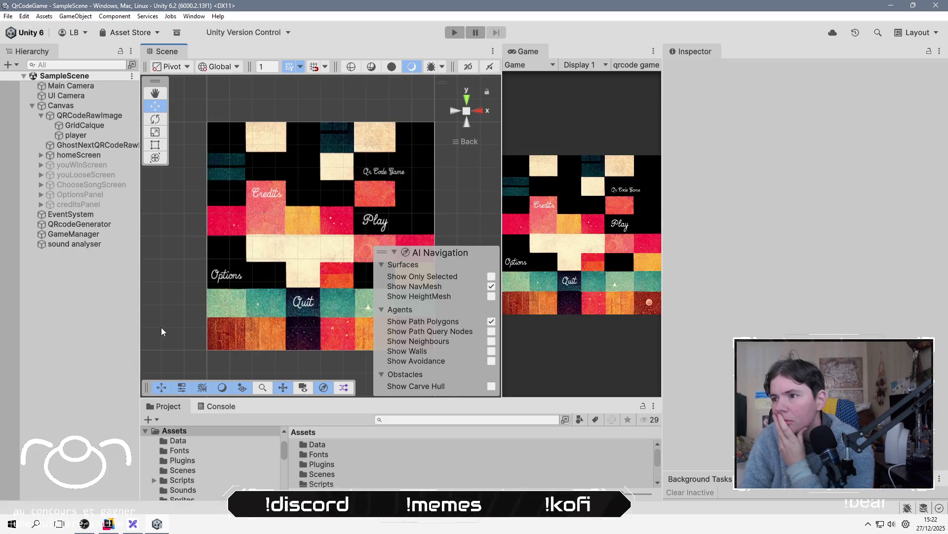
pyautogui.click(104, 86)
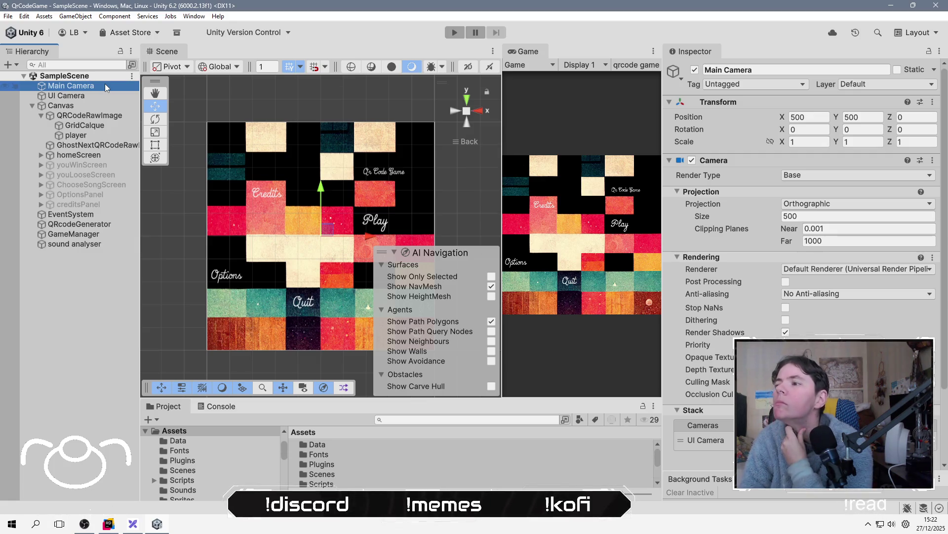
pyautogui.click(100, 118)
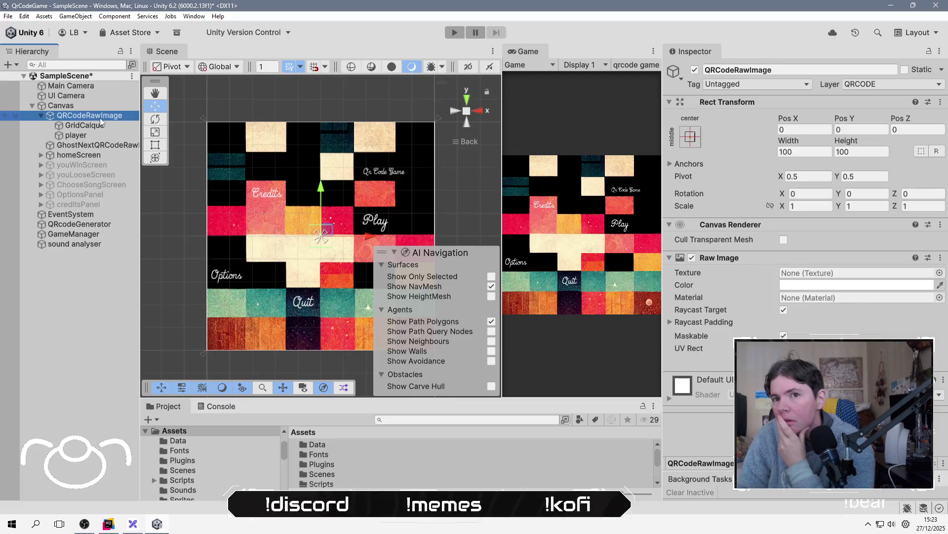
pyautogui.click(91, 87)
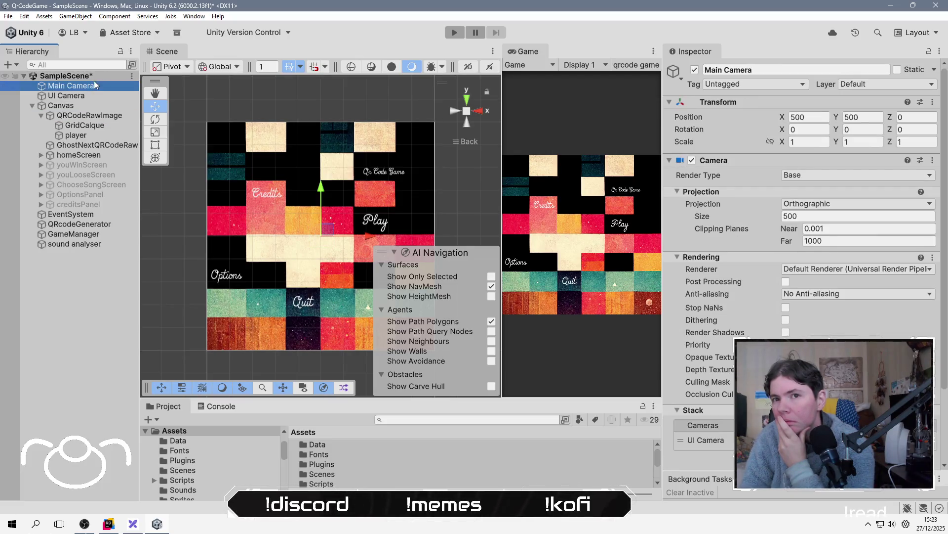
pyautogui.click(16, 66)
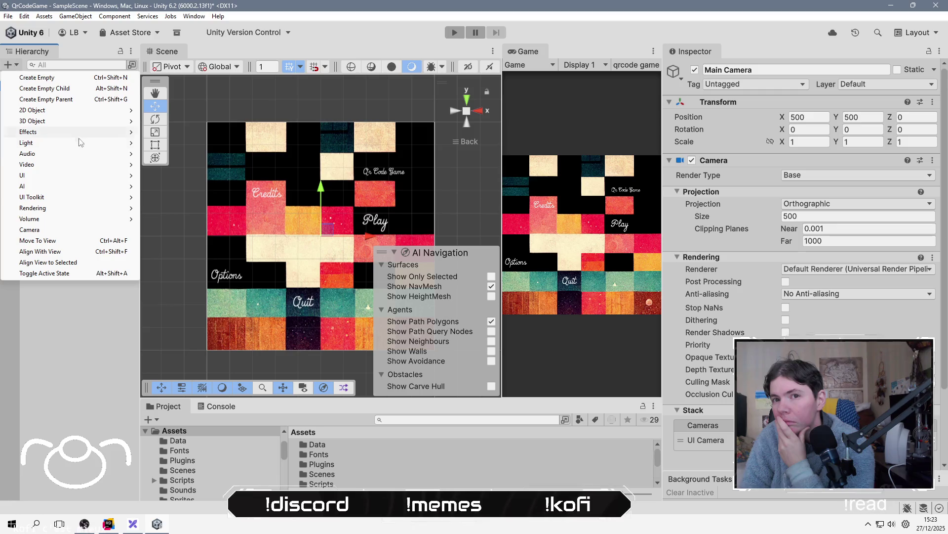
# Add a new UI Canvas to the scene and name it 'Game Canvas'.
pyautogui.moveTo(98, 177)
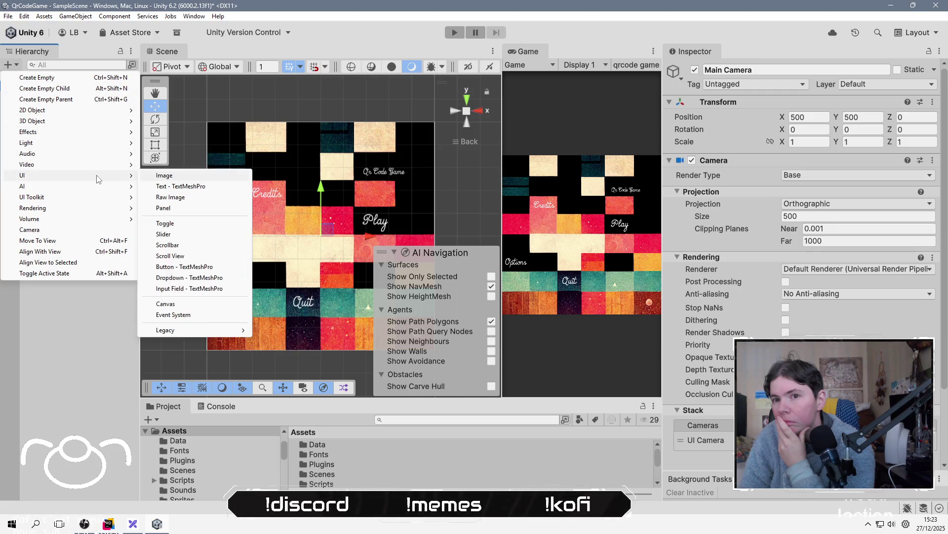
pyautogui.click(168, 304)
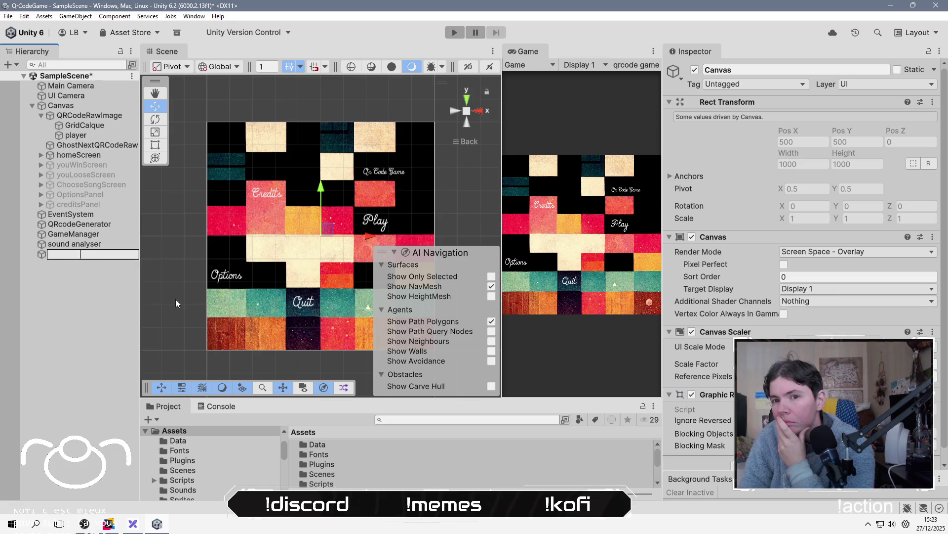
pyautogui.click(110, 298)
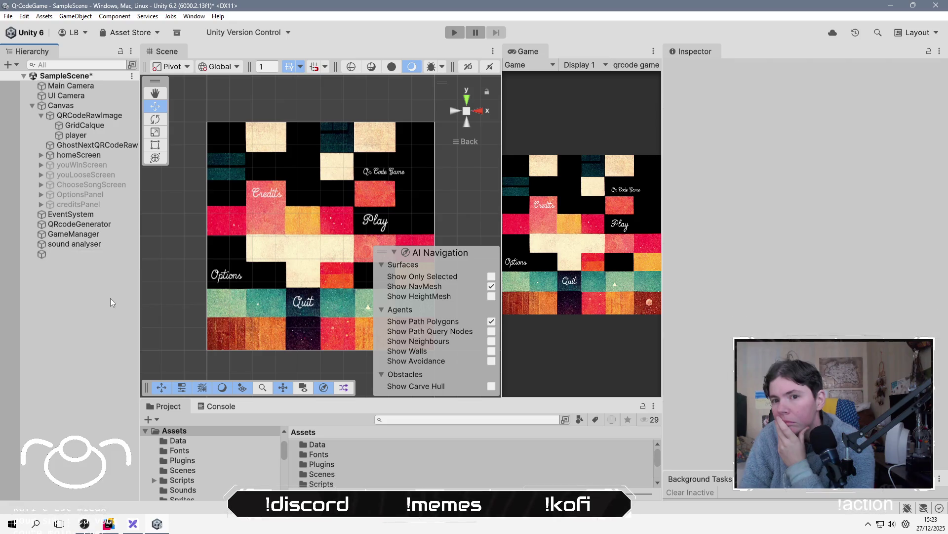
pyautogui.click(99, 254)
pyautogui.click(102, 259)
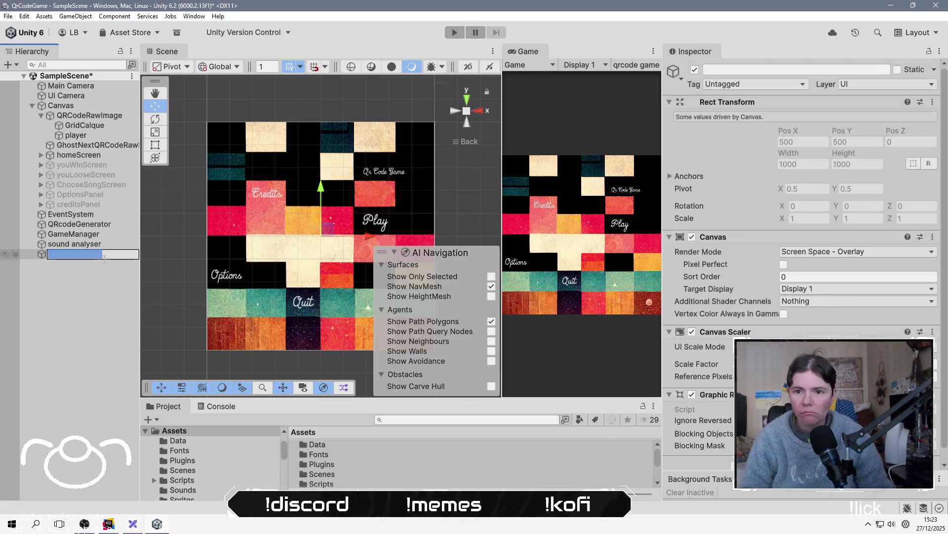
pyautogui.write('Ca')
pyautogui.press('BackSpace')
pyautogui.press('BackSpace')
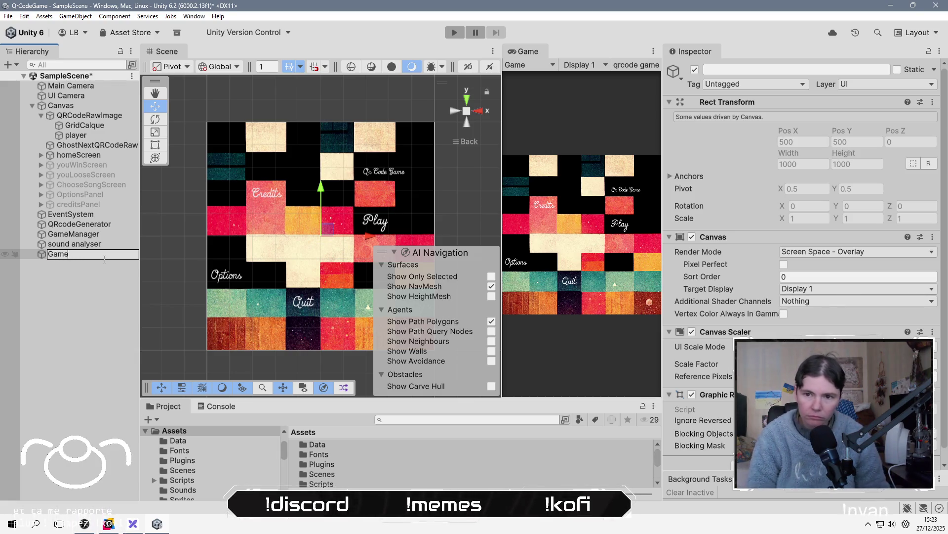
pyautogui.write(' Canvas')
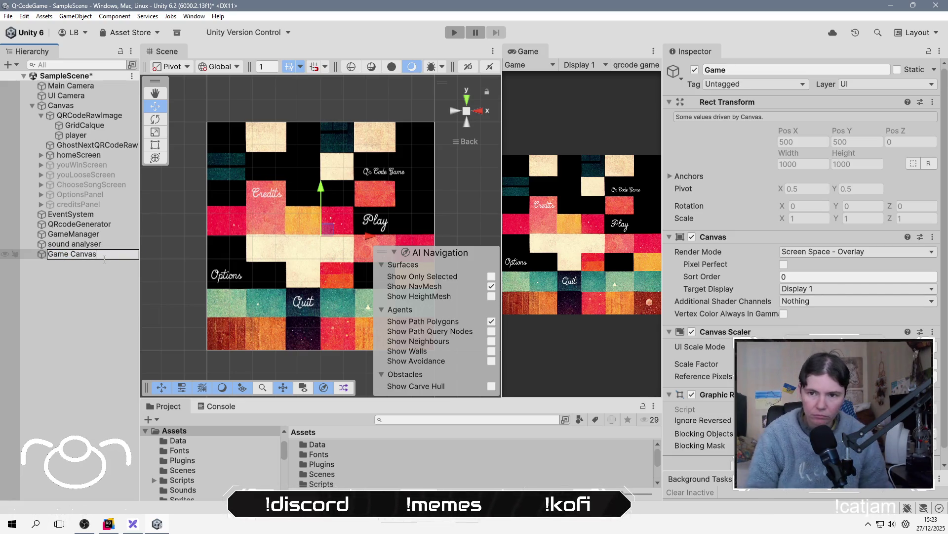
pyautogui.press('Return')
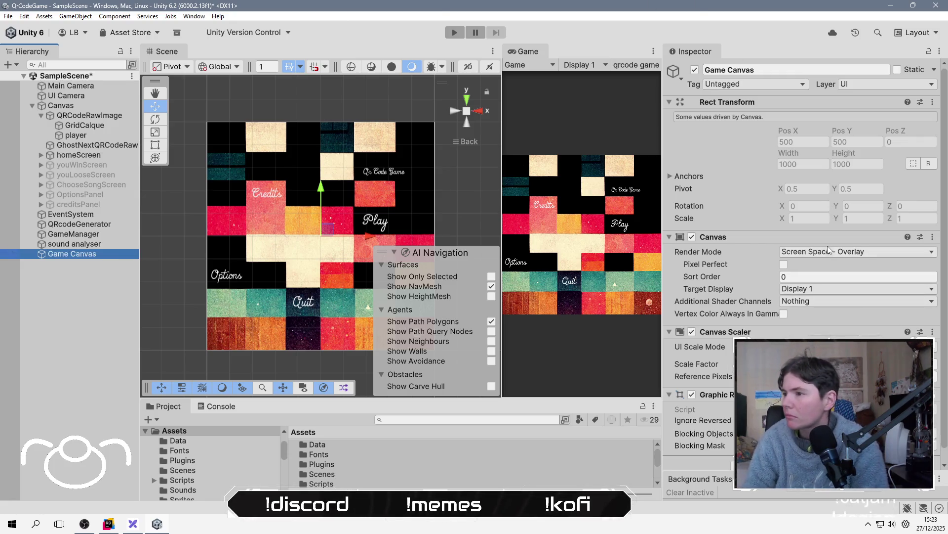
# Set Game Canvas to render in World Space with UI Camera as its Event Camera.
pyautogui.click(828, 251)
pyautogui.click(818, 285)
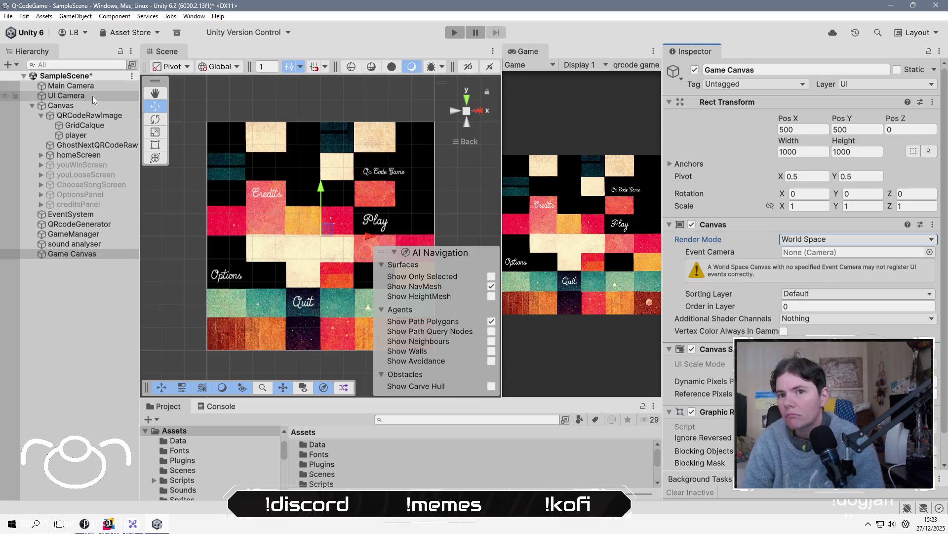
pyautogui.click(930, 252)
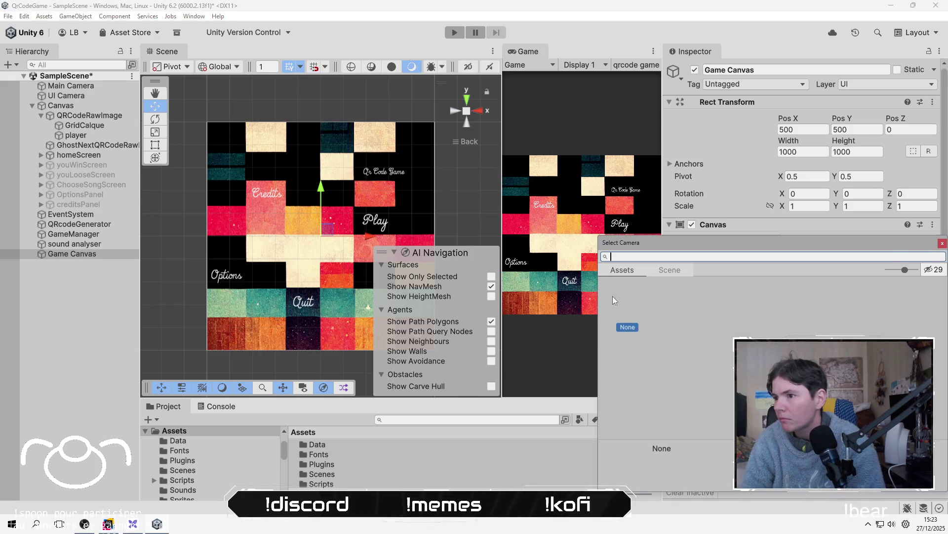
pyautogui.click(669, 270)
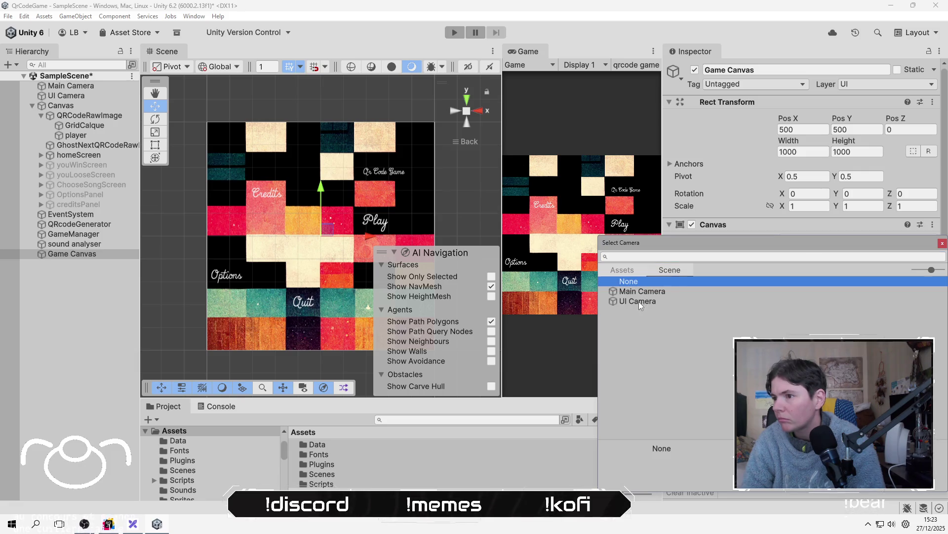
pyautogui.doubleClick(639, 301)
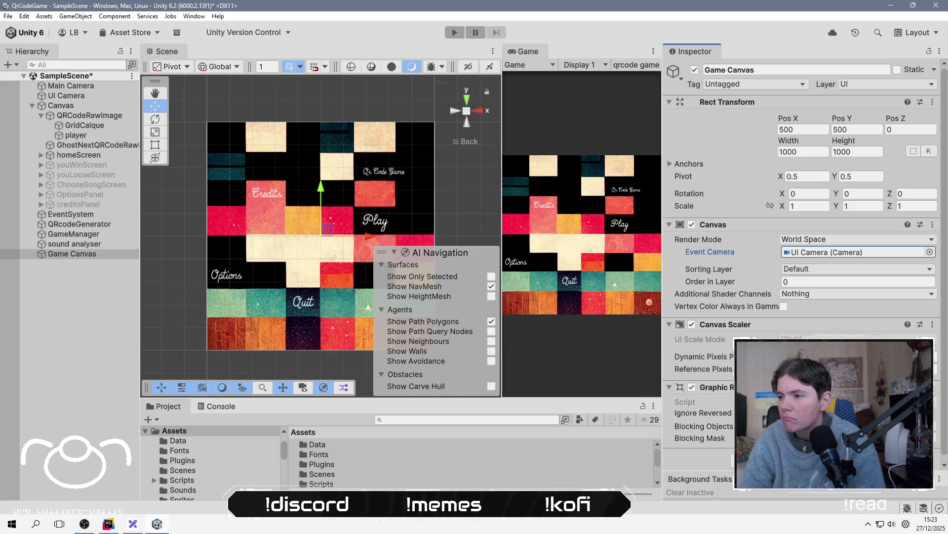
pyautogui.click(41, 115)
# Move QRCodeRawImage and GhostNextQRCodeRawImage under Game Canvas and check the result.
pyautogui.click(69, 117)
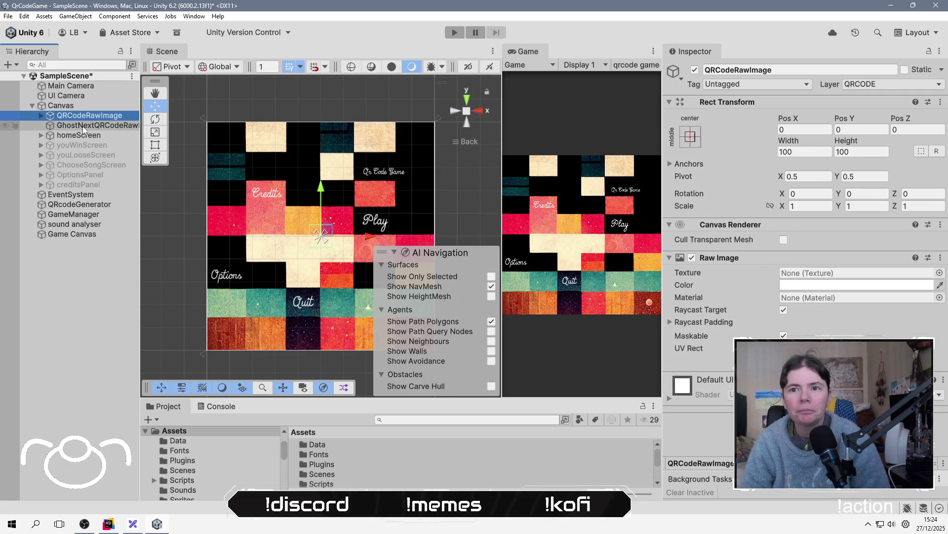
pyautogui.keyDown('ctrl'); pyautogui.click(83, 126); pyautogui.keyUp('ctrl')
pyautogui.moveTo(83, 126); pyautogui.dragTo(91, 234)
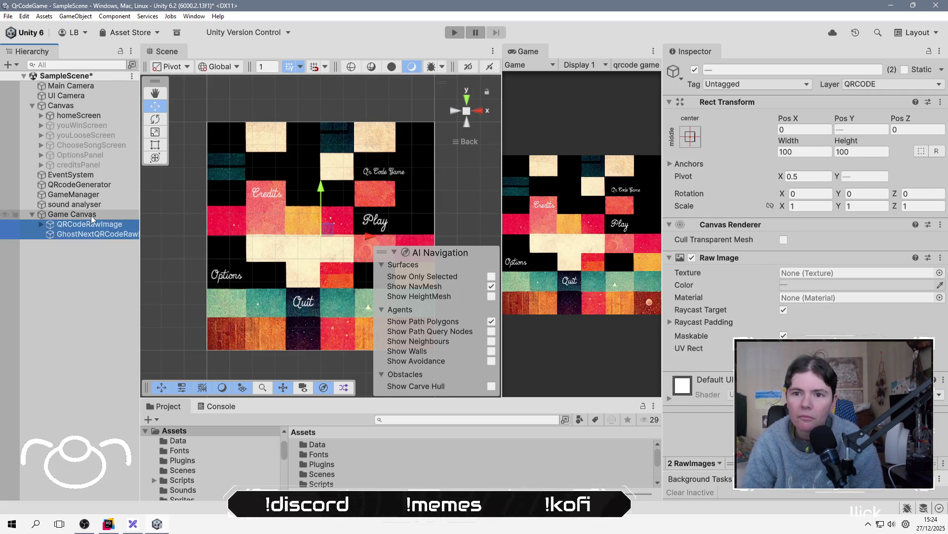
pyautogui.click(92, 93)
pyautogui.click(86, 109)
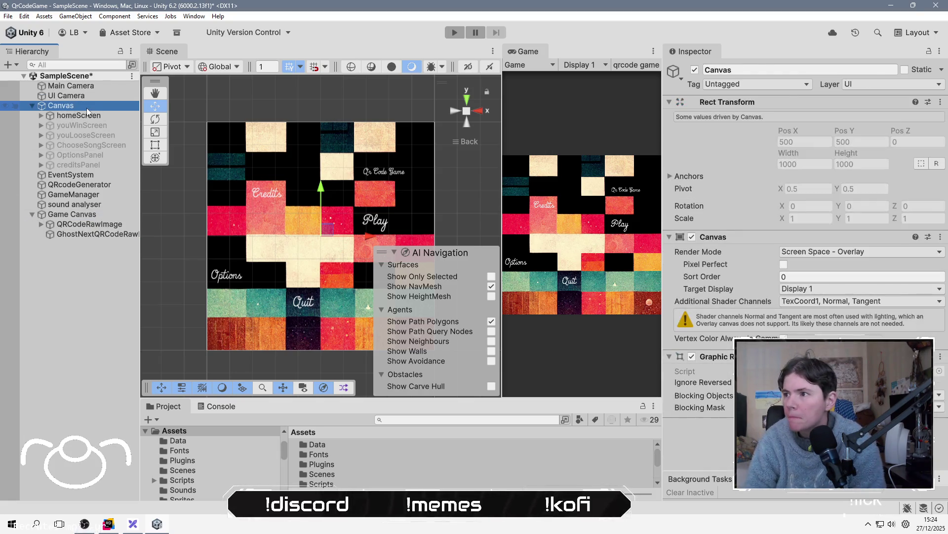
pyautogui.click(86, 224)
pyautogui.click(87, 214)
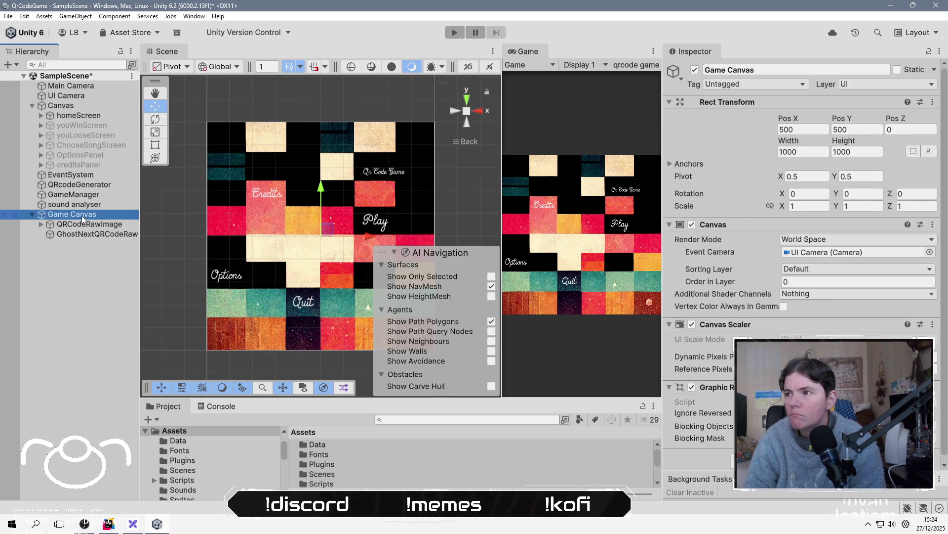
# Put Game Canvas and its children on the QRCODE layer, matching the UI Camera's culling mask.
pyautogui.click(88, 97)
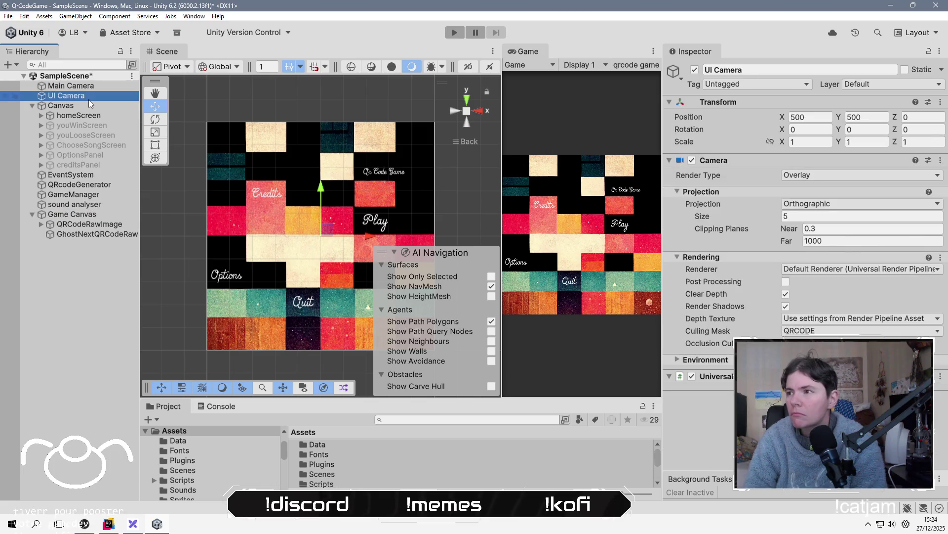
pyautogui.click(99, 213)
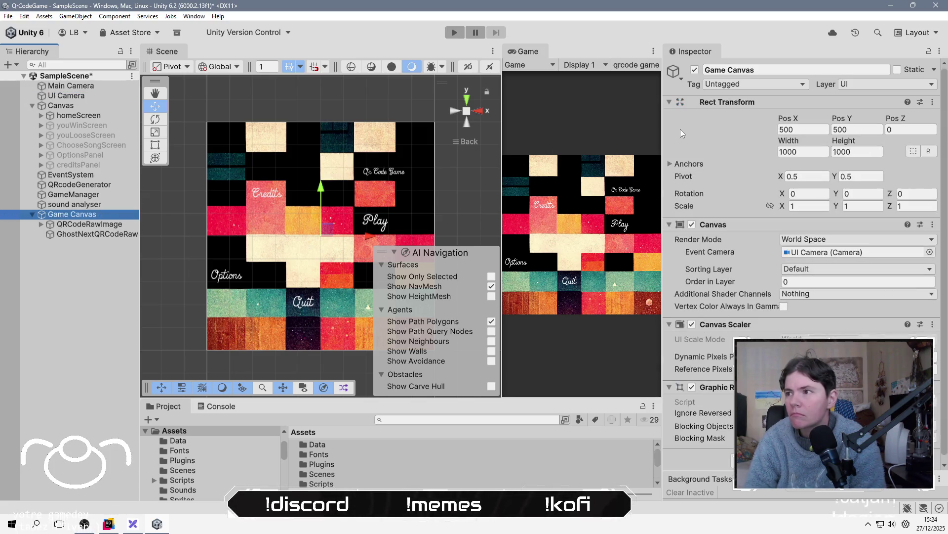
pyautogui.click(889, 85)
pyautogui.click(884, 131)
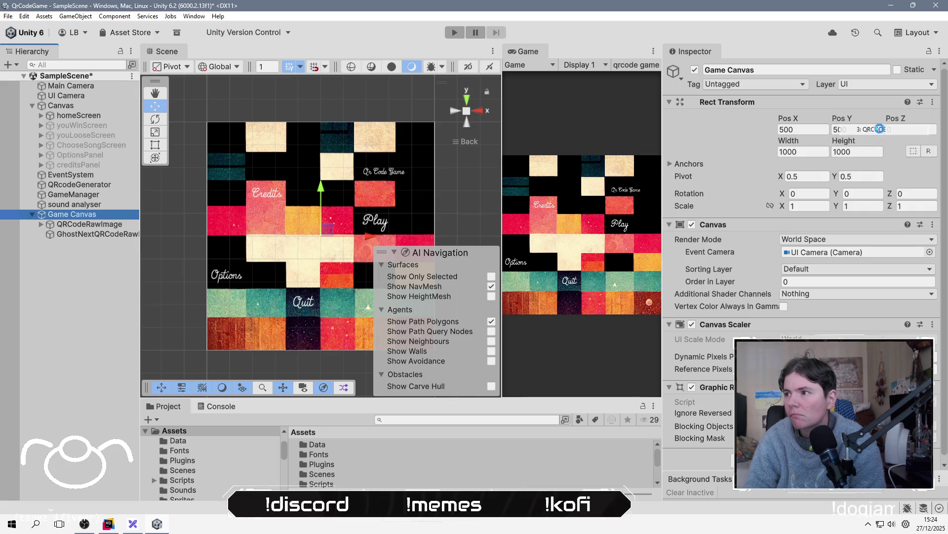
pyautogui.click(414, 279)
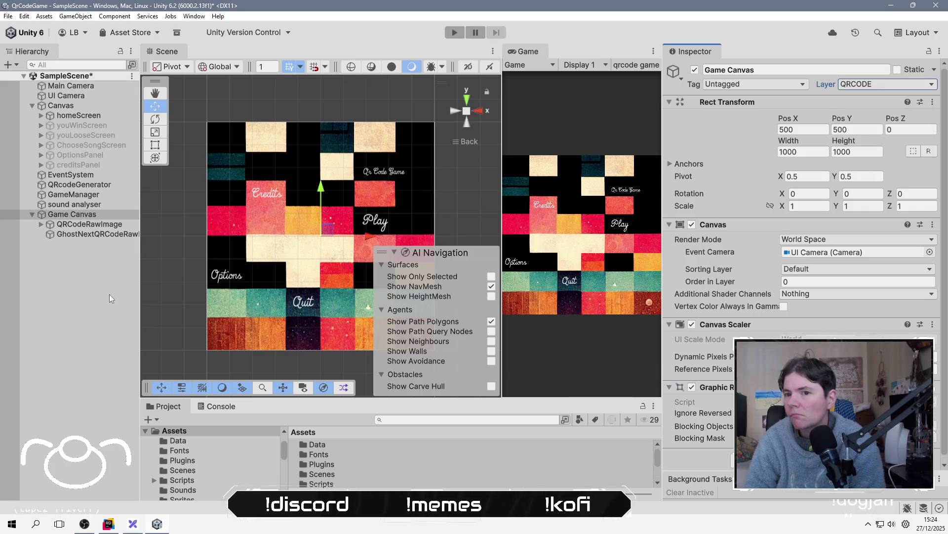
pyautogui.click(102, 281)
pyautogui.click(91, 89)
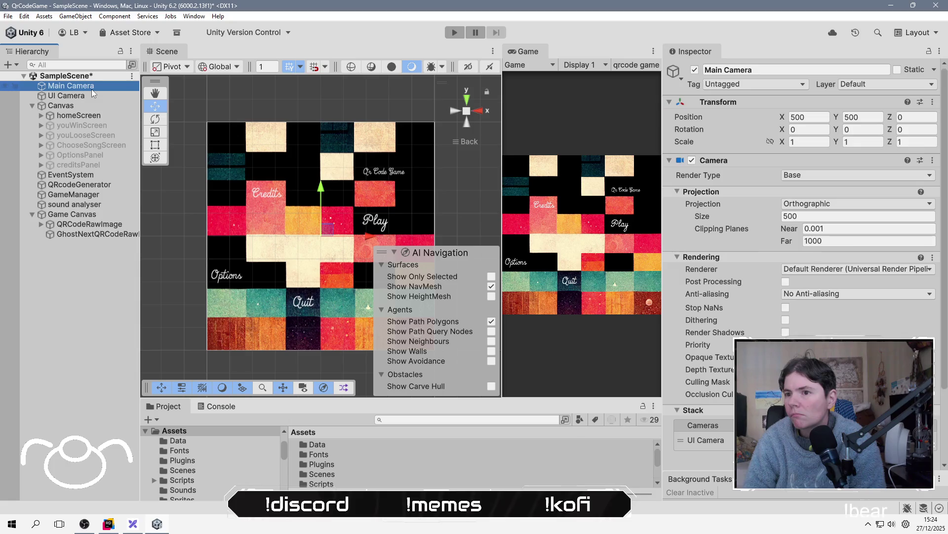
pyautogui.click(121, 95)
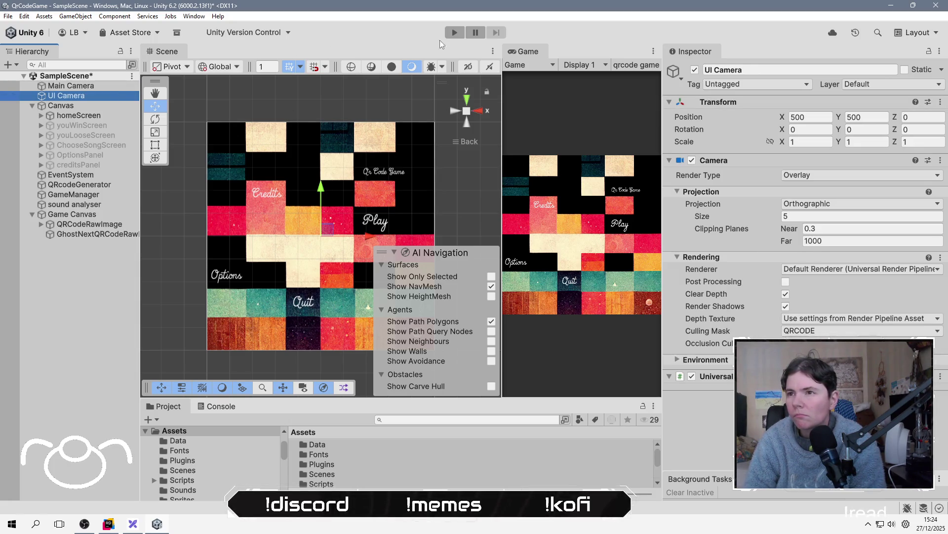
# Review the Main Camera settings and orbit the Scene view to a tilted iso angle.
pyautogui.click(464, 37)
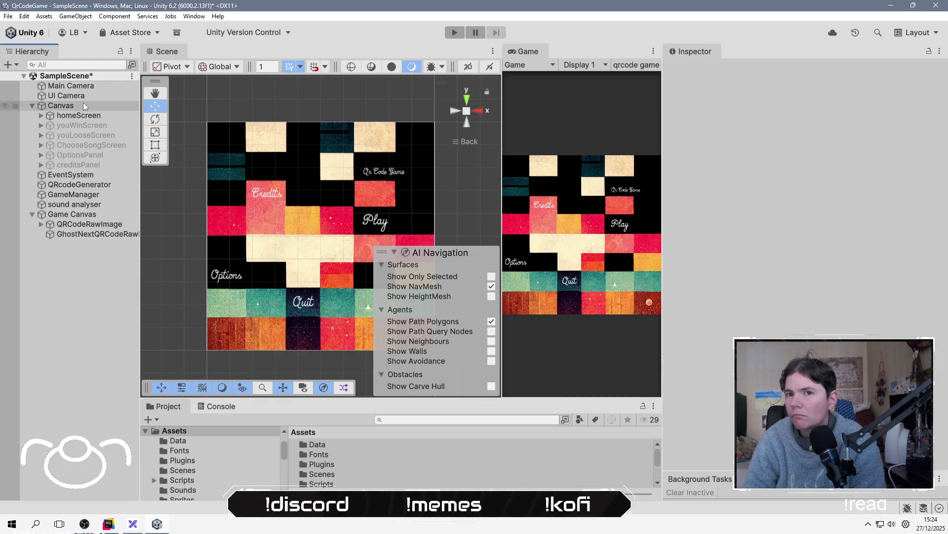
pyautogui.click(94, 89)
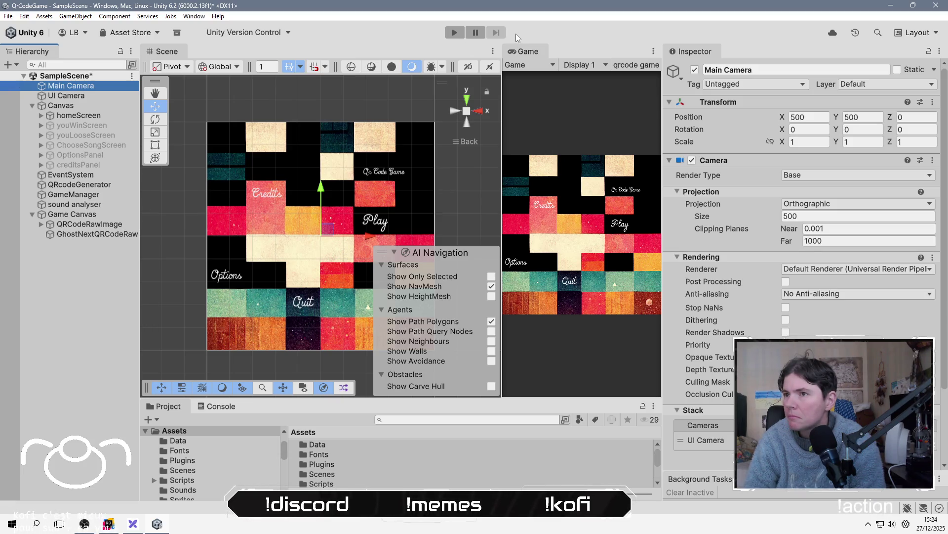
pyautogui.moveTo(384, 173)
pyautogui.mouseDown()
pyautogui.moveTo(305, 238)
pyautogui.moveTo(313, 233)
pyautogui.mouseUp()
pyautogui.click(101, 277)
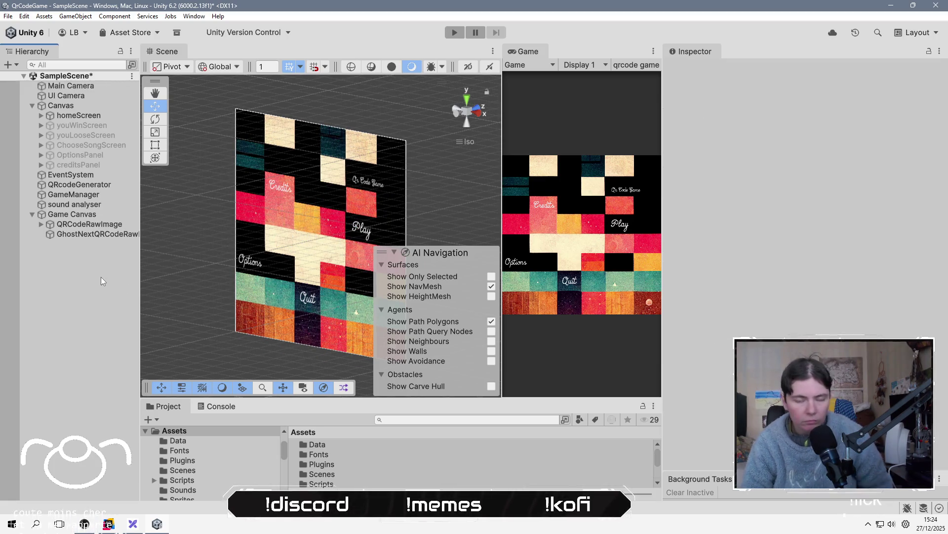
# Save the scene with Ctrl+S and run the game, opening the song-choice screen.
pyautogui.hotkey('ctrl', 's')
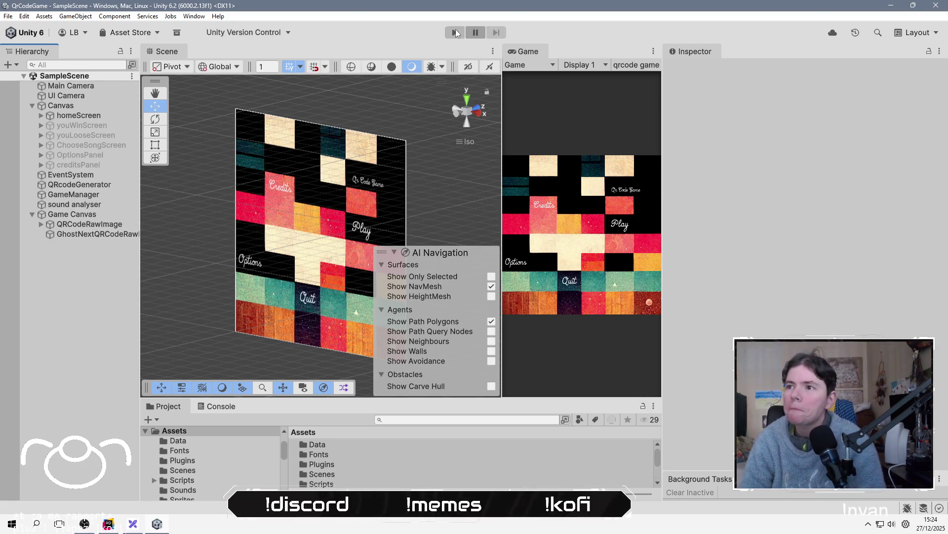
pyautogui.click(455, 33)
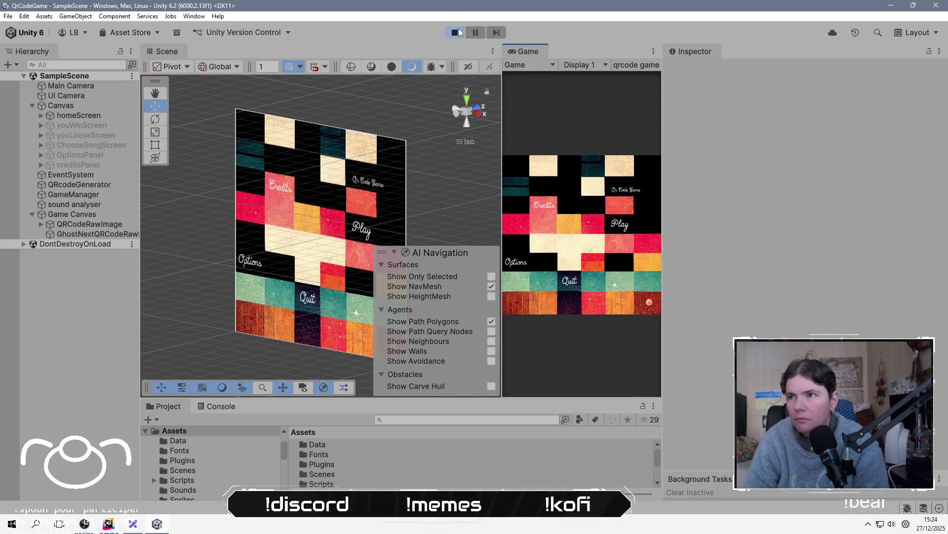
pyautogui.click(616, 227)
# Start a song, pull the UI Camera back along Z, then stop Play mode.
pyautogui.click(615, 226)
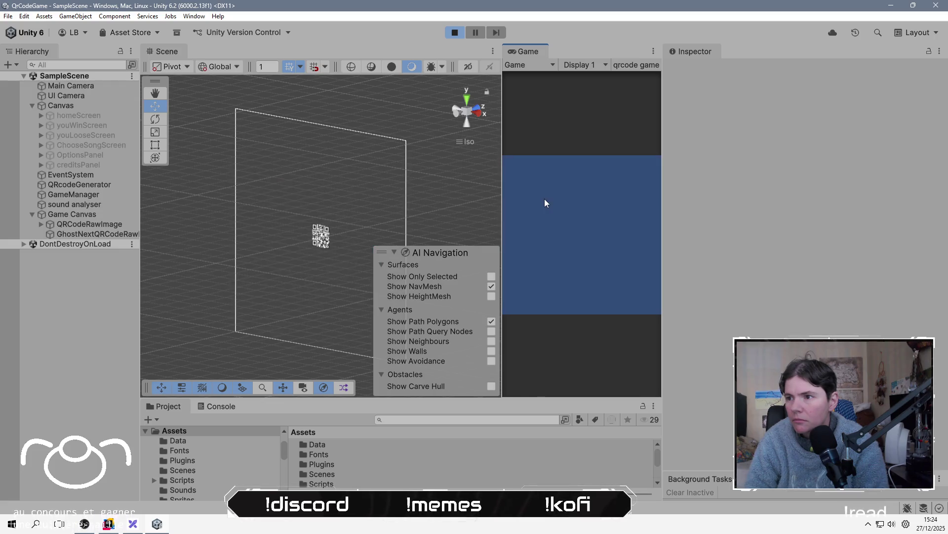
pyautogui.click(96, 99)
pyautogui.moveTo(352, 239)
pyautogui.mouseDown()
pyautogui.moveTo(339, 237)
pyautogui.moveTo(344, 199)
pyautogui.mouseUp()
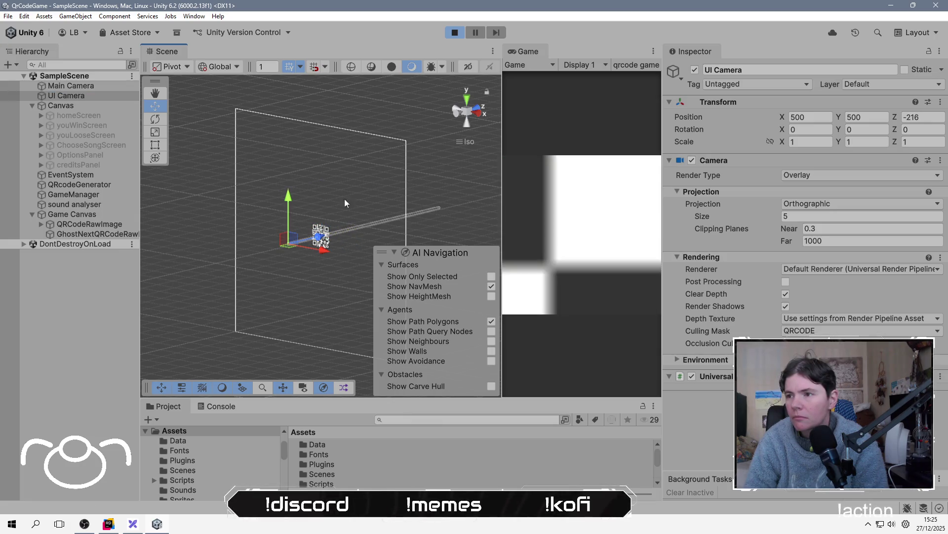
pyautogui.click(455, 35)
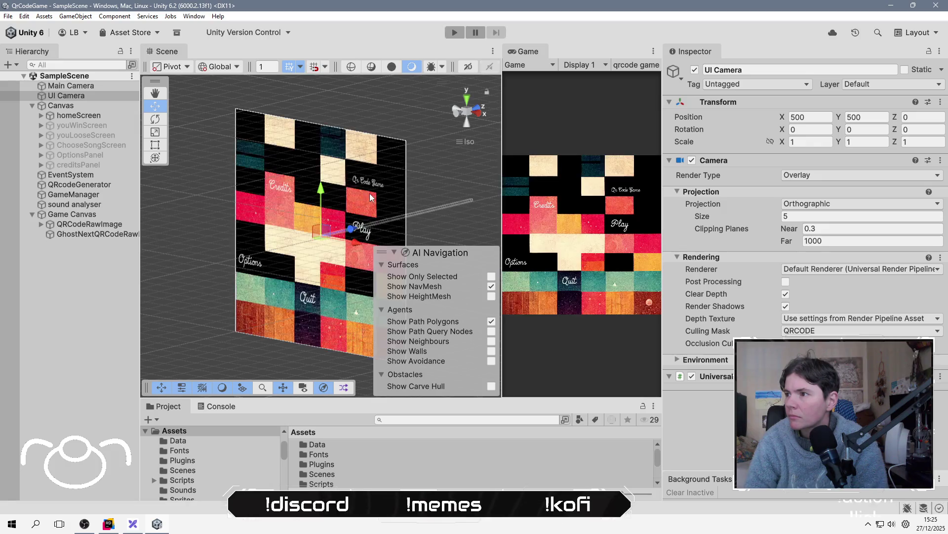
# Set the UI Camera's Position Z to -13.81 and run the game again.
pyautogui.click(894, 119)
pyautogui.moveTo(894, 121); pyautogui.dragTo(611, 148)
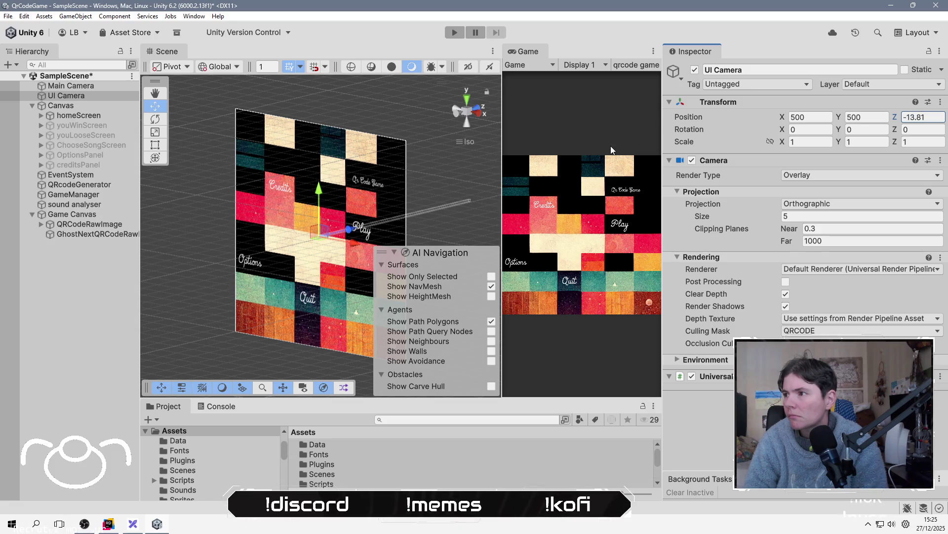
pyautogui.click(389, 46)
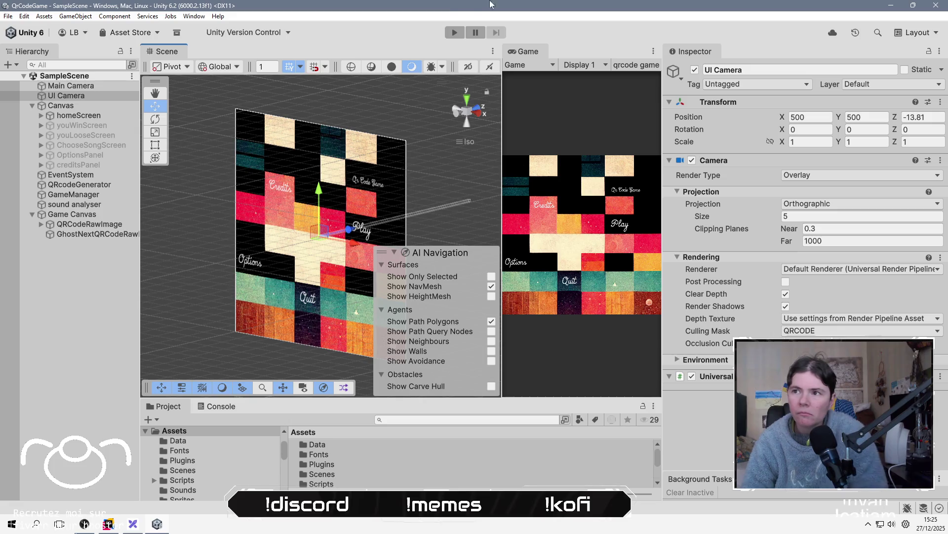
pyautogui.click(453, 32)
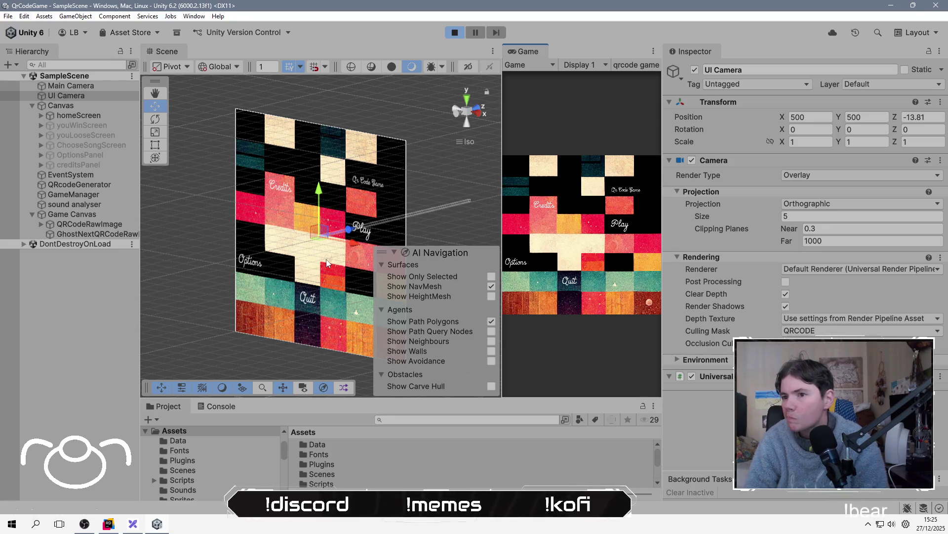
# Start a song and set the UI Camera size to 49.67 so the whole QR code fits.
pyautogui.click(622, 227)
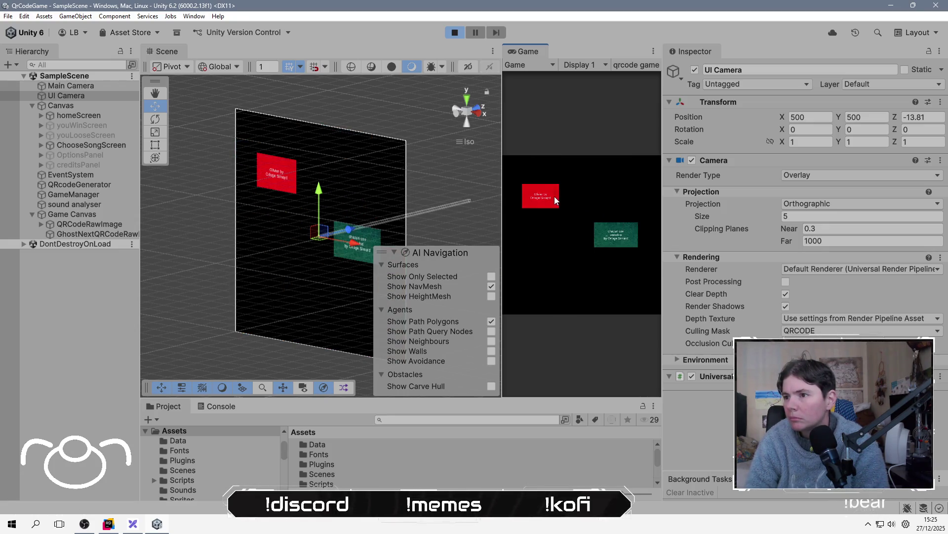
pyautogui.click(555, 197)
pyautogui.moveTo(725, 219)
pyautogui.mouseDown()
pyautogui.moveTo(831, 218)
pyautogui.moveTo(714, 224)
pyautogui.mouseUp()
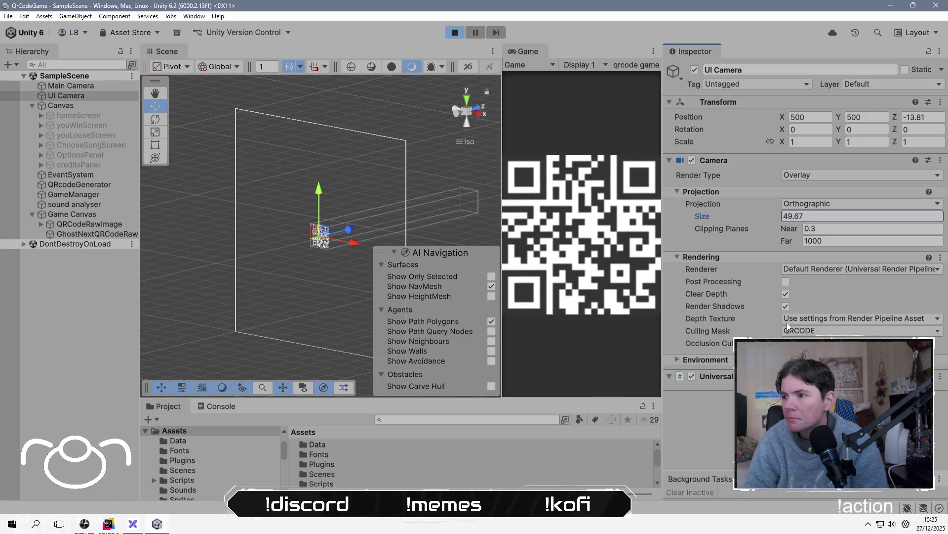
# Turn off the UI Camera's Render Shadows and Clear Depth, leaving Post Processing off.
pyautogui.click(787, 305)
pyautogui.click(786, 294)
pyautogui.click(787, 282)
pyautogui.click(787, 283)
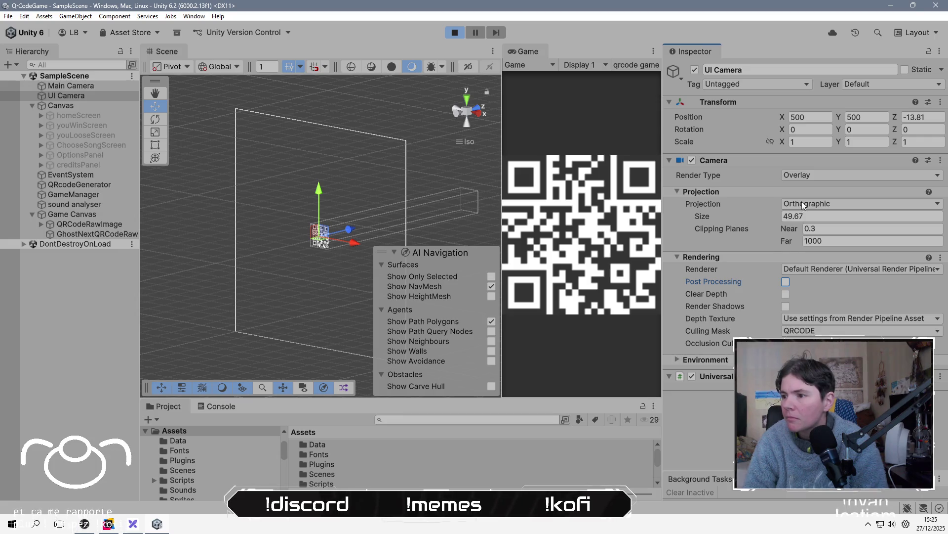
pyautogui.click(716, 359)
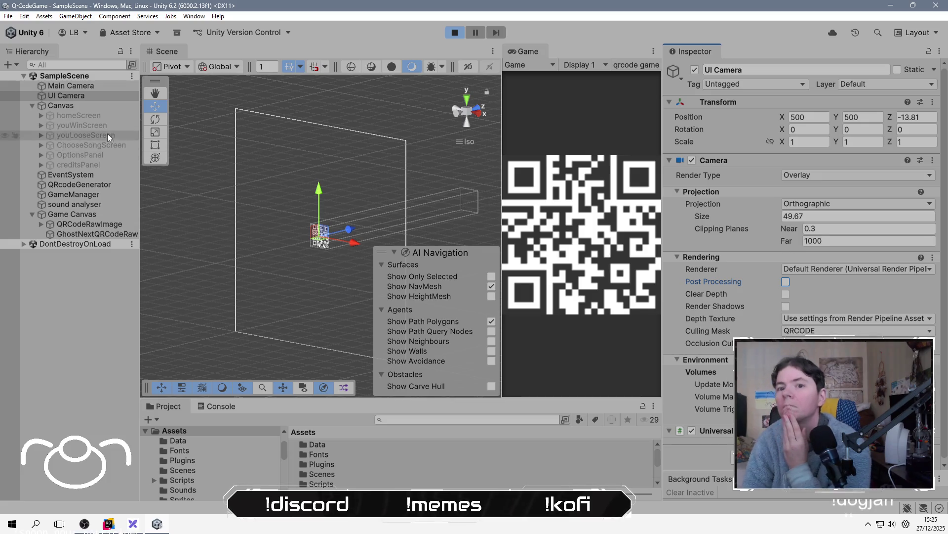
# Inspect the QR raw images, then change the Game Canvas width from 1000 to 100.
pyautogui.click(88, 223)
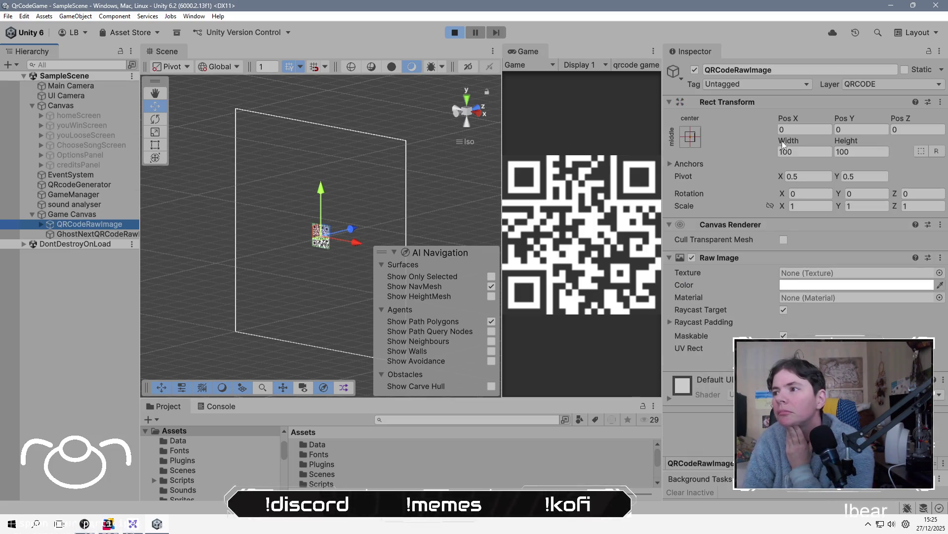
pyautogui.click(112, 233)
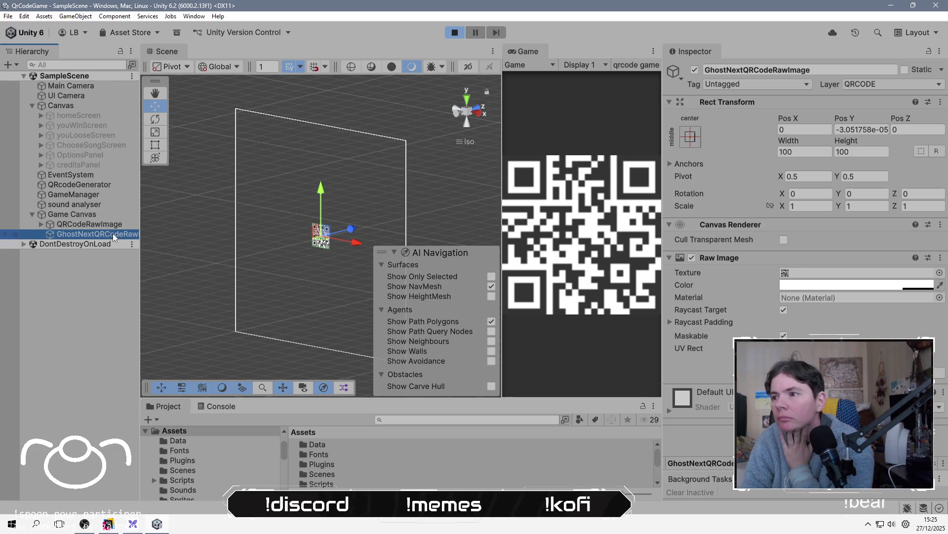
pyautogui.click(103, 217)
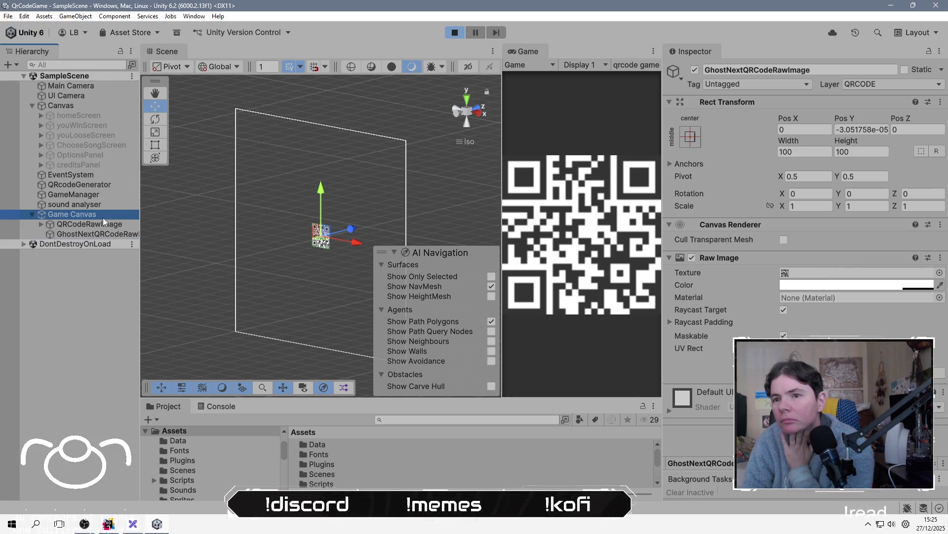
pyautogui.click(804, 152)
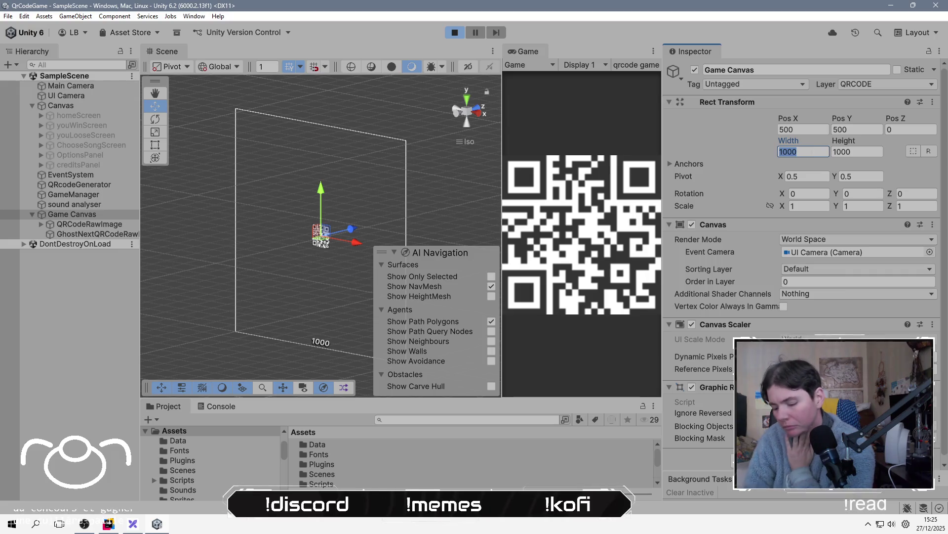
# Set the Game Canvas width and height to 100 while playing.
pyautogui.write('100')
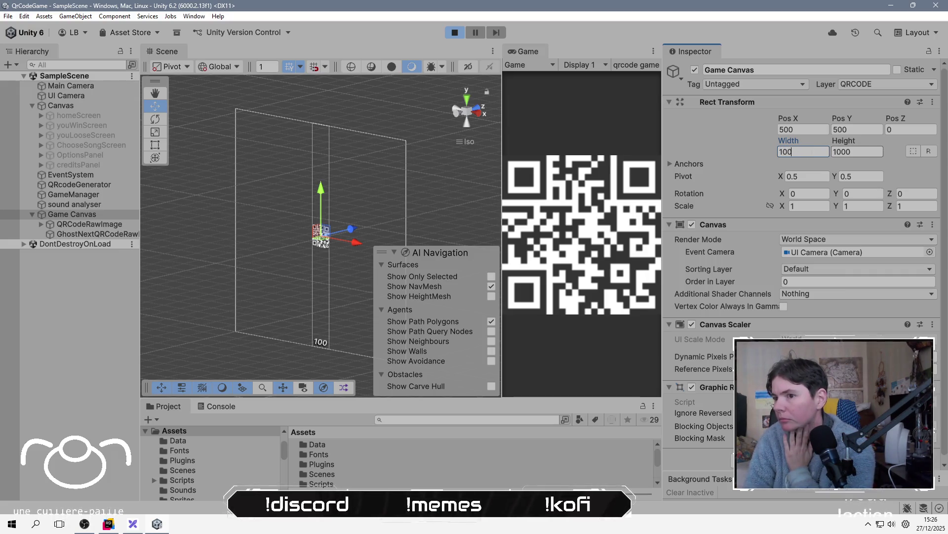
pyautogui.click(868, 151)
pyautogui.write('1')
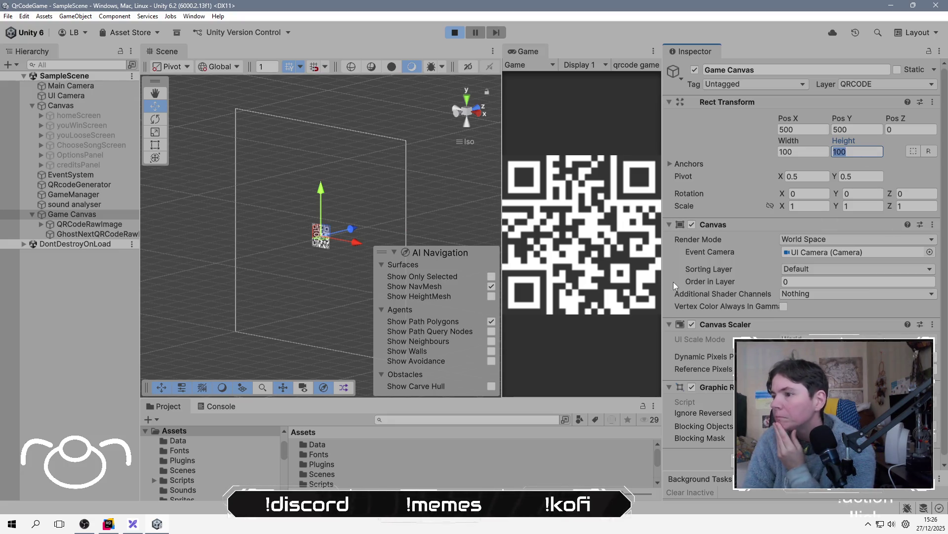
pyautogui.click(840, 369)
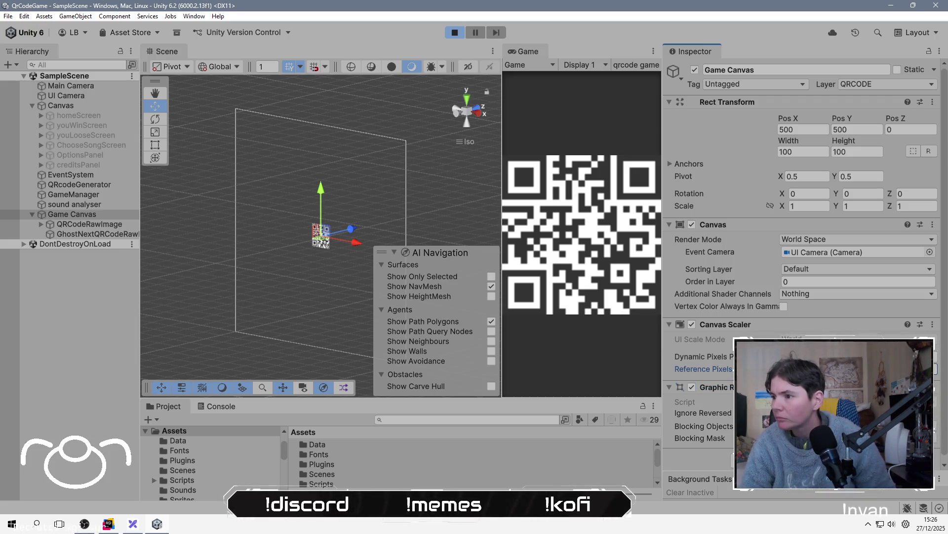
# Toggle the Canvas Scaler off and back on, then stop Play mode.
pyautogui.click(691, 325)
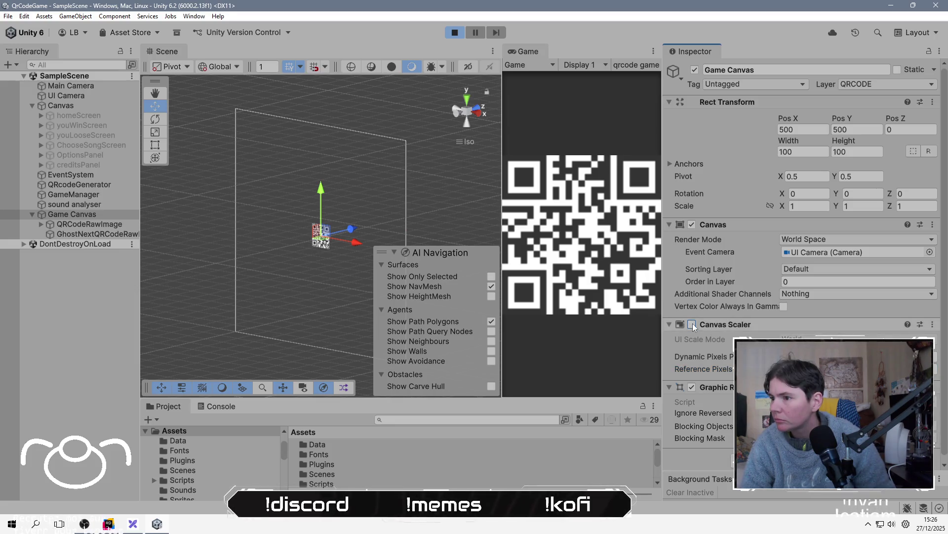
pyautogui.click(691, 324)
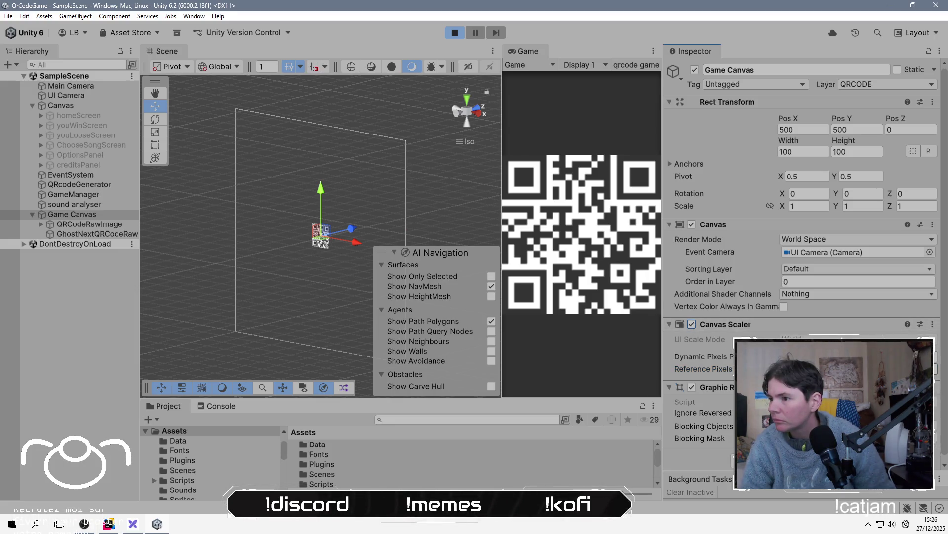
pyautogui.press('Tab')
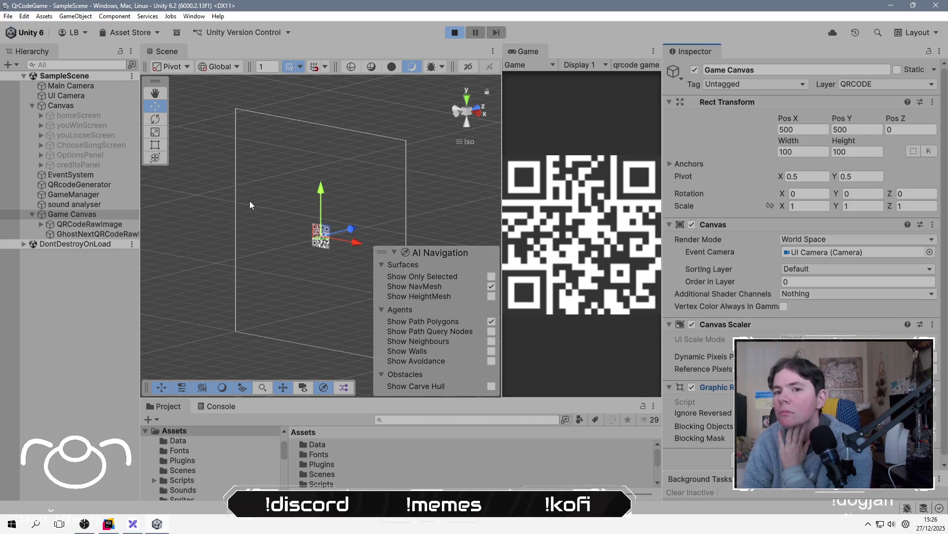
pyautogui.click(455, 33)
# Enter 100 for both the Game Canvas width and height.
pyautogui.click(810, 151)
pyautogui.write('100')
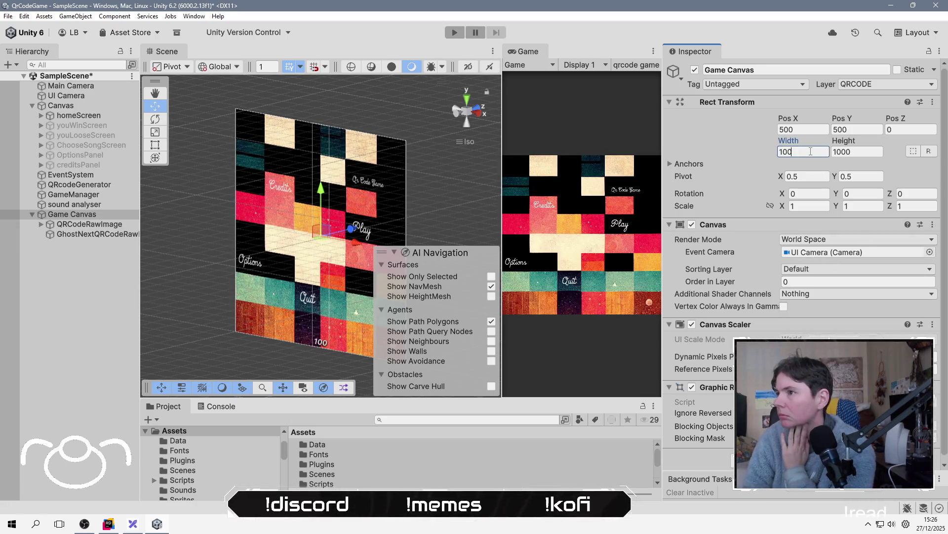
pyautogui.click(857, 150)
pyautogui.write('100')
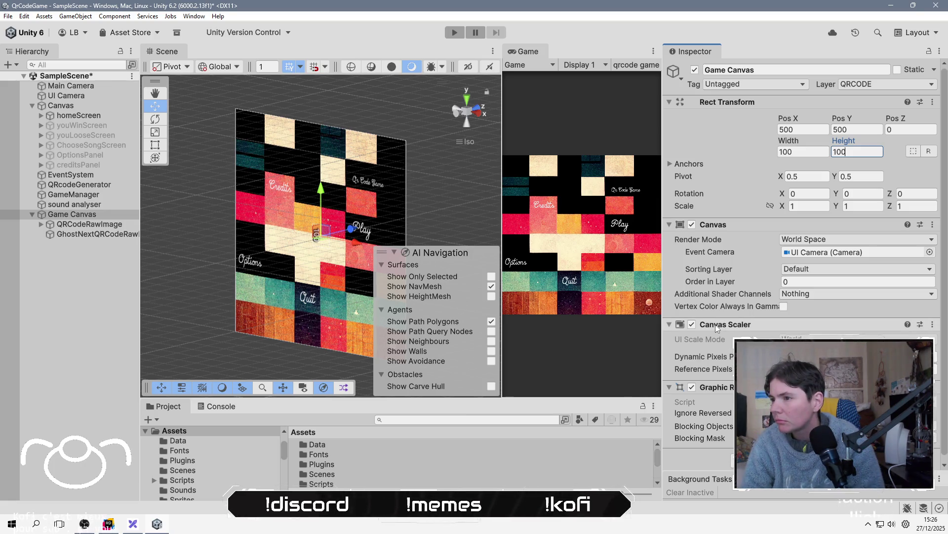
# Remove the Canvas Scaler component from Game Canvas.
pyautogui.click(908, 324)
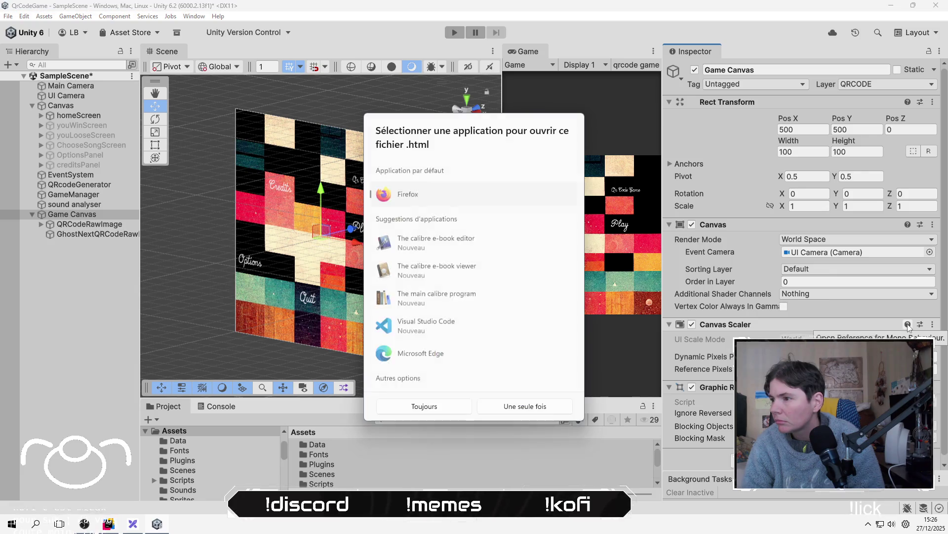
pyautogui.click(692, 284)
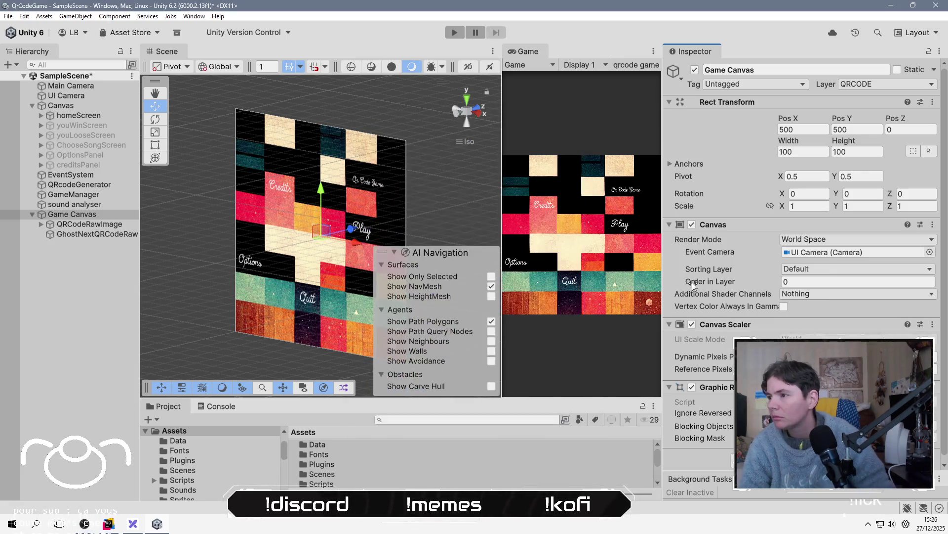
pyautogui.click(932, 324)
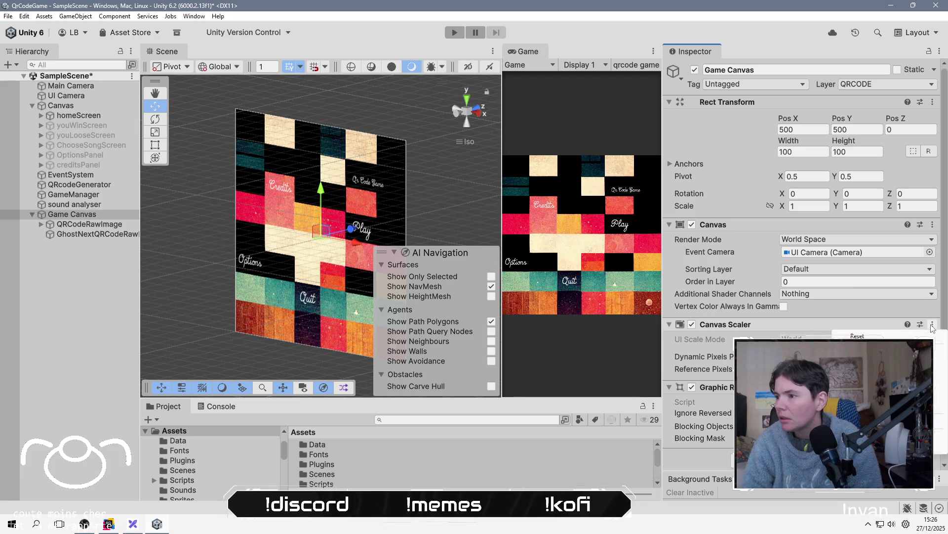
pyautogui.click(869, 351)
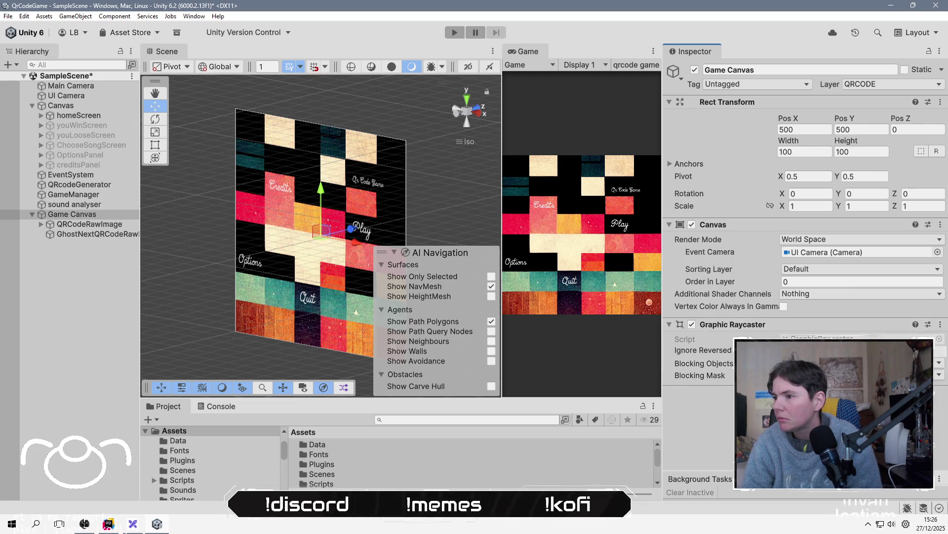
# Save the scene and start the game in Play mode.
pyautogui.click(113, 304)
pyautogui.hotkey('ctrl', 's')
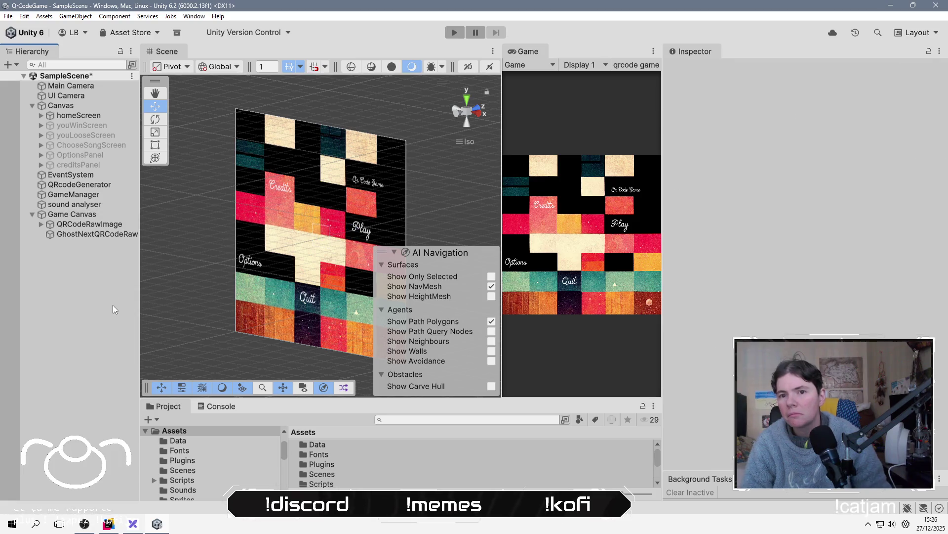
pyautogui.click(453, 33)
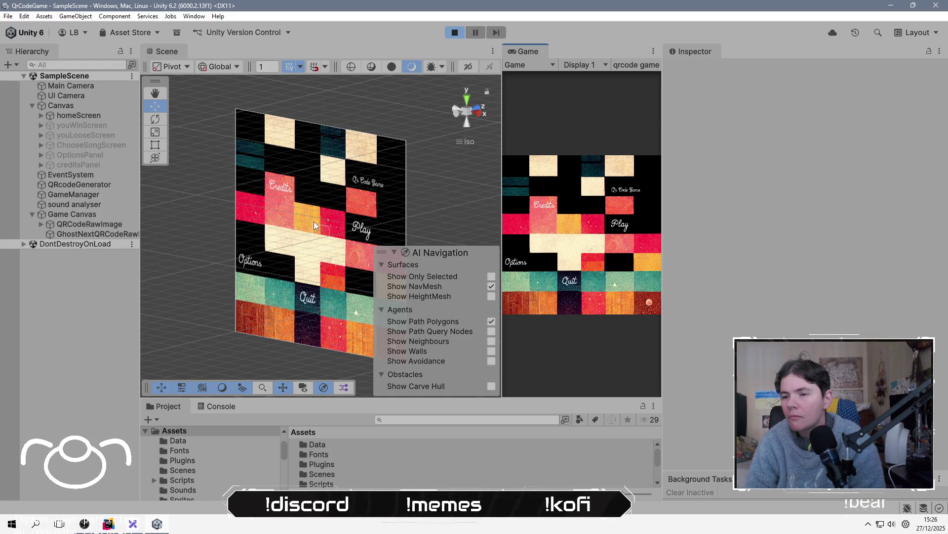
# Select the Main Camera and orbit the Scene view to an angled perspective.
pyautogui.click(74, 87)
pyautogui.click(457, 109)
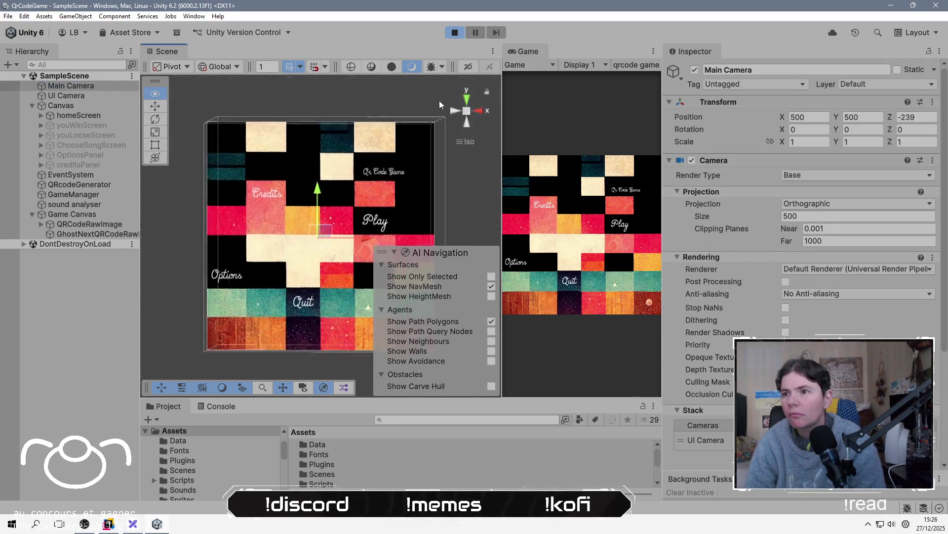
pyautogui.moveTo(456, 98); pyautogui.dragTo(410, 106)
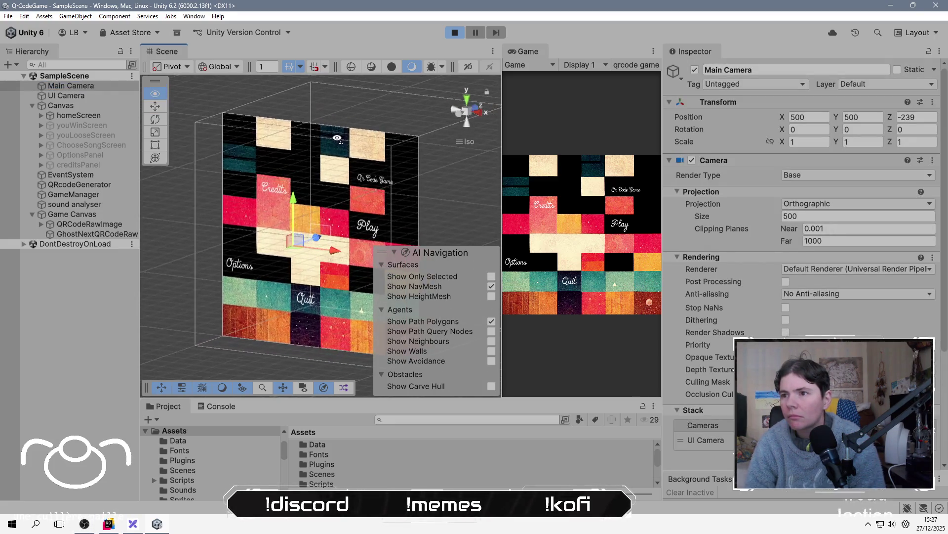
# Start a round and inspect QRCodeRawImage, GhostNextQRCodeRawImage and Game Canvas.
pyautogui.click(626, 232)
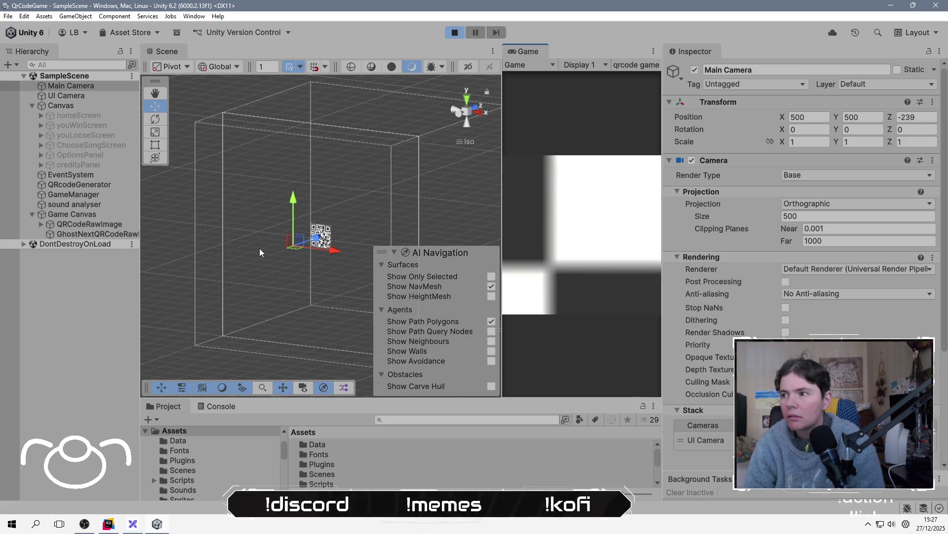
pyautogui.click(97, 224)
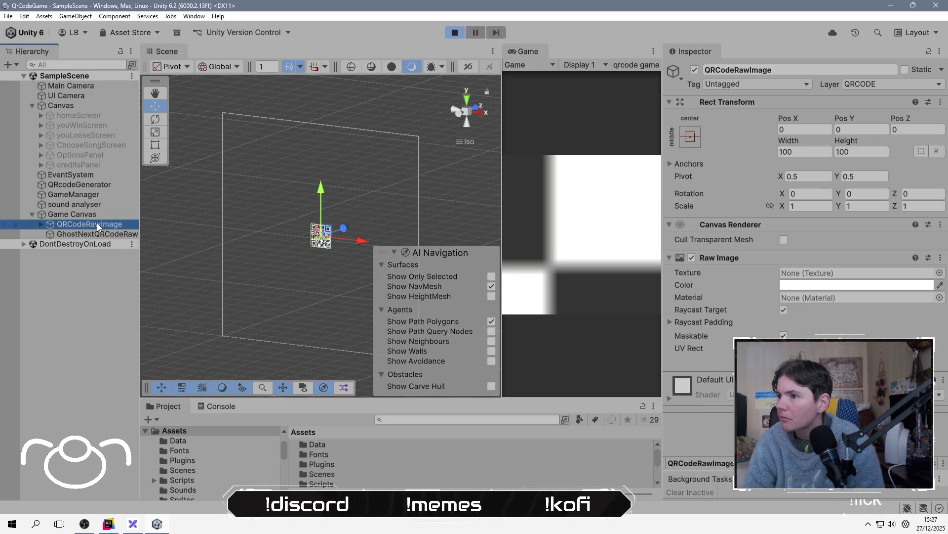
pyautogui.click(92, 234)
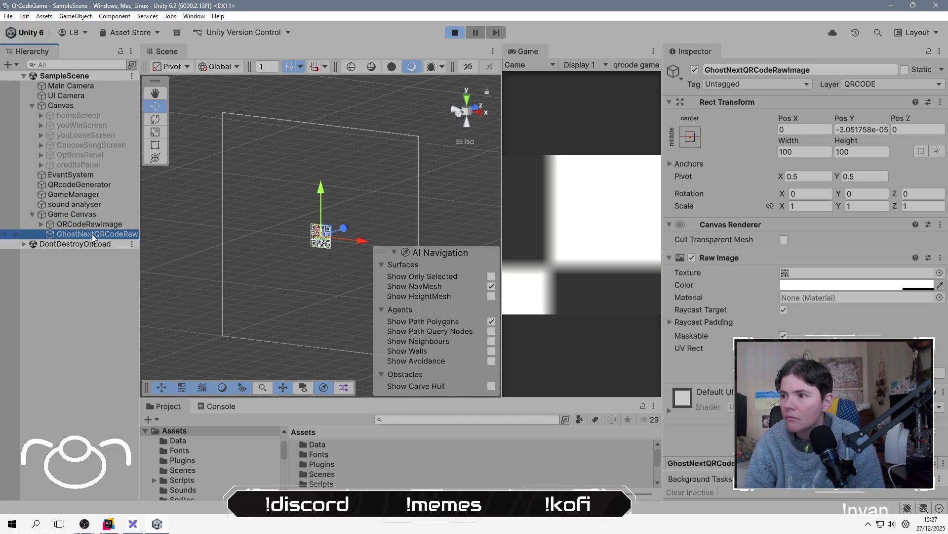
pyautogui.click(580, 323)
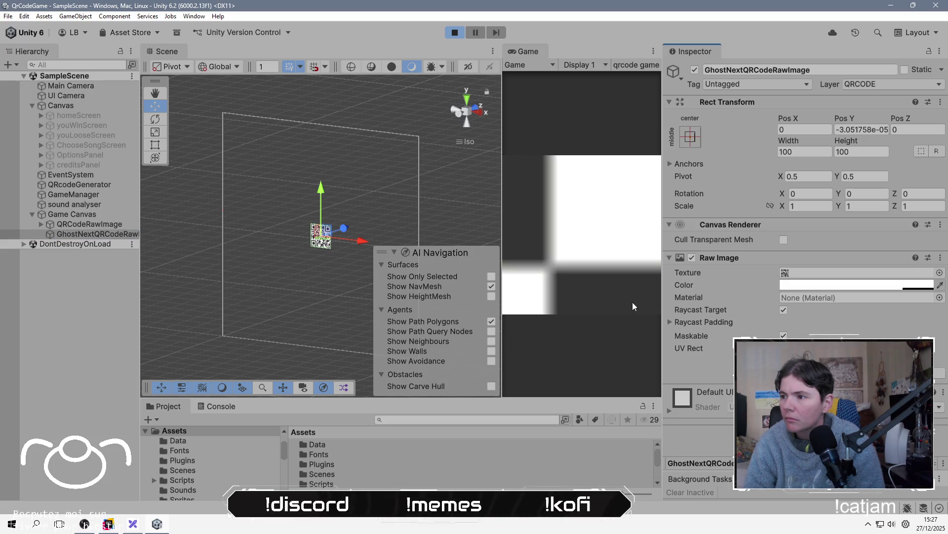
pyautogui.click(69, 215)
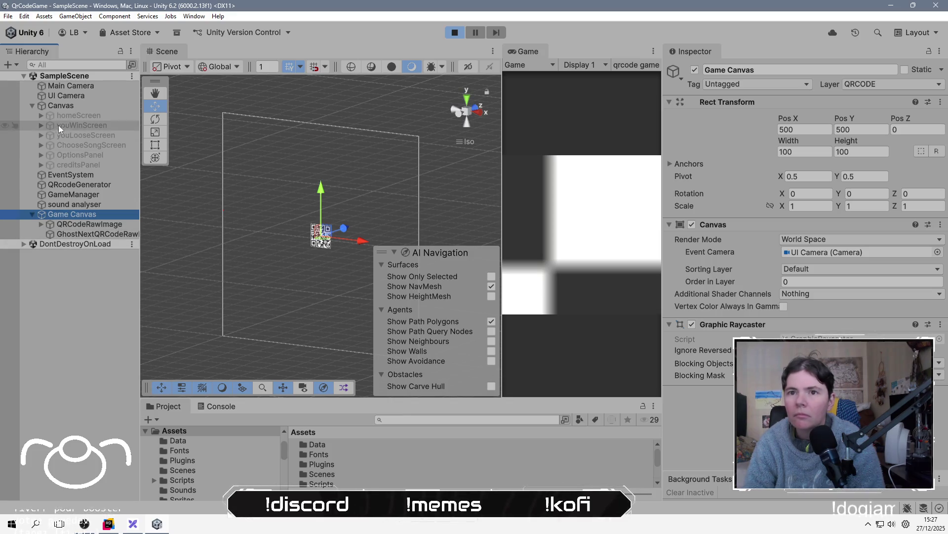
# Set the UI Camera orthographic size to 50, then frame and select QRCodeRawImage.
pyautogui.click(84, 96)
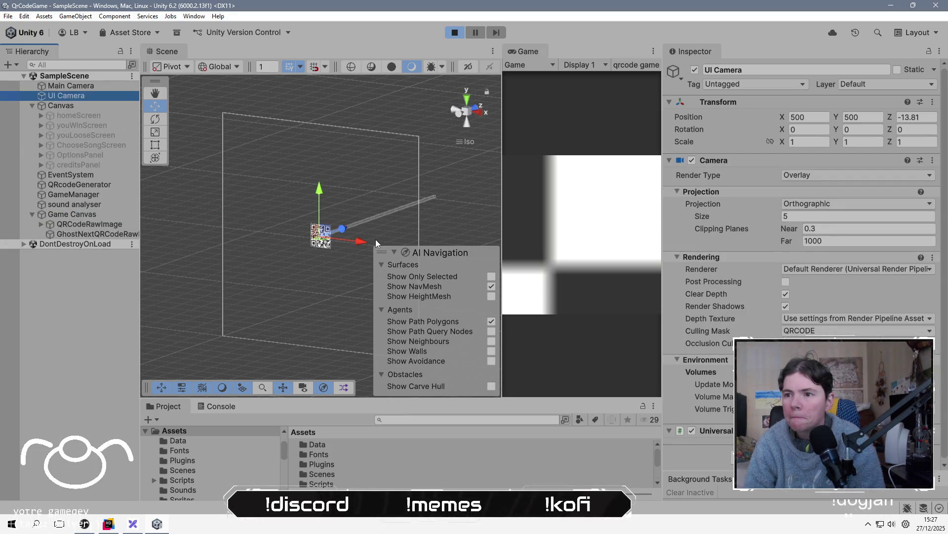
pyautogui.moveTo(731, 213)
pyautogui.mouseDown()
pyautogui.moveTo(913, 210)
pyautogui.moveTo(191, 222)
pyautogui.moveTo(889, 221)
pyautogui.moveTo(712, 248)
pyautogui.mouseUp()
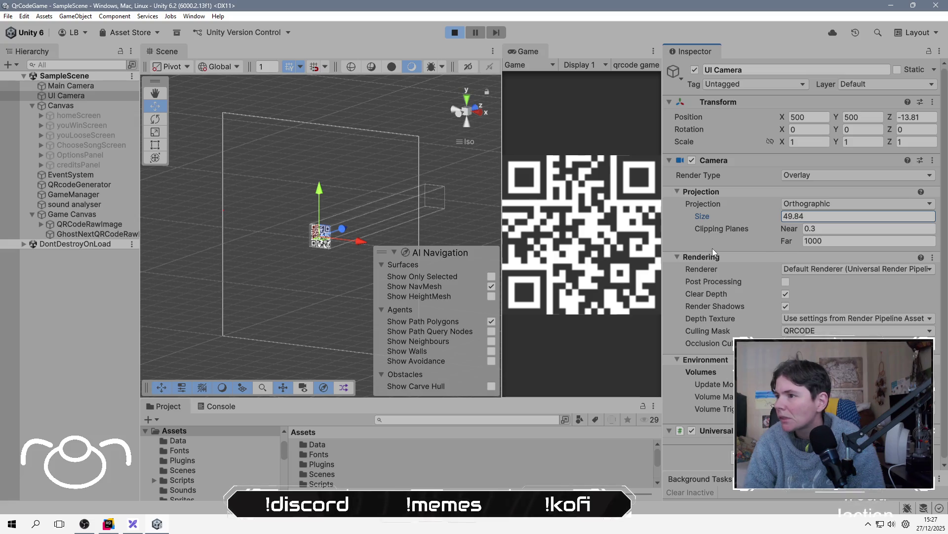
pyautogui.click(828, 221)
pyautogui.write('50')
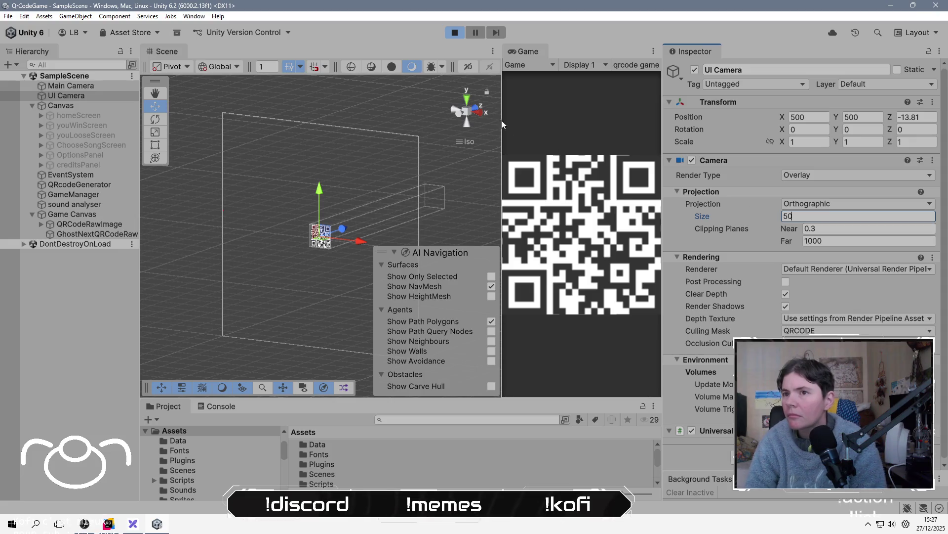
pyautogui.doubleClick(90, 233)
pyautogui.click(95, 224)
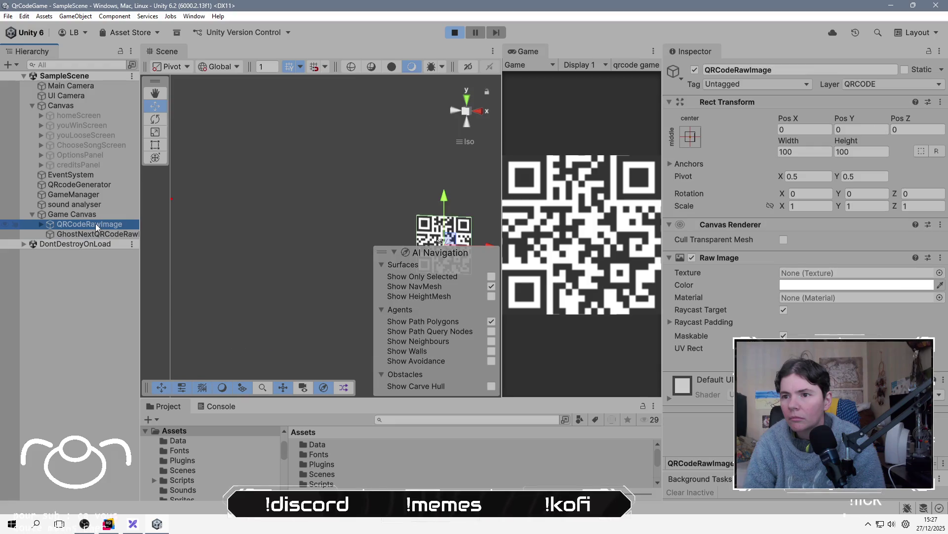
# Frame the QR image and set the GhostNextQRCodeRawImage texture's Filter Mode to Point.
pyautogui.moveTo(381, 188); pyautogui.dragTo(227, 153)
pyautogui.scroll(5, 227, 154)
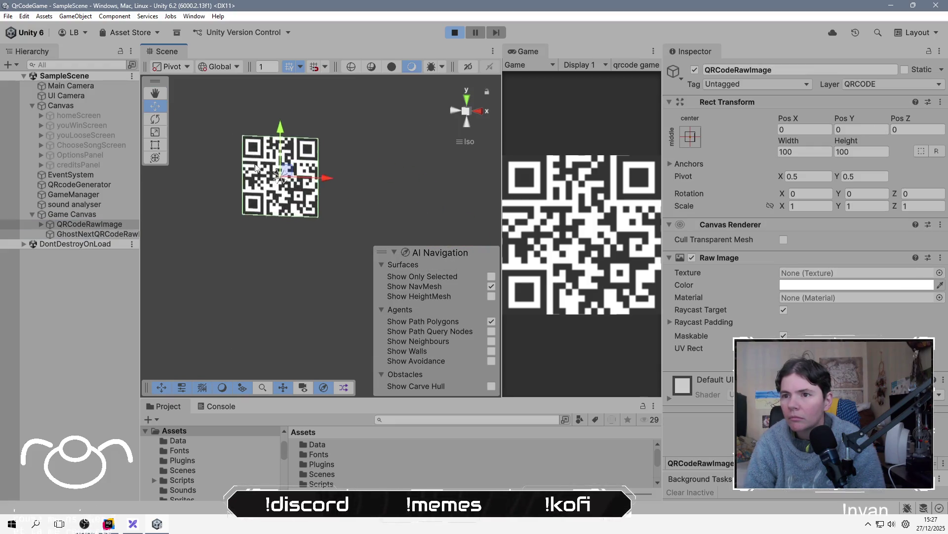
pyautogui.moveTo(269, 178); pyautogui.dragTo(337, 295)
pyautogui.scroll(4, 333, 277)
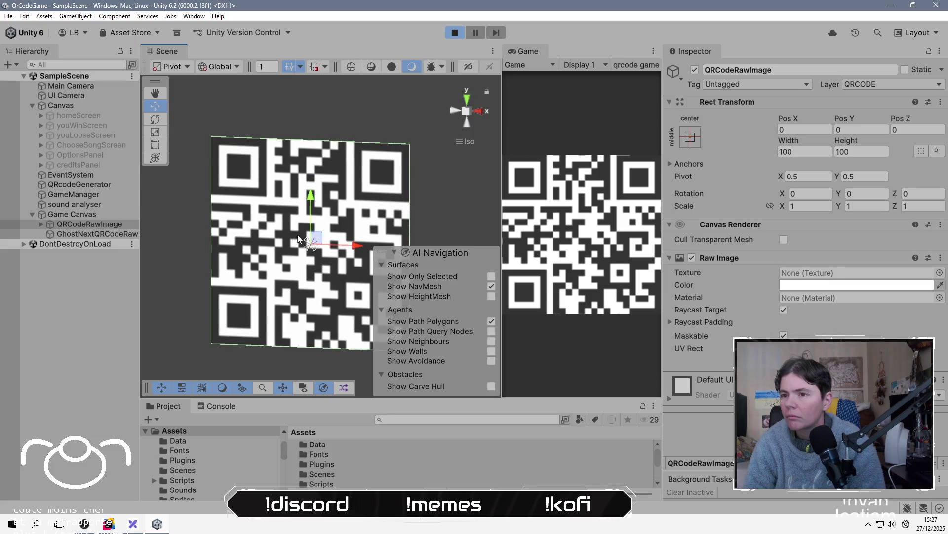
pyautogui.press('w')
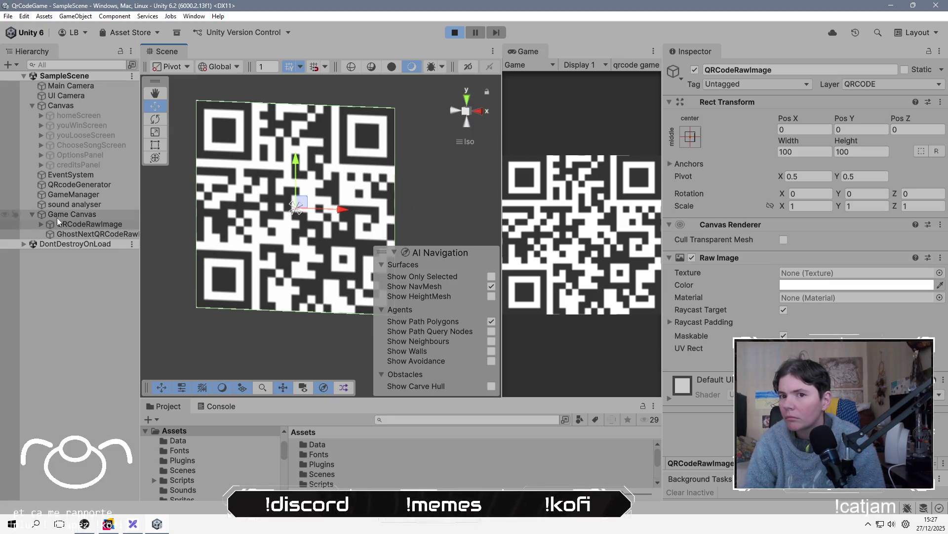
pyautogui.click(87, 235)
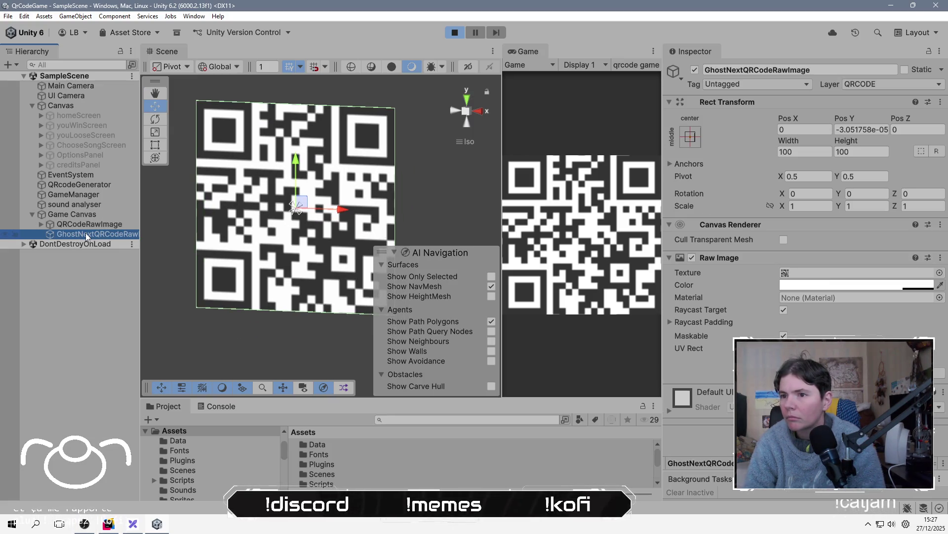
pyautogui.doubleClick(852, 273)
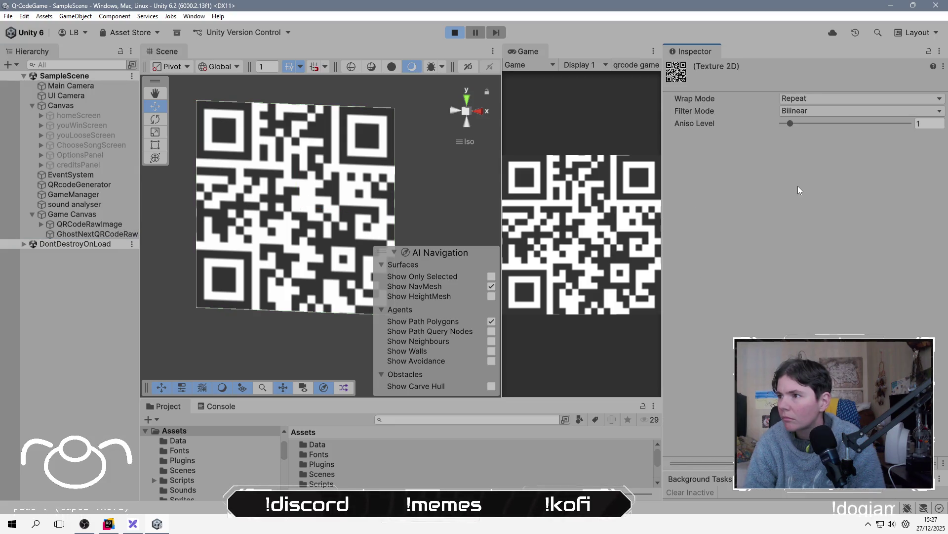
pyautogui.click(813, 114)
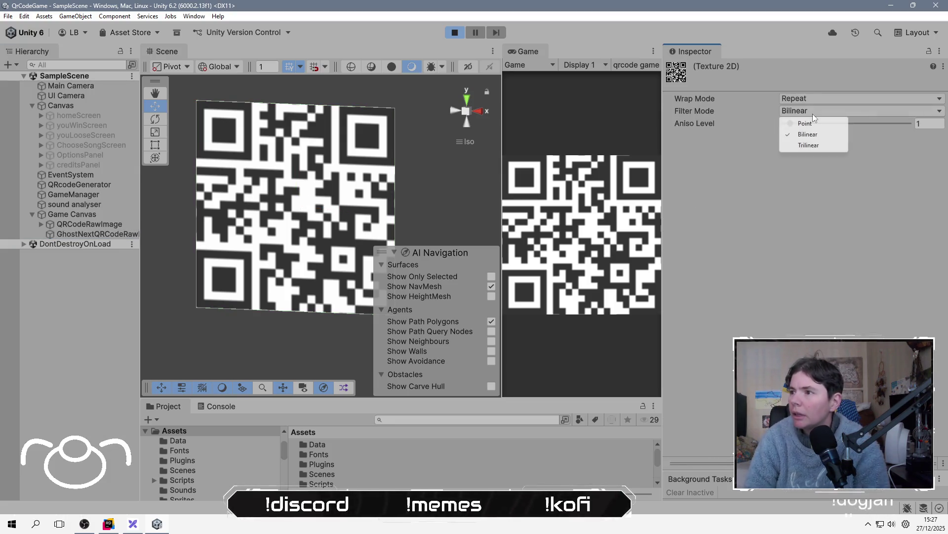
pyautogui.click(808, 125)
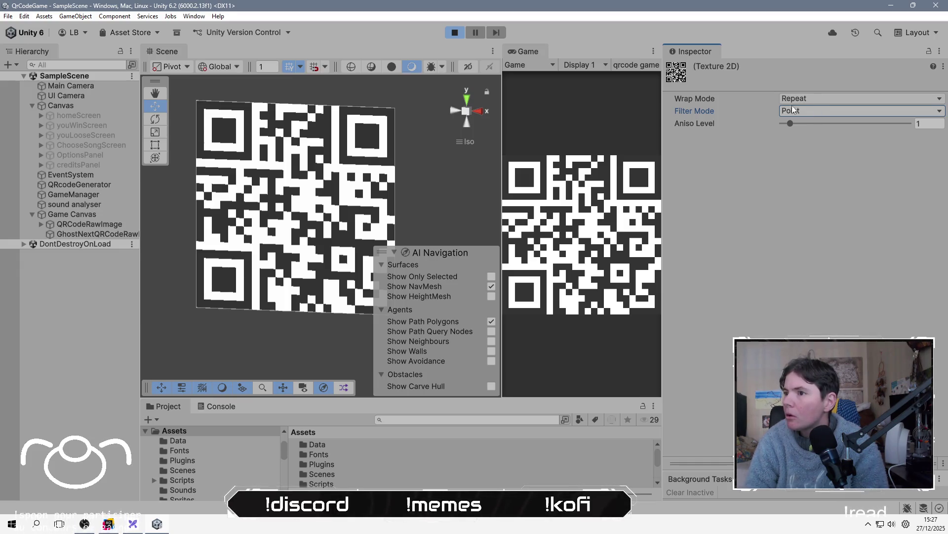
# Stop Play mode and switch to the web browser.
pyautogui.click(560, 212)
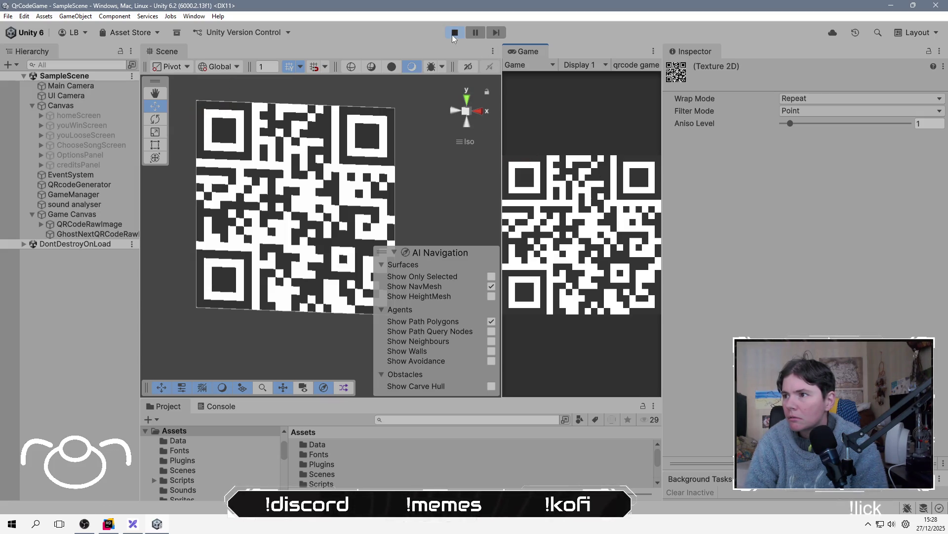
pyautogui.click(454, 34)
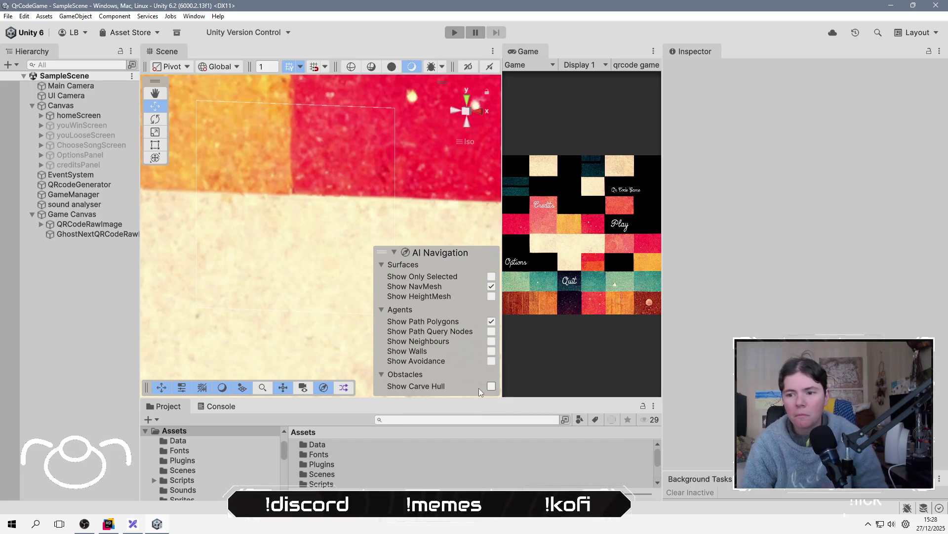
pyautogui.hotkey('alt', 'Tab')
pyautogui.hotkey('alt', 'Tab')
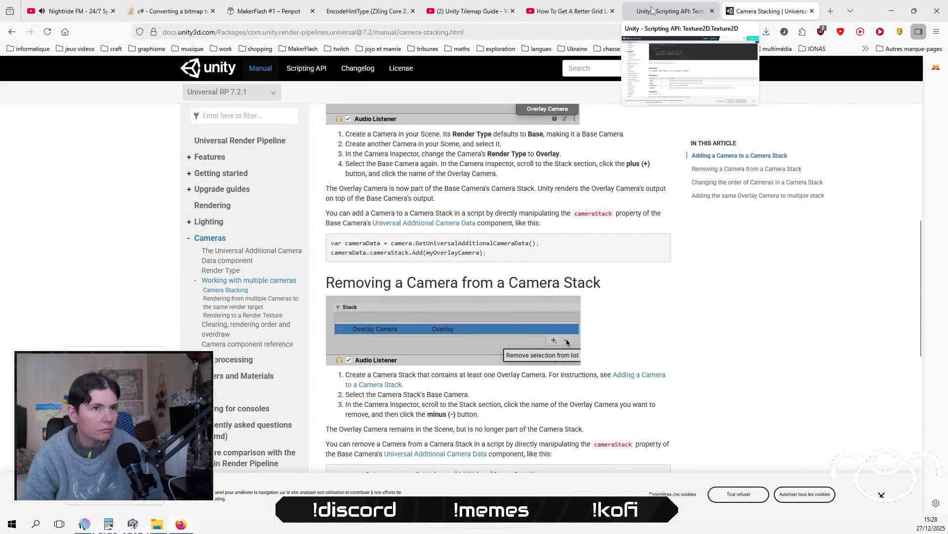
# Search Google for 'unity text2D change filter mode by script' from the Texture2D tab.
pyautogui.click(651, 11)
pyautogui.click(606, 31)
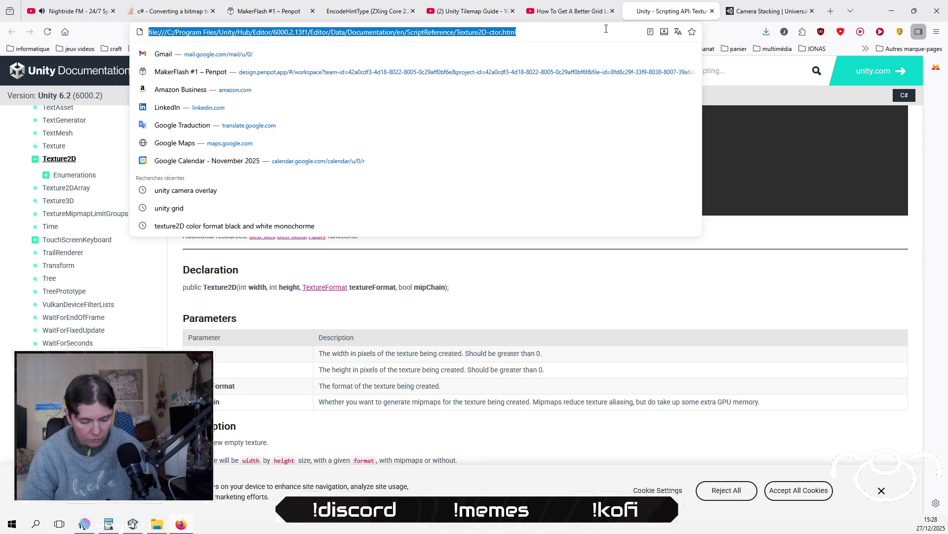
pyautogui.write('unity text2D change filter mode by script')
pyautogui.press('Return')
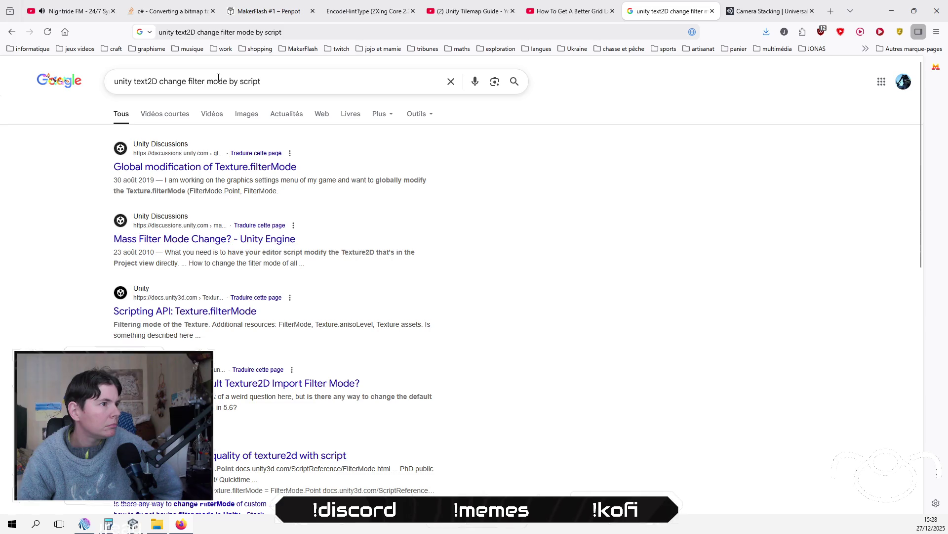
# Open the 'Global modification of Texture.filterMode' thread and scroll to the code reply.
pyautogui.click(230, 168)
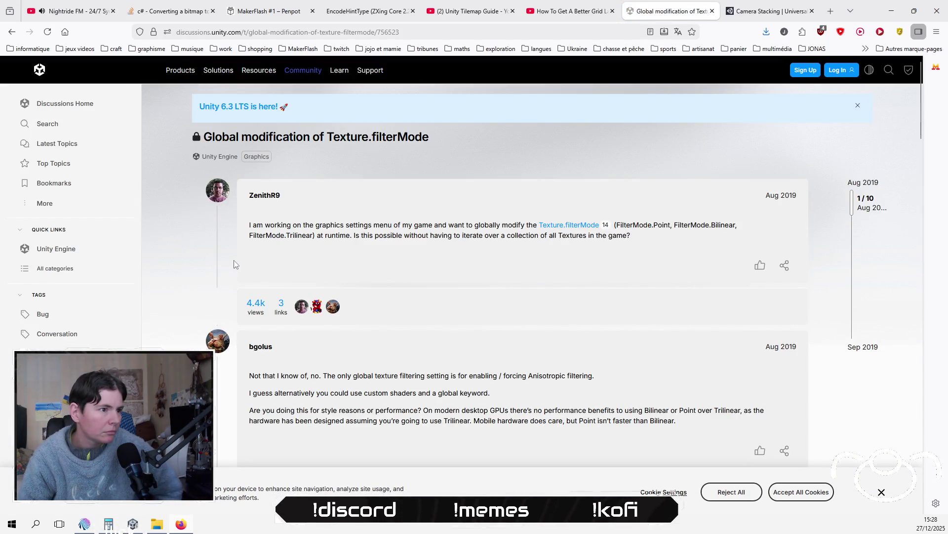
pyautogui.scroll(-2, 234, 264)
pyautogui.scroll(-4, 234, 264)
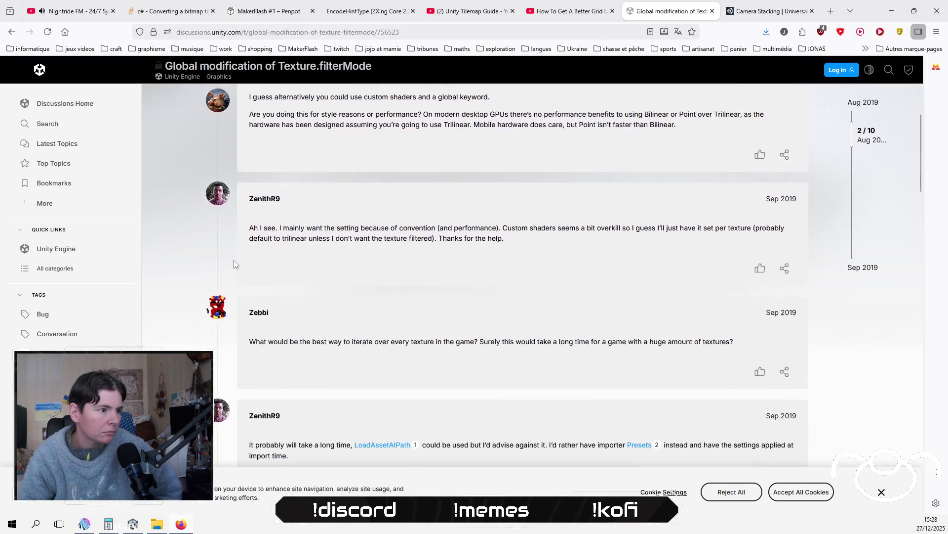
pyautogui.scroll(-5, 235, 264)
pyautogui.scroll(-2, 234, 263)
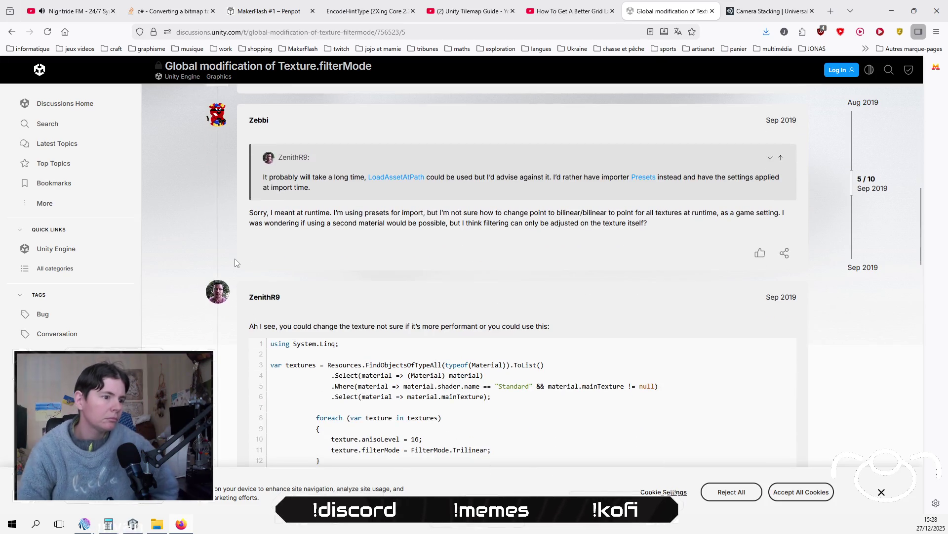
pyautogui.scroll(-1, 239, 257)
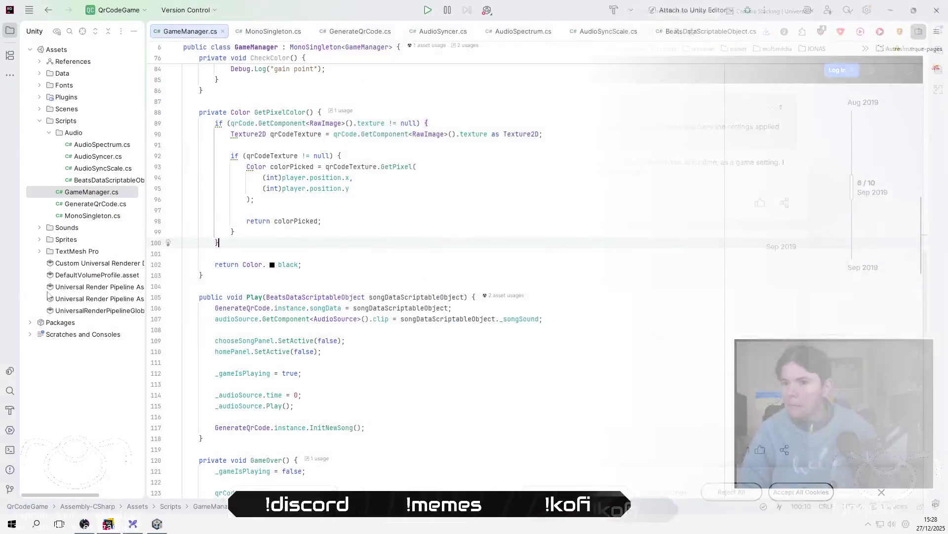
# Open GenerateQrCode.cs and add a blank line below the Encode call in EncodeTextToQrCode.
pyautogui.click(454, 221)
pyautogui.scroll(5, 451, 232)
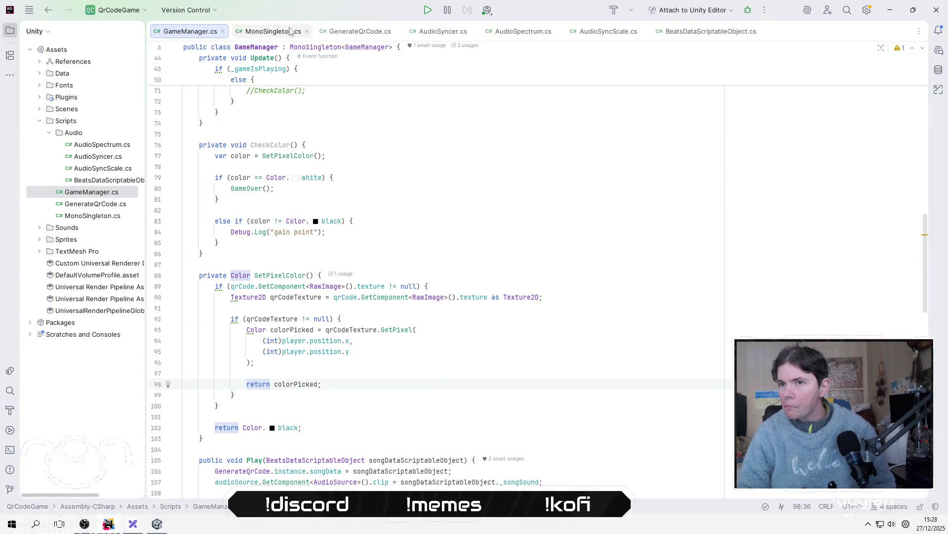
pyautogui.click(360, 31)
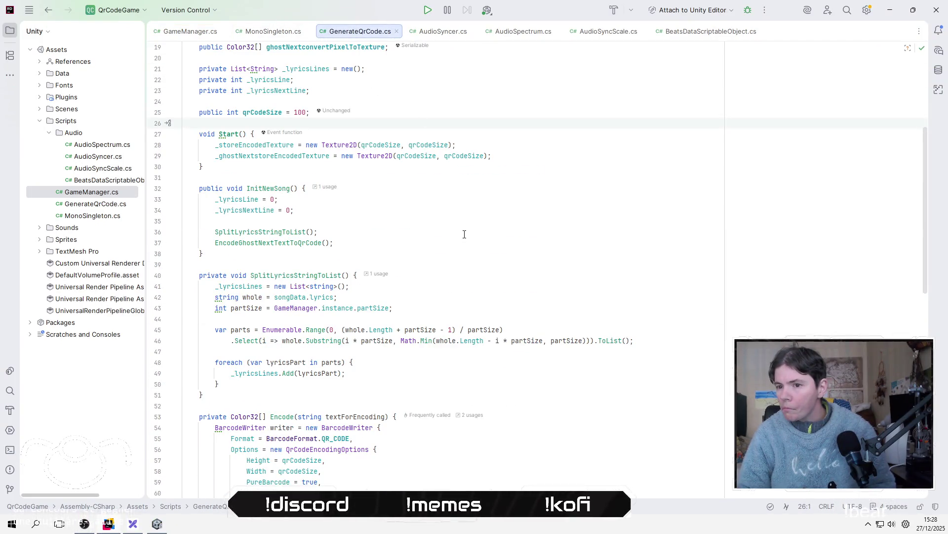
pyautogui.scroll(-5, 464, 234)
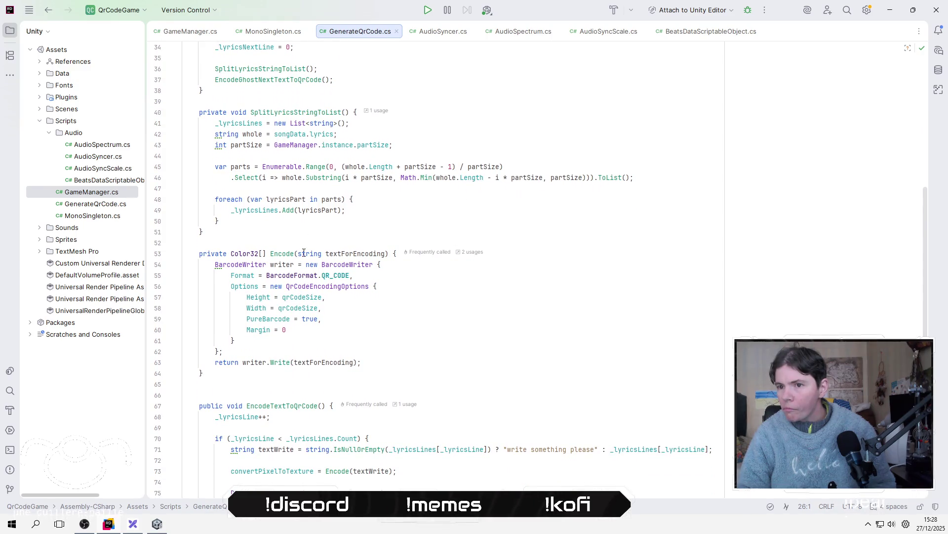
pyautogui.click(284, 253)
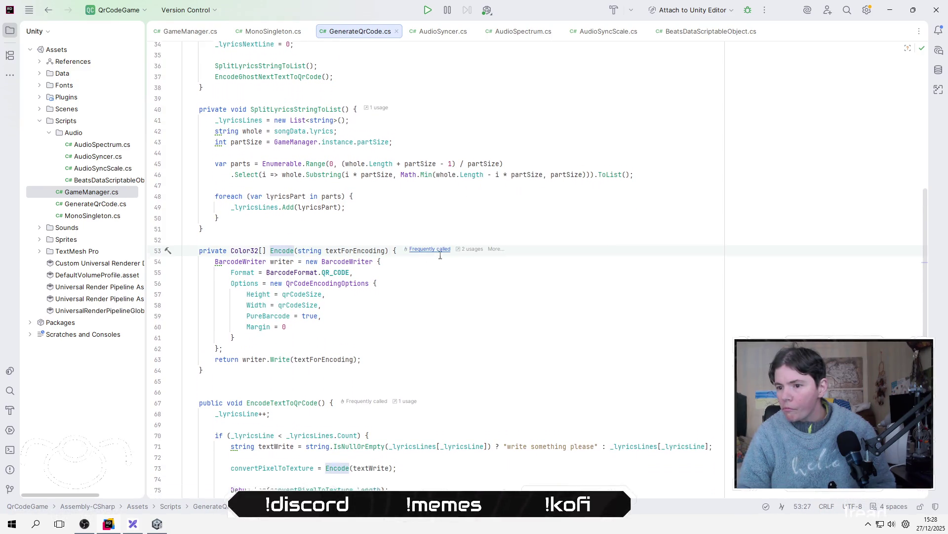
pyautogui.scroll(-5, 426, 329)
pyautogui.click(436, 308)
pyautogui.press('Down')
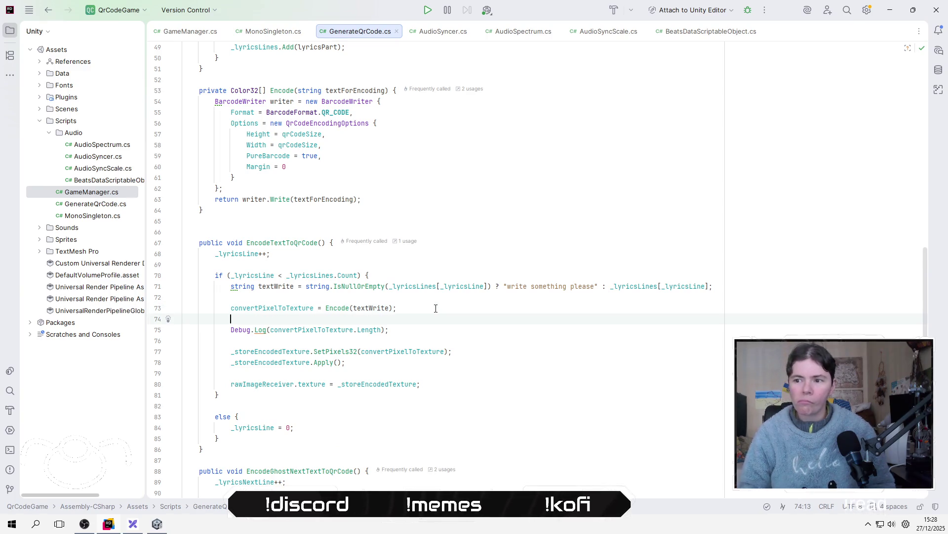
pyautogui.press('Down')
pyautogui.press('Down')
pyautogui.press('Down')
pyautogui.press('Down')
pyautogui.press('Return')
pyautogui.press('Return')
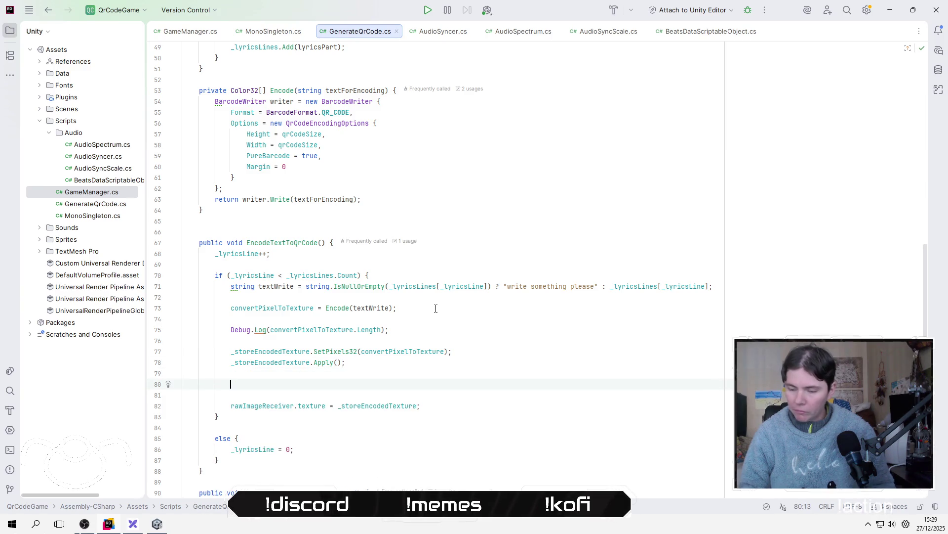
# Write '_storeEncodedTexture.filterMode = FilterMode.Point;' using autocomplete.
pyautogui.press('BackSpace')
pyautogui.press('BackSpace')
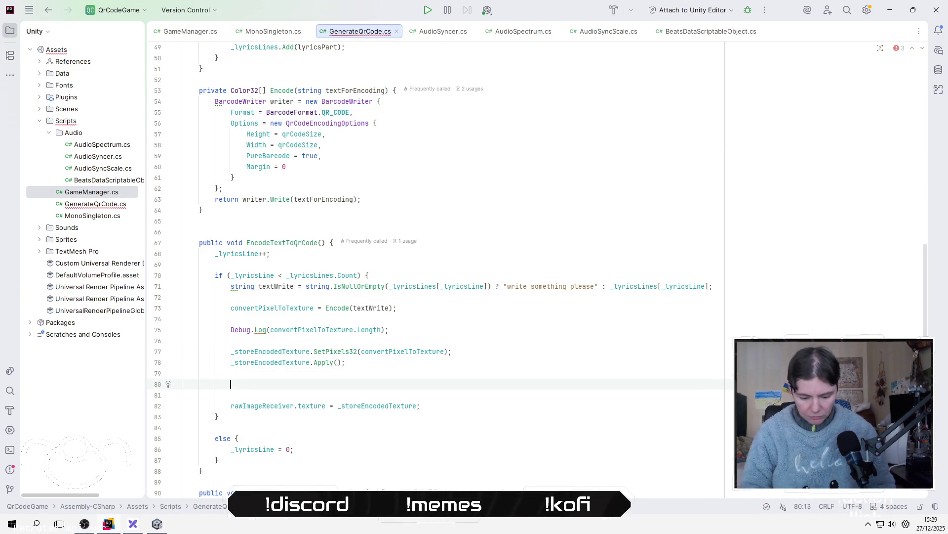
pyautogui.write('_s')
pyautogui.press('Return')
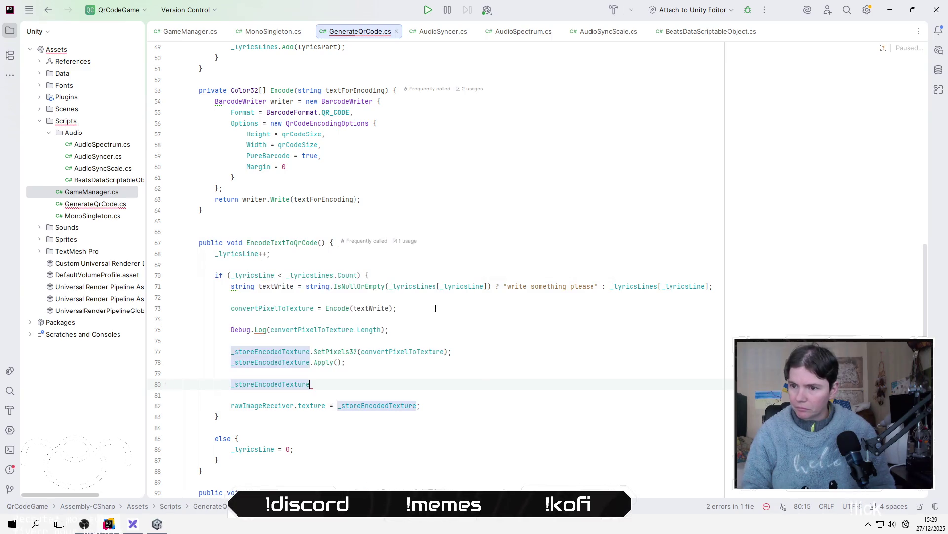
pyautogui.write('.f')
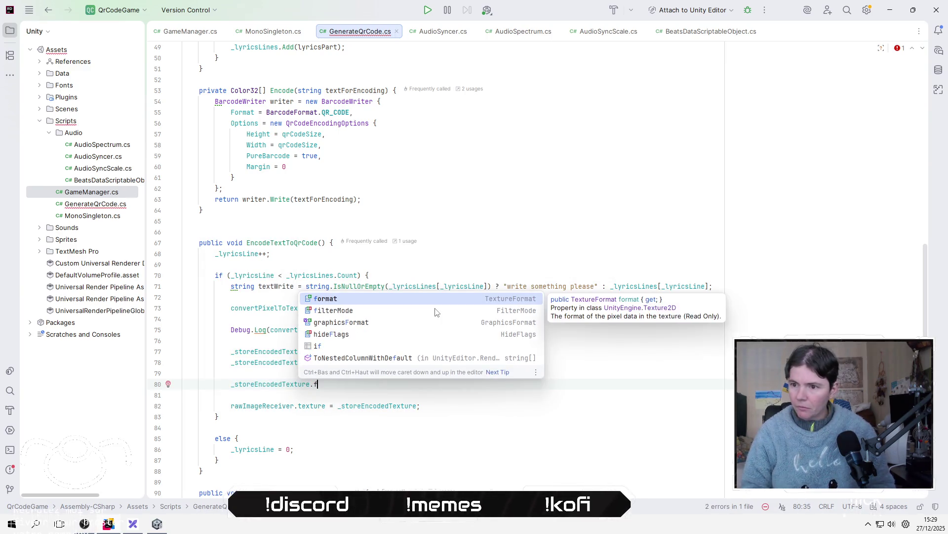
pyautogui.press('Return')
pyautogui.write('=')
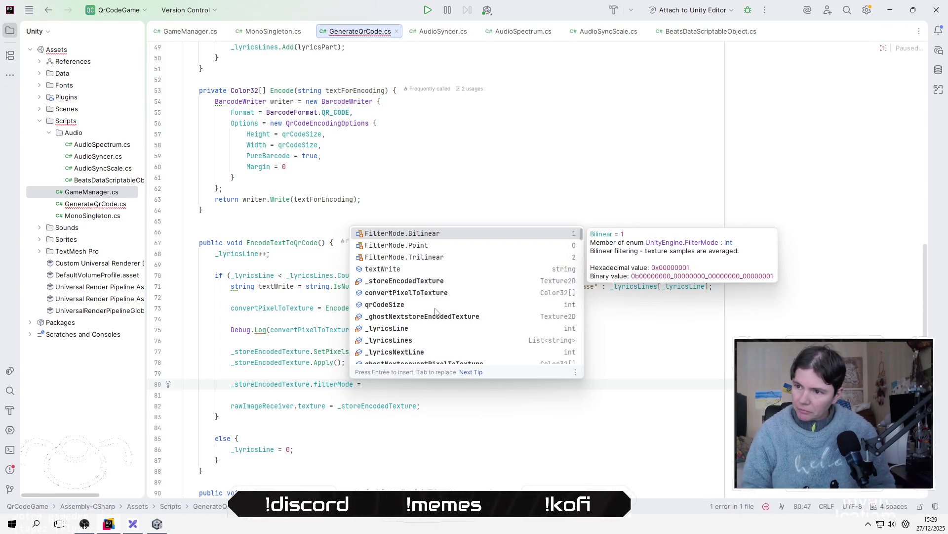
pyautogui.press('Down')
pyautogui.press('Return')
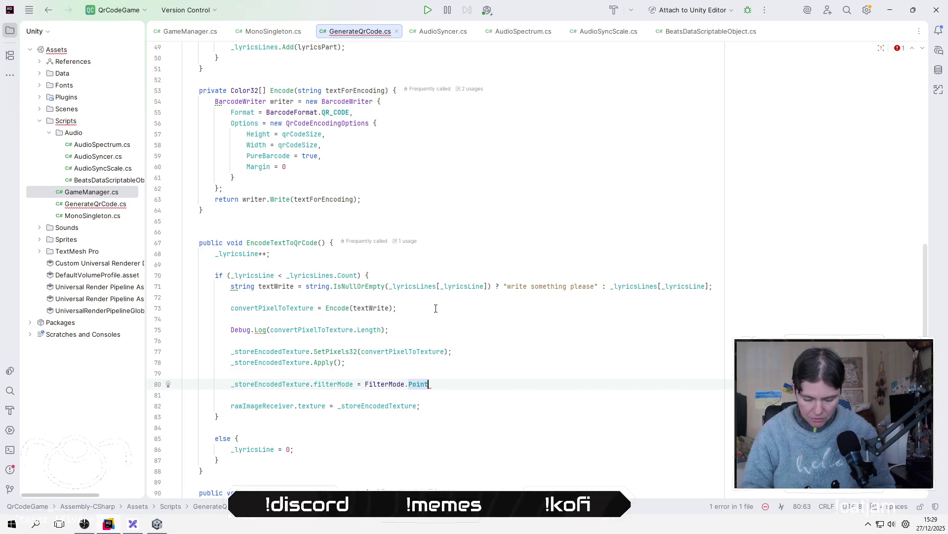
pyautogui.write(';')
pyautogui.click(183, 373)
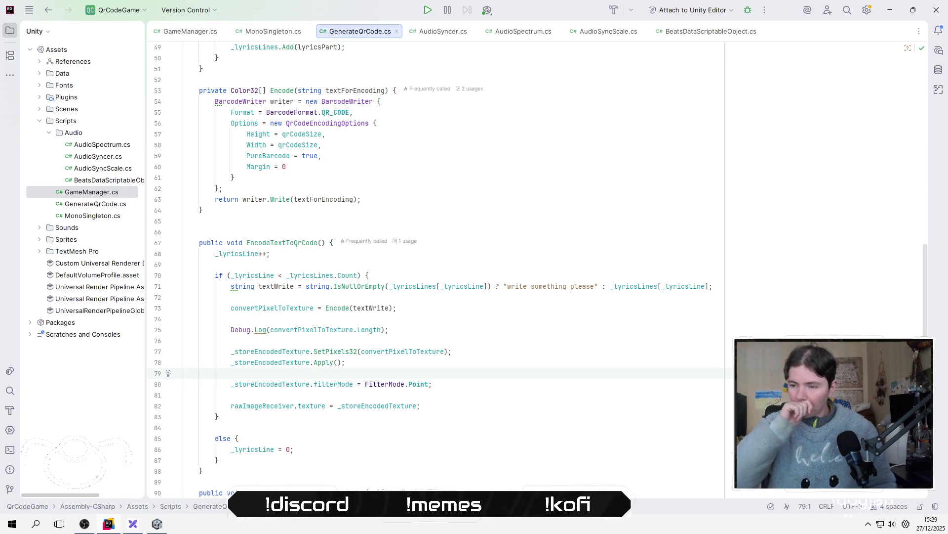
pyautogui.hotkey('alt', 'Tab')
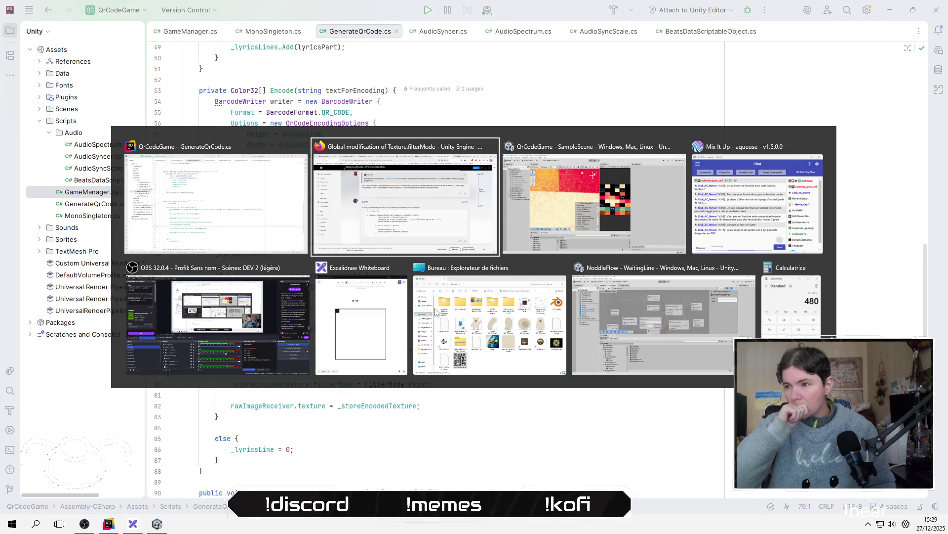
# Back in Unity, play the game and pick the red song to generate a QR code.
pyautogui.hotkey('alt', 'Tab')
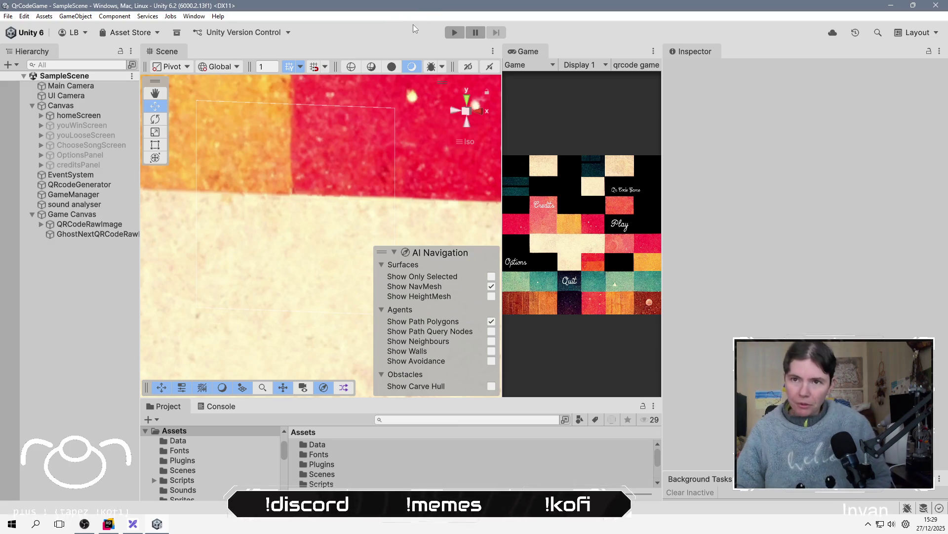
pyautogui.click(455, 32)
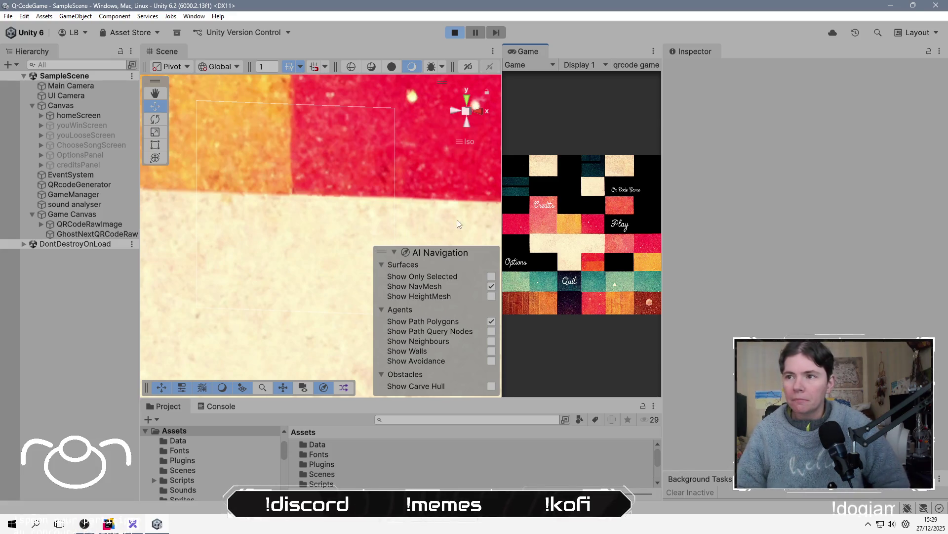
pyautogui.click(625, 229)
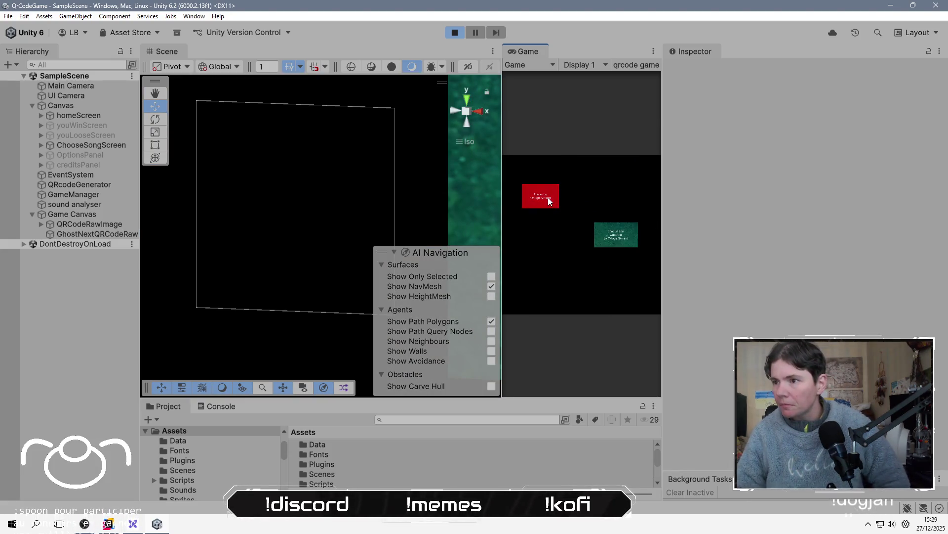
pyautogui.click(547, 197)
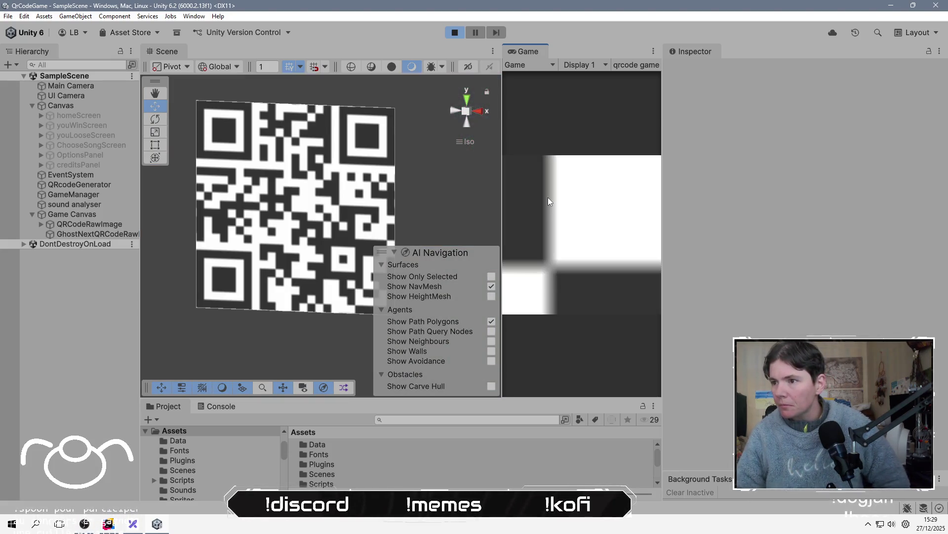
# Scrub the UI Camera Size to about 51.66 so the whole QR fits, then stop.
pyautogui.click(78, 97)
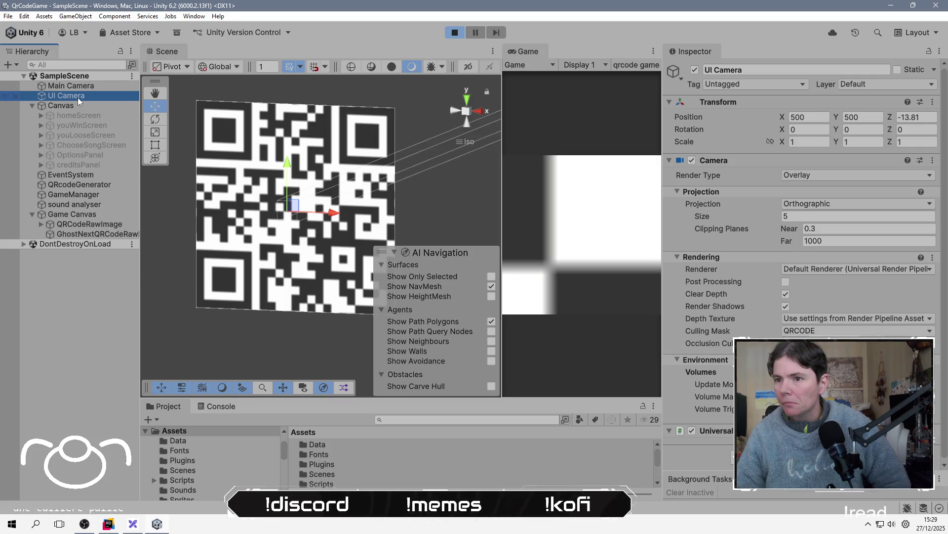
pyautogui.moveTo(719, 217)
pyautogui.mouseDown()
pyautogui.moveTo(840, 212)
pyautogui.moveTo(698, 251)
pyautogui.moveTo(818, 253)
pyautogui.moveTo(738, 240)
pyautogui.mouseUp()
pyautogui.click(454, 32)
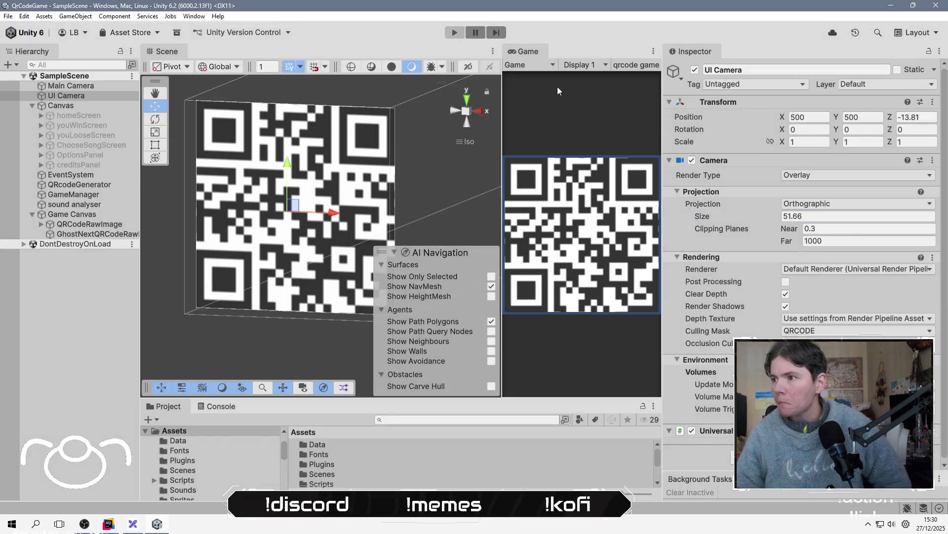
# Set the UI Camera Size to 50 and save the scene.
pyautogui.click(818, 218)
pyautogui.write('0')
pyautogui.press('Tab')
pyautogui.hotkey('ctrl', 's')
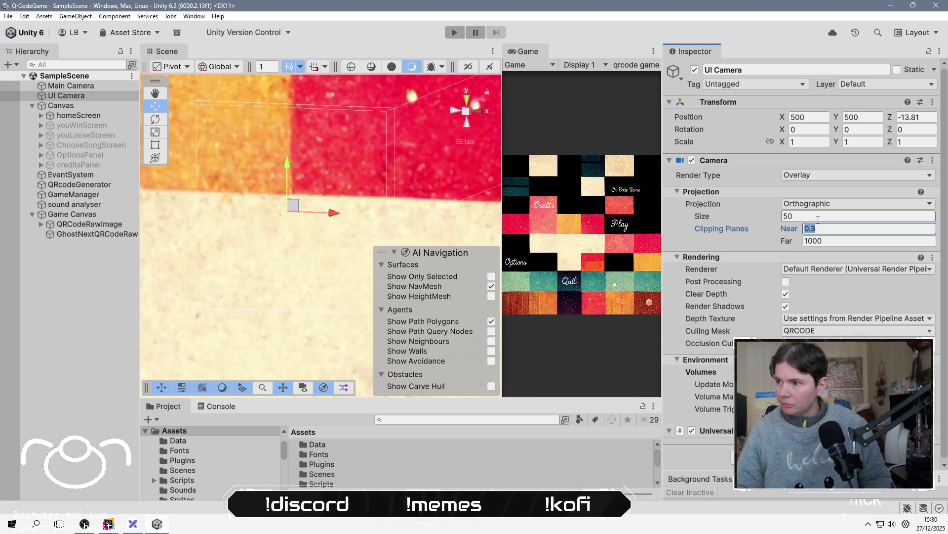
# Turn off the UI Camera's Clear Depth and save the SampleScene again.
pyautogui.hotkey('shift', 'Right')
pyautogui.hotkey('shift', 'Right')
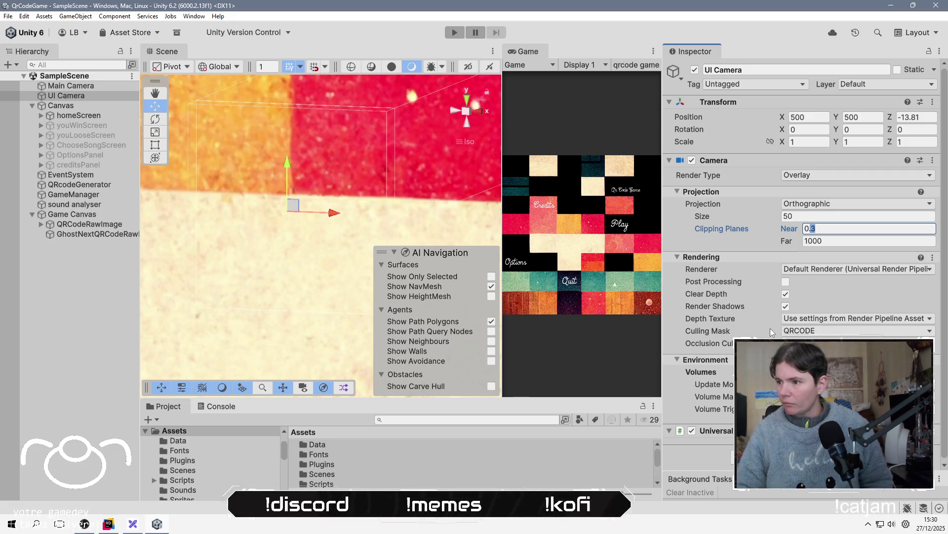
pyautogui.click(786, 294)
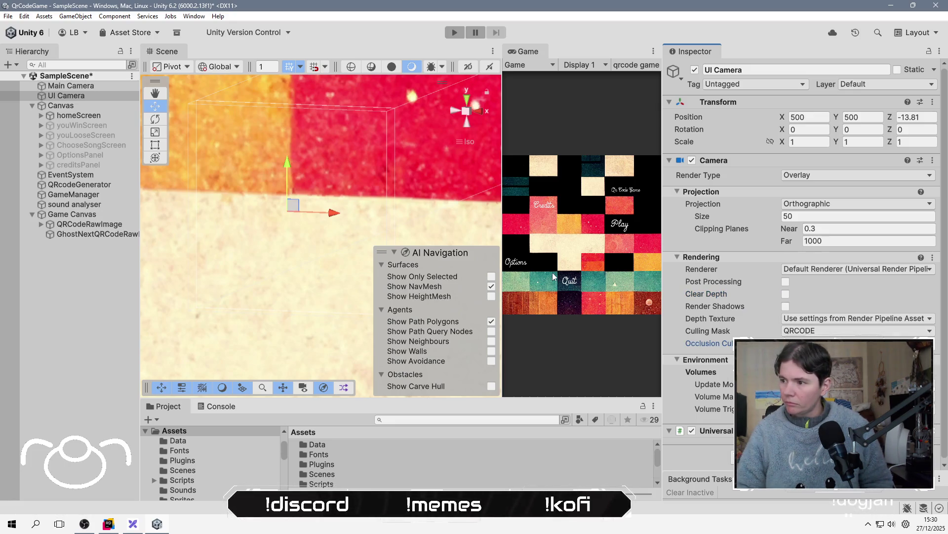
pyautogui.click(116, 307)
pyautogui.hotkey('ctrl', 's')
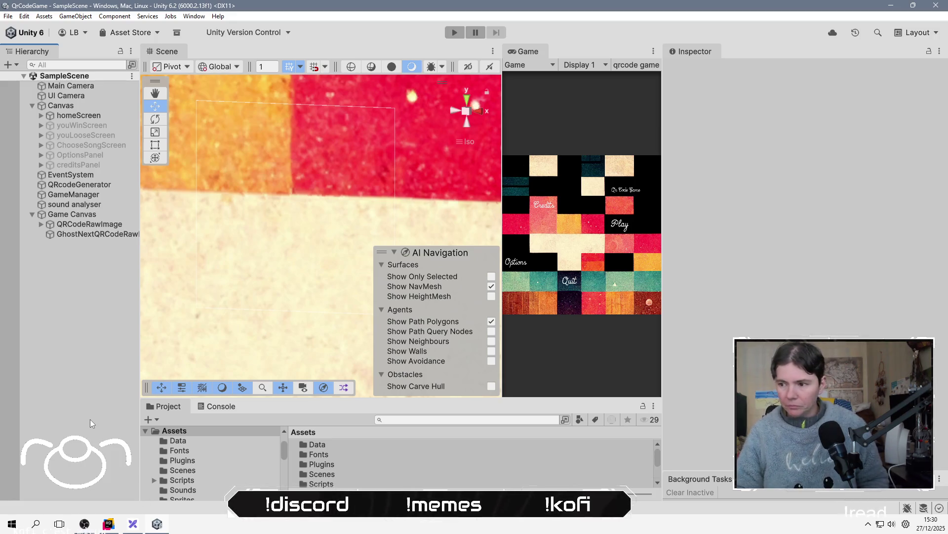
pyautogui.click(497, 464)
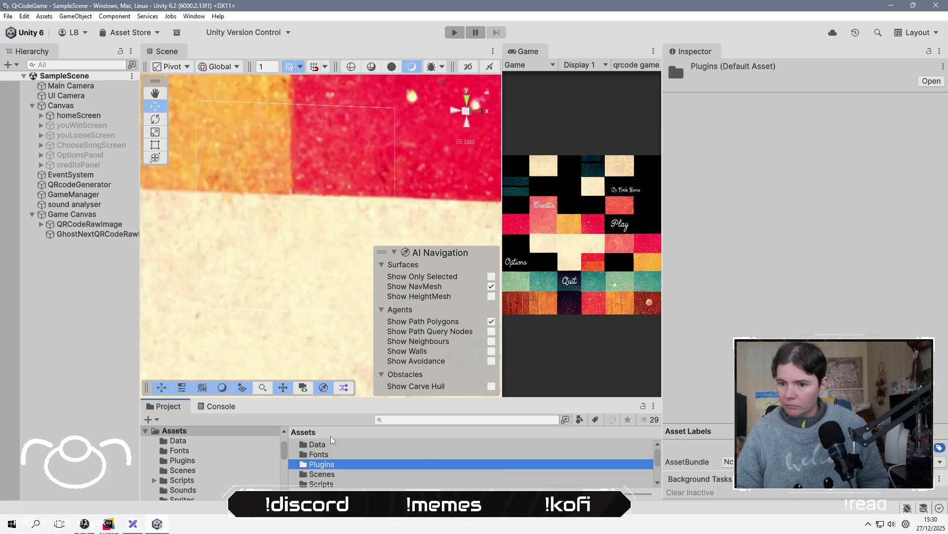
pyautogui.click(83, 358)
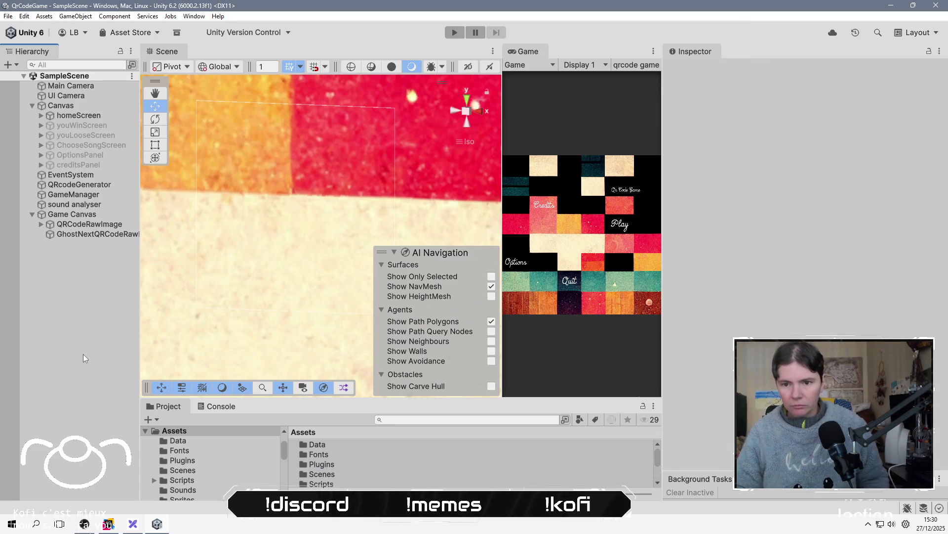
pyautogui.hotkey('alt', 'Tab')
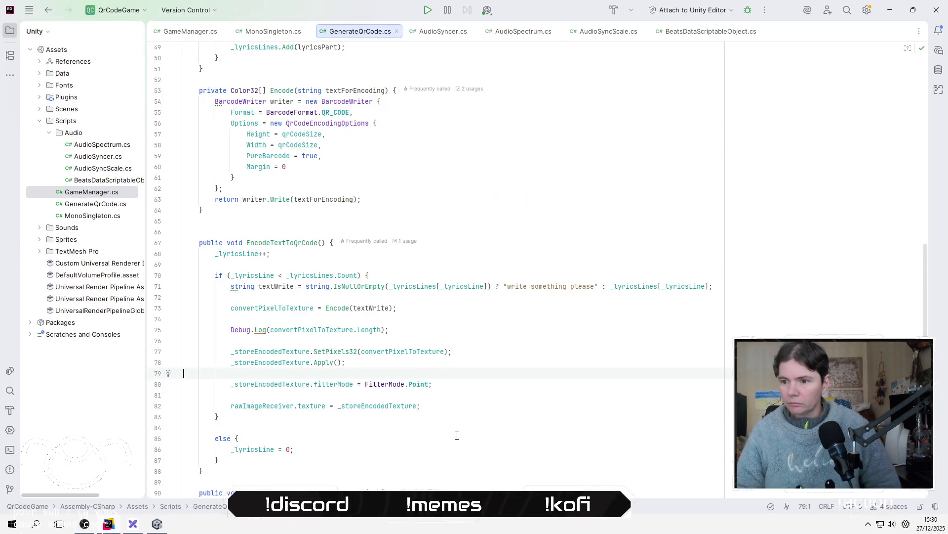
# Delete the Debug.Log line printing the pixel array length from EncodeTextToQrCode.
pyautogui.click(461, 388)
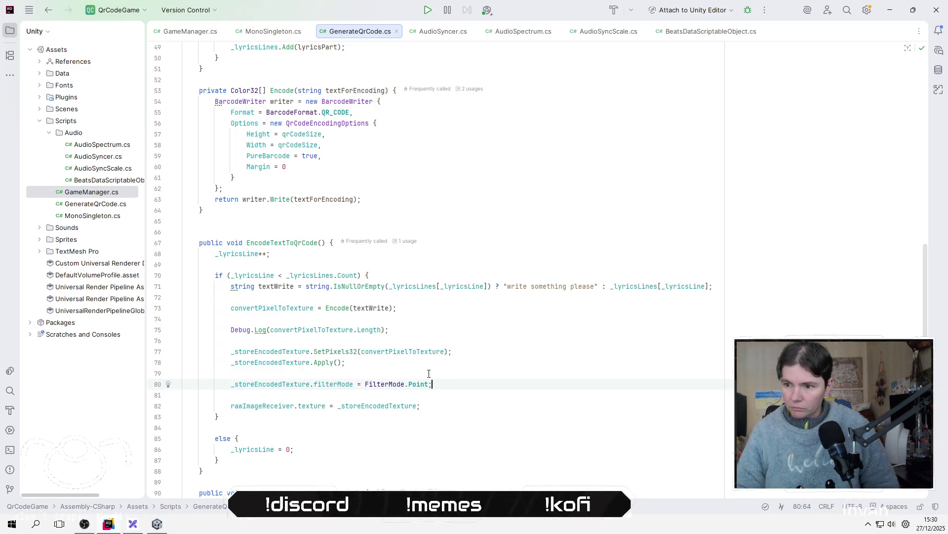
pyautogui.click(377, 406)
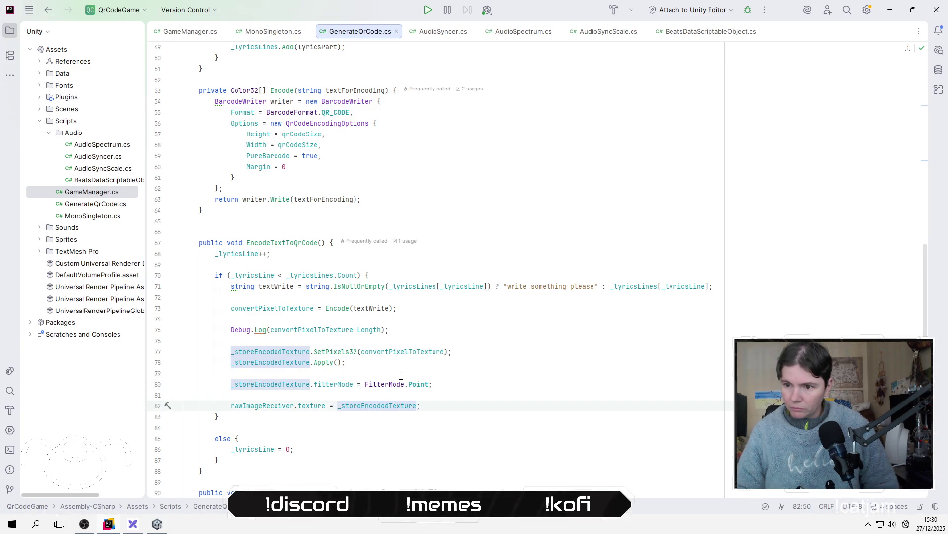
pyautogui.click(409, 329)
pyautogui.press('Up')
pyautogui.hotkey('shift', 'Down')
pyautogui.hotkey('shift', 'Down')
pyautogui.press('Delete')
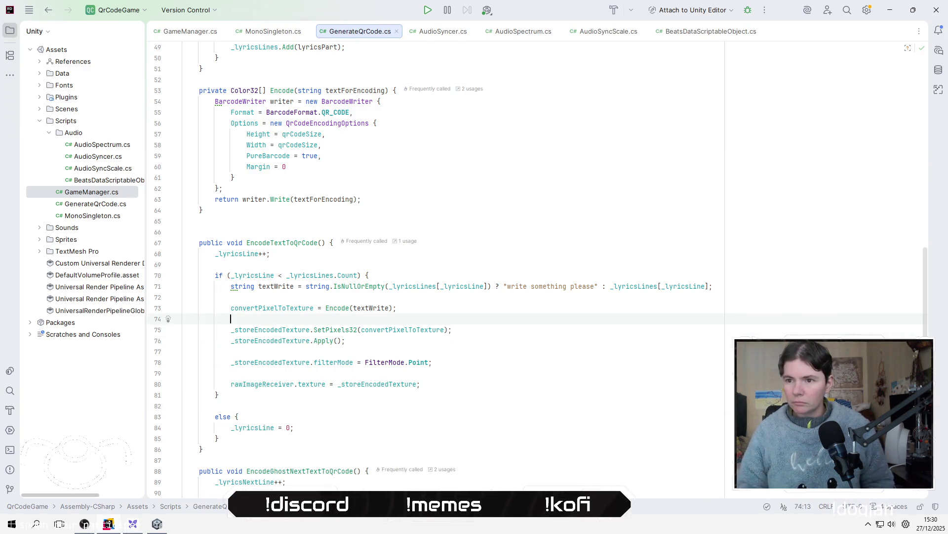
# Jump to the EncodeTextToQrCode call in AudioSyncer.cs and review OnBeat's usages.
pyautogui.click(285, 243)
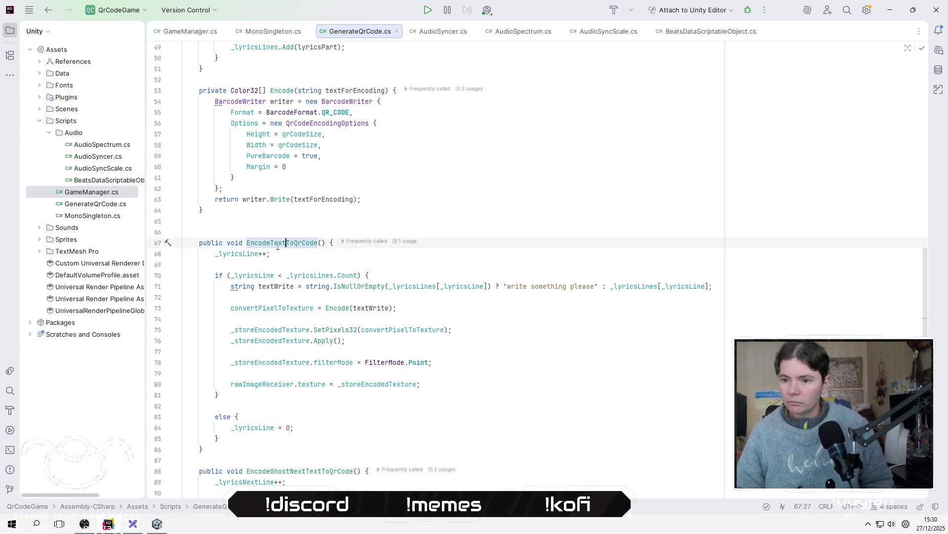
pyautogui.keyDown('ctrl'); pyautogui.click(277, 245); pyautogui.keyUp('ctrl')
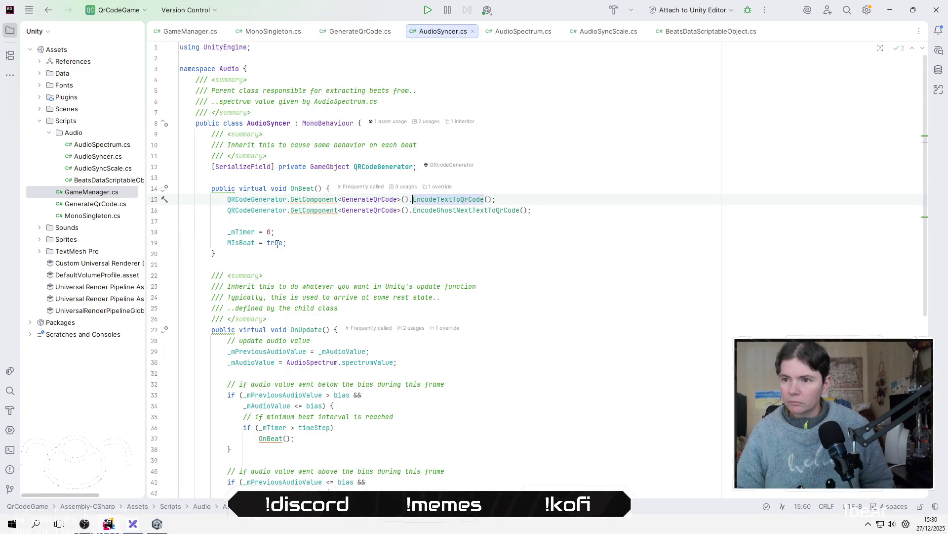
pyautogui.click(299, 188)
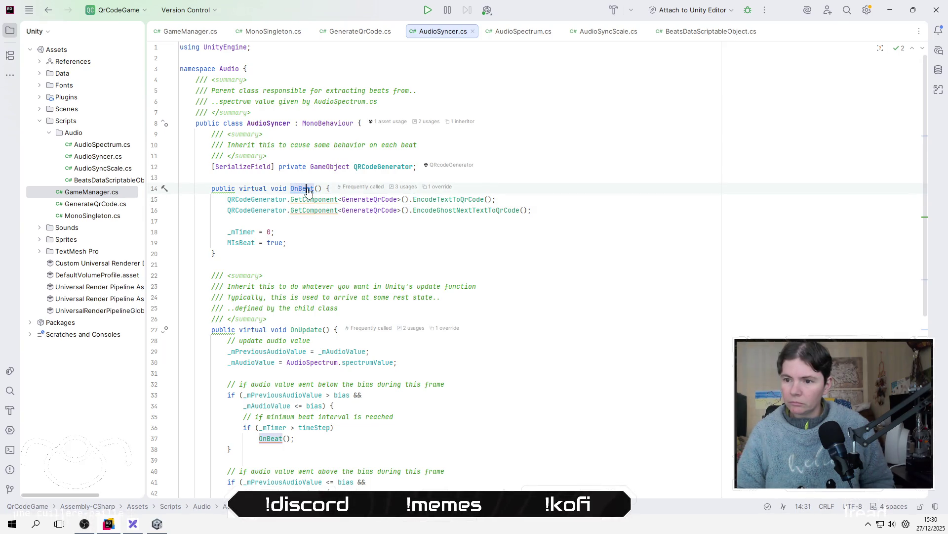
pyautogui.keyDown('ctrl'); pyautogui.click(308, 189); pyautogui.keyUp('ctrl')
pyautogui.press('Escape')
pyautogui.click(511, 393)
pyautogui.click(504, 331)
pyautogui.hotkey('alt', 'Tab')
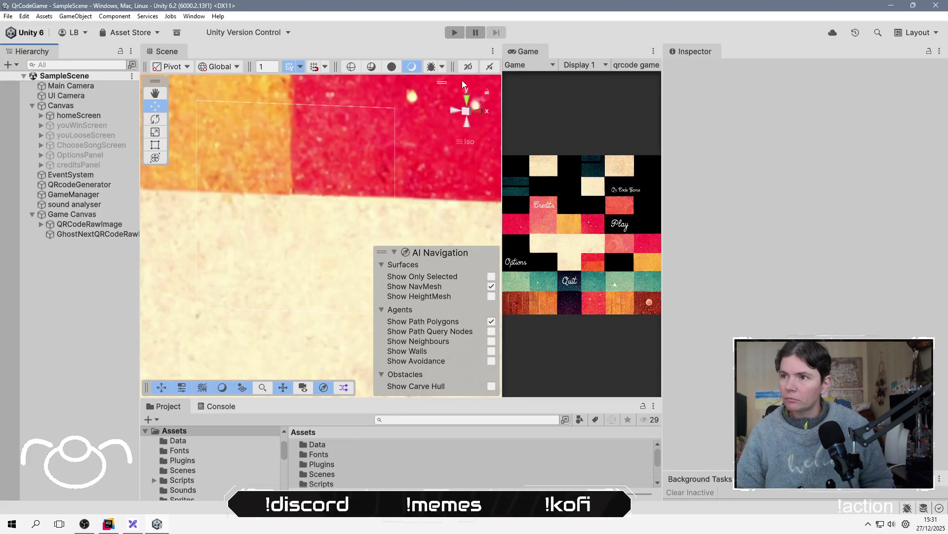
# Enable scene audio, enter Play mode, and start the first song in a widened Game view.
pyautogui.click(490, 66)
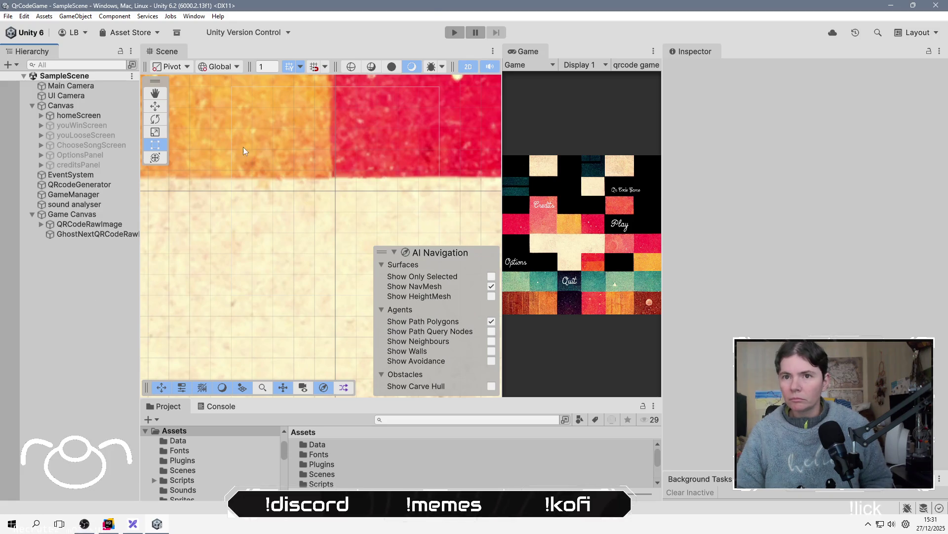
pyautogui.click(455, 33)
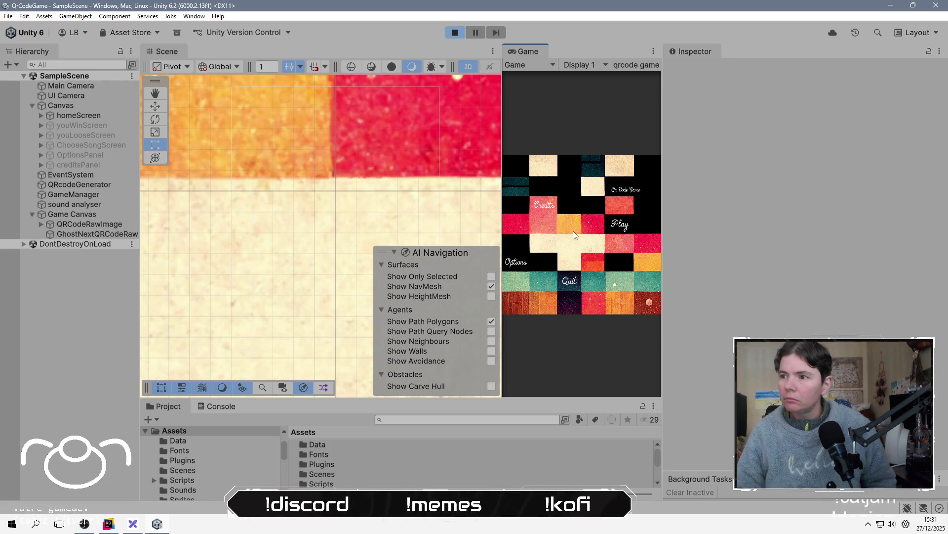
pyautogui.click(618, 228)
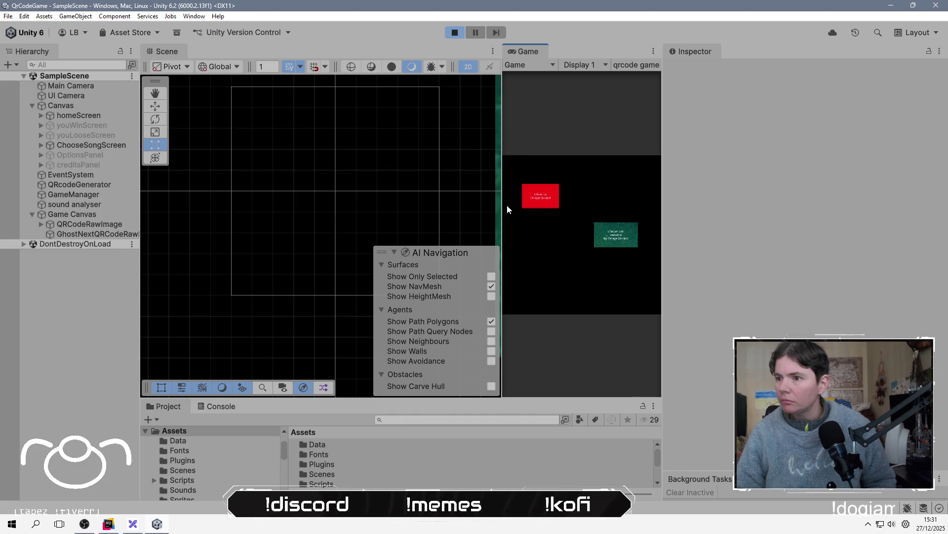
pyautogui.moveTo(494, 212); pyautogui.dragTo(234, 212)
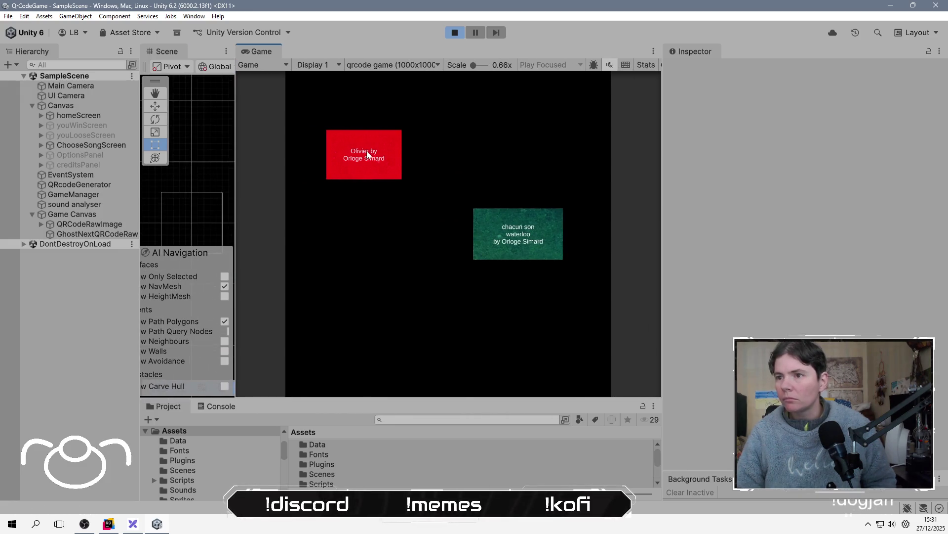
pyautogui.click(367, 150)
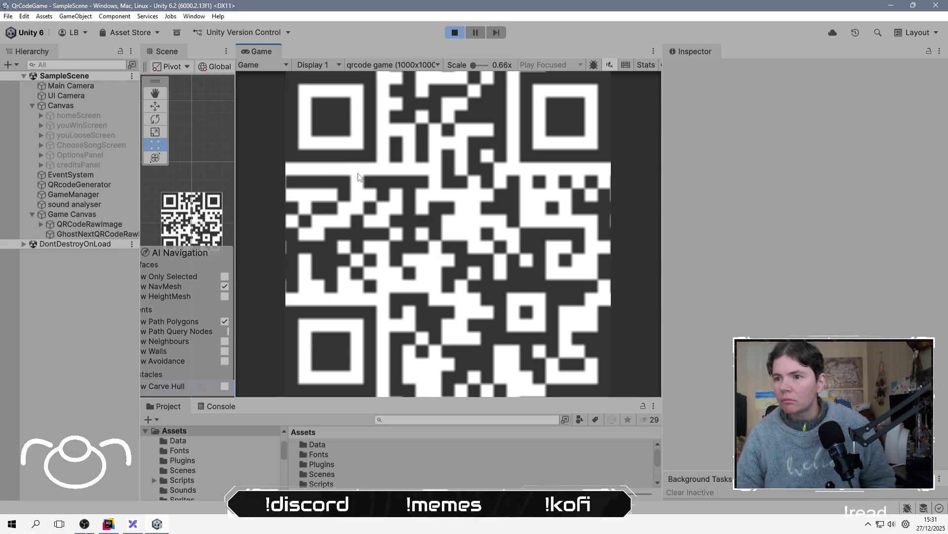
# Pause the game and expand QRCodeRawImage to reveal GridCalque and player.
pyautogui.click(476, 34)
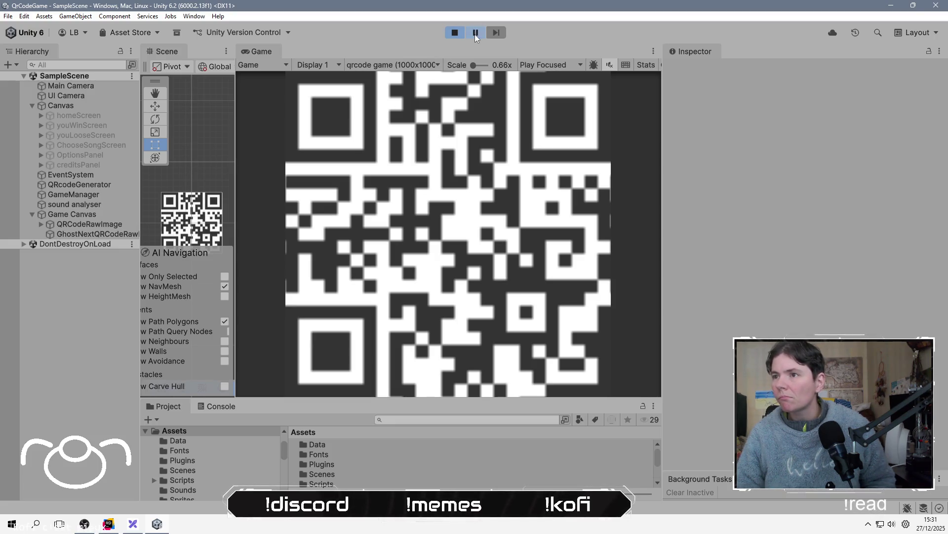
pyautogui.click(90, 224)
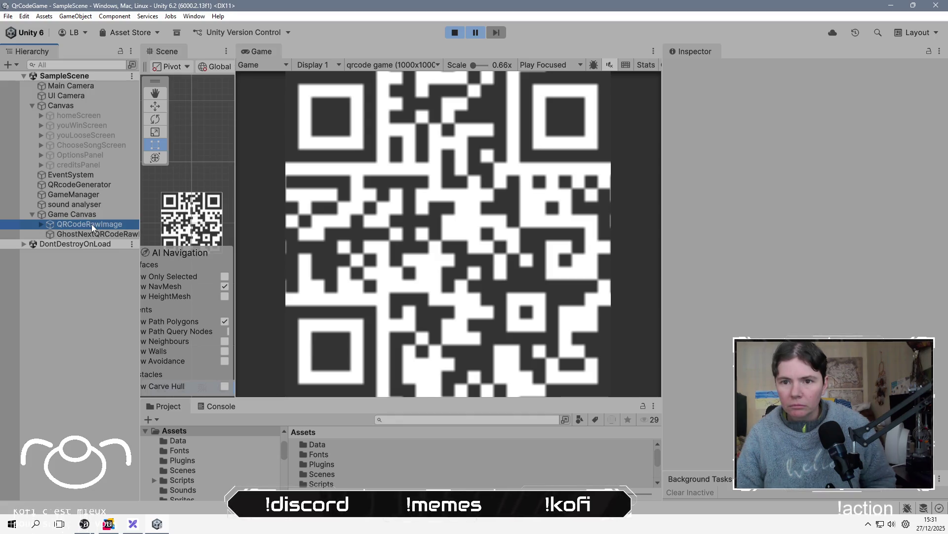
pyautogui.click(40, 224)
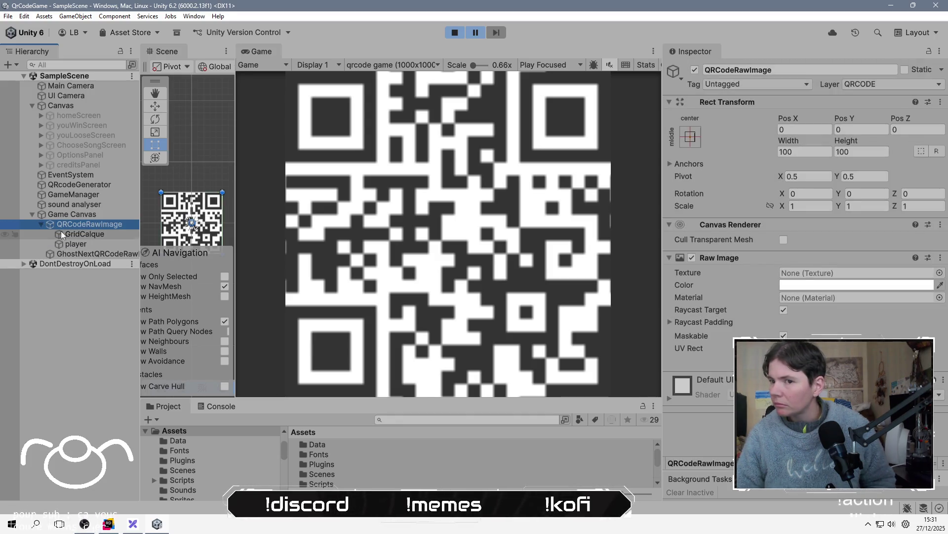
pyautogui.click(94, 253)
# Inspect GridCalque, player, QRCodeRawImage and then GhostNextQRCodeRawImage in the Hierarchy.
pyautogui.click(99, 234)
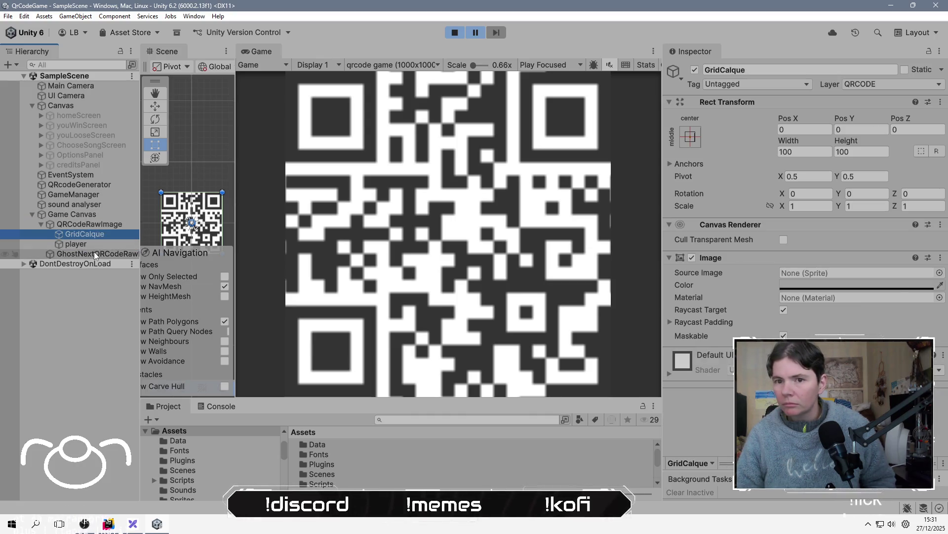
pyautogui.click(94, 251)
pyautogui.click(96, 244)
pyautogui.click(99, 235)
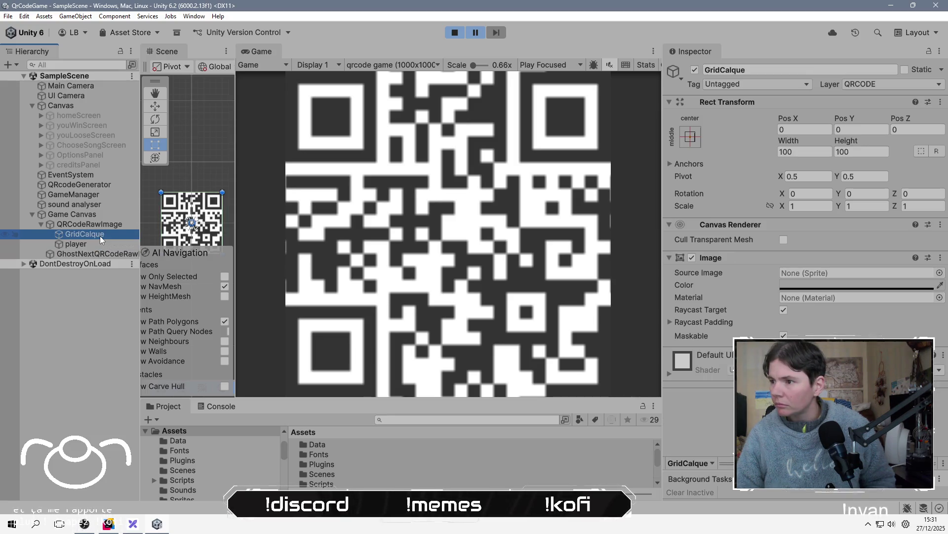
pyautogui.click(102, 226)
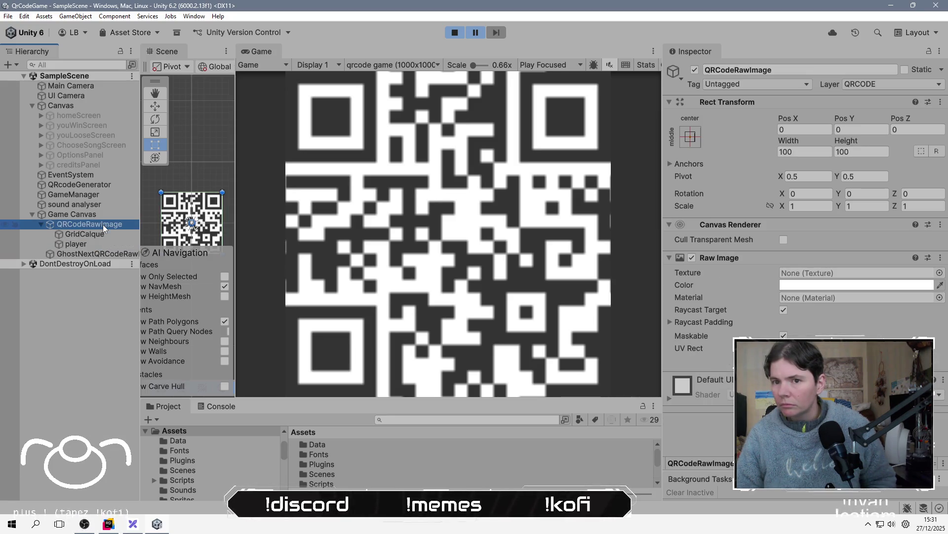
pyautogui.click(89, 254)
# Open the ghost QR texture's settings and confirm its Filter Mode is Bilinear.
pyautogui.doubleClick(835, 272)
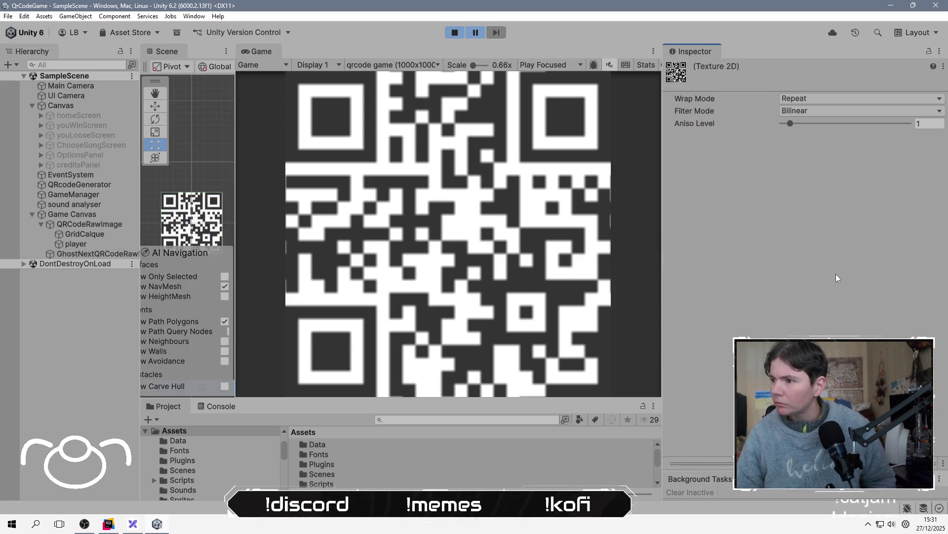
pyautogui.click(814, 111)
pyautogui.click(736, 179)
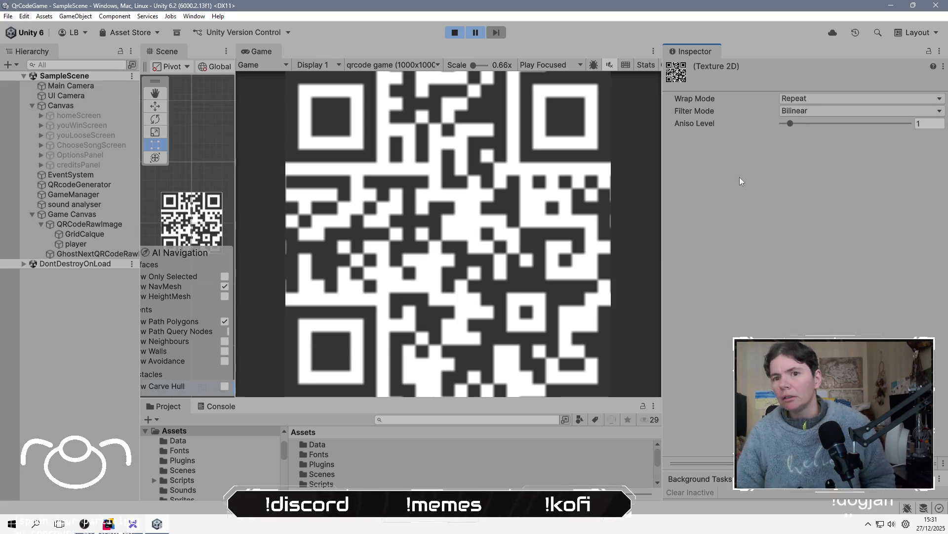
pyautogui.hotkey('alt', 'Tab')
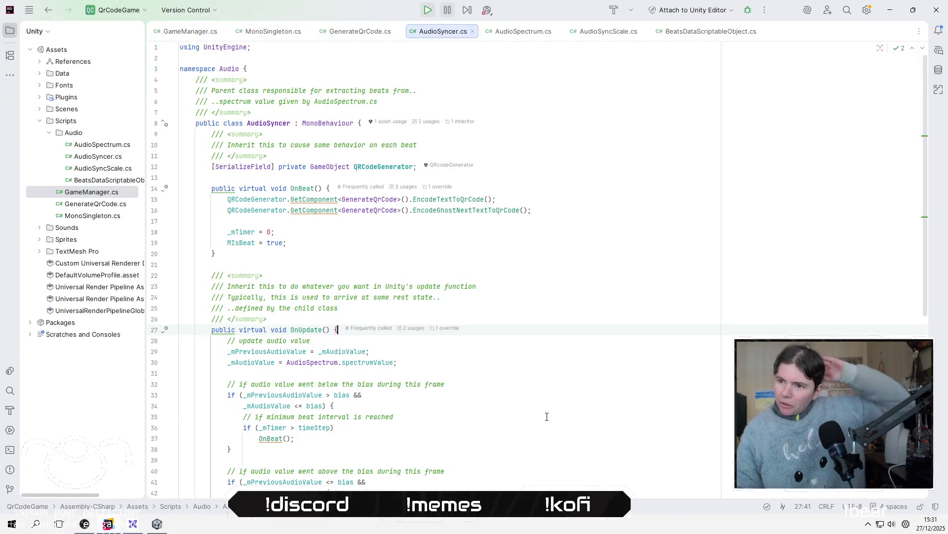
# Add `_ghostNextstoreEncodedTexture.filterMode = FilterMode.Point;` after Apply() in EncodeGhostNextTextToQrCode.
pyautogui.click(421, 211)
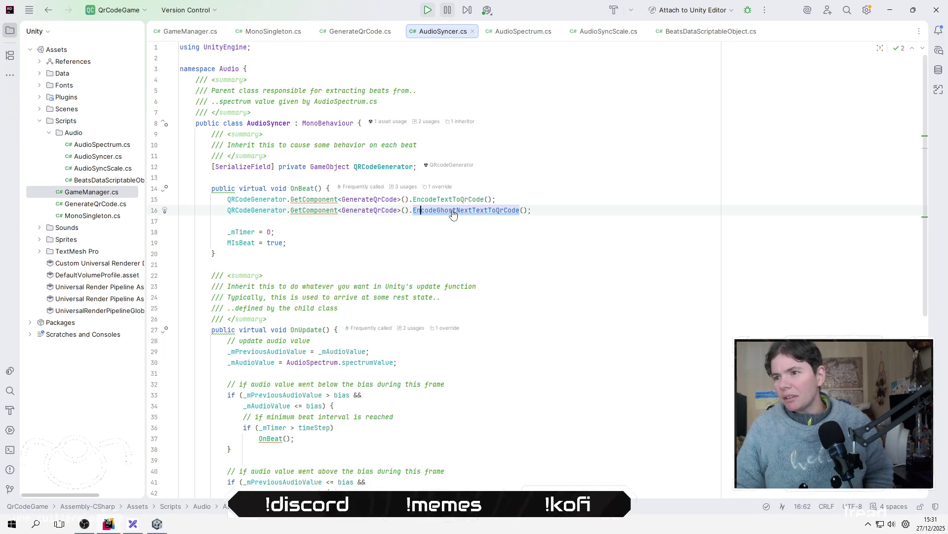
pyautogui.keyDown('ctrl'); pyautogui.click(453, 213); pyautogui.keyUp('ctrl')
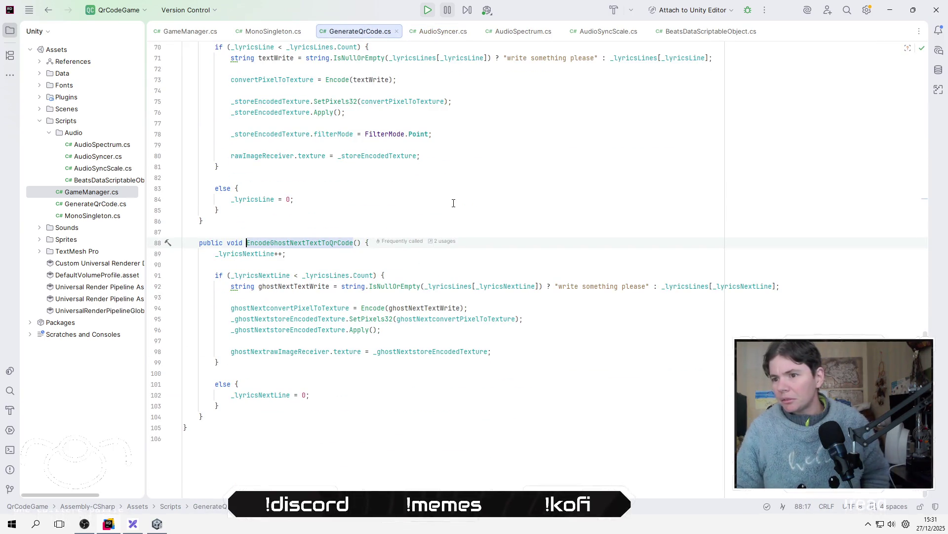
pyautogui.click(451, 334)
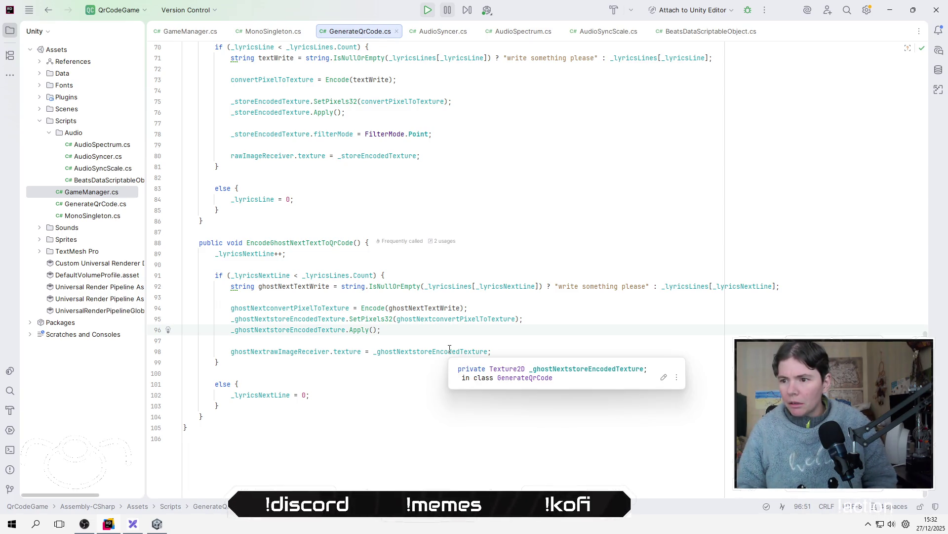
pyautogui.press('Return')
pyautogui.press('Return')
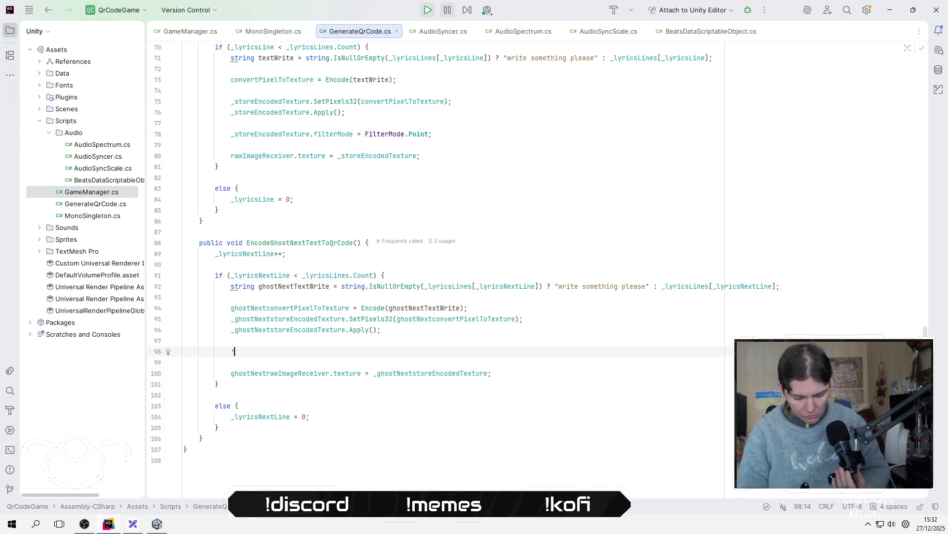
pyautogui.write('gho')
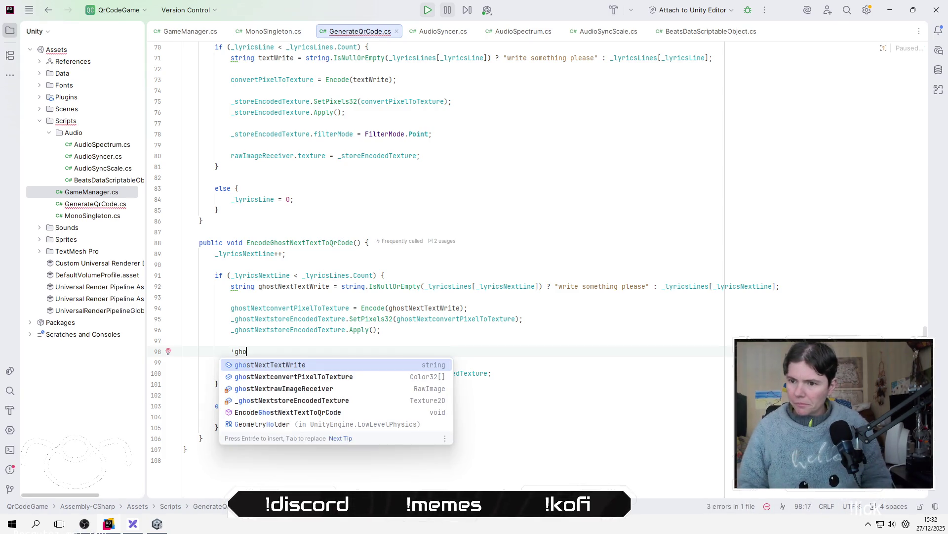
pyautogui.press('Down')
pyautogui.press('Down')
pyautogui.press('Down')
pyautogui.press('Return')
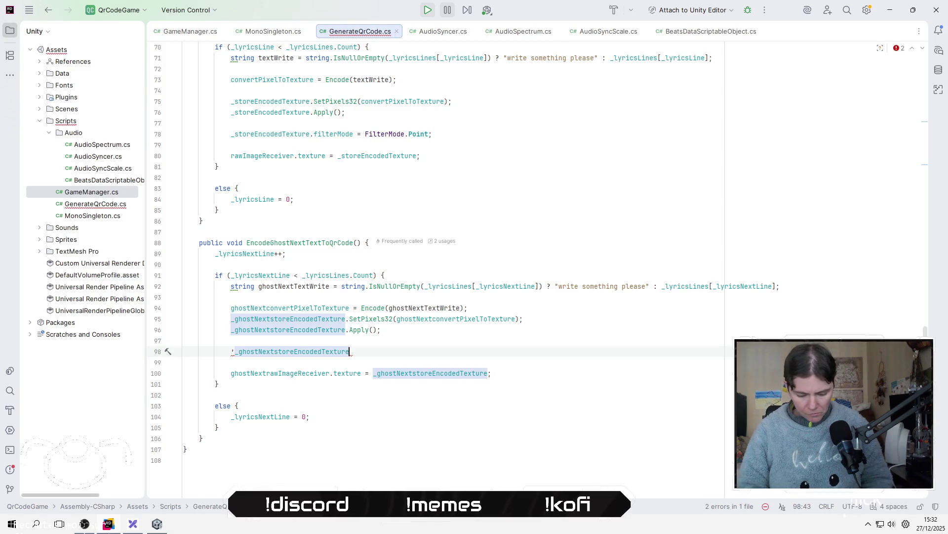
pyautogui.write('.fil')
pyautogui.press('Return')
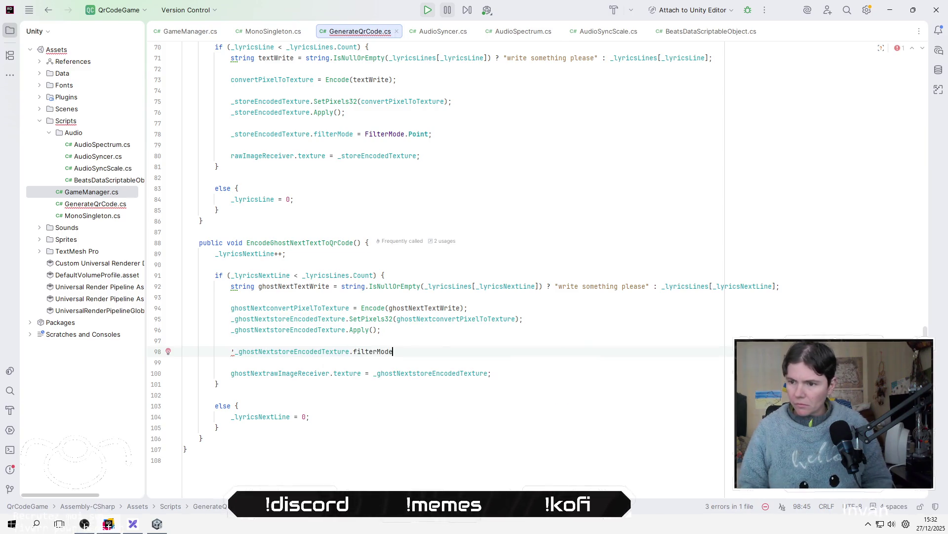
pyautogui.write(' =')
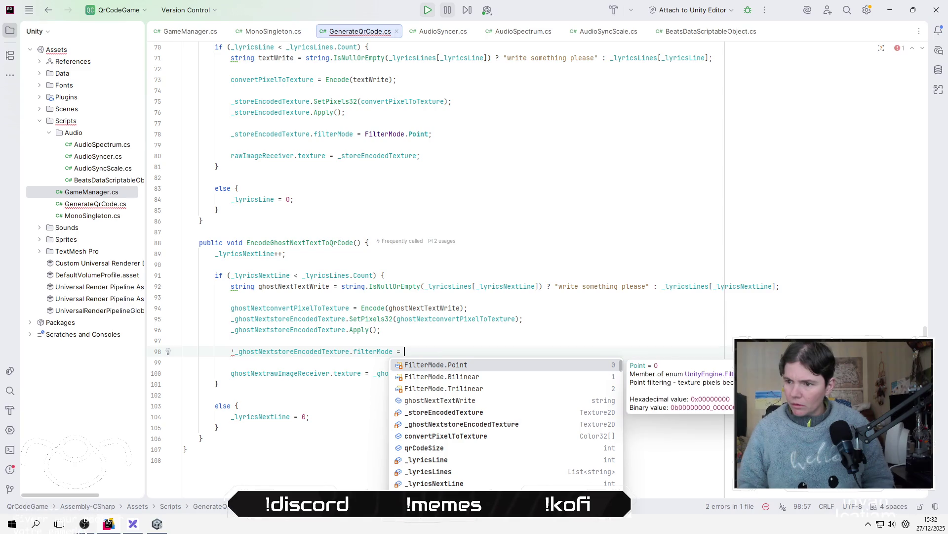
pyautogui.press('Return')
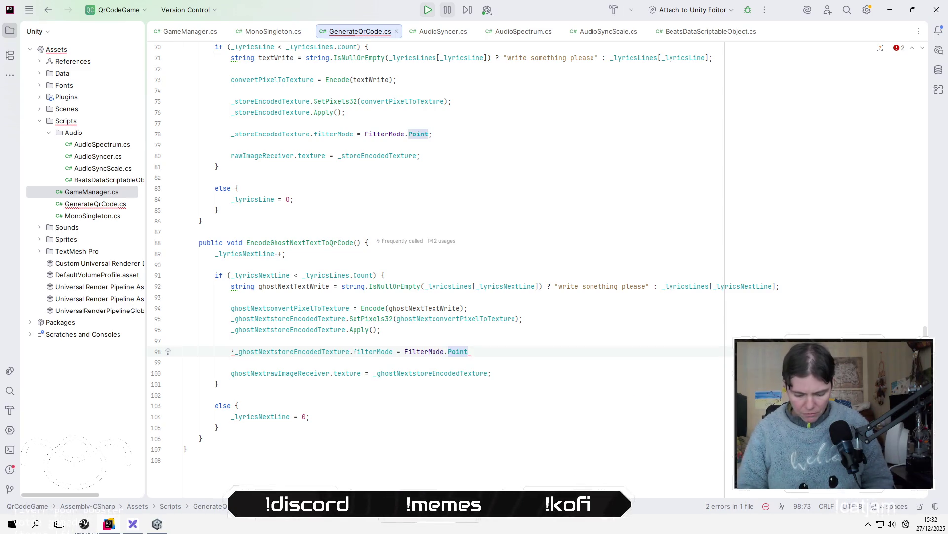
pyautogui.write(';')
# Recompile in Unity and remove the stray characters causing the CS1056 error on line 98.
pyautogui.press('Down')
pyautogui.hotkey('alt', 'Tab')
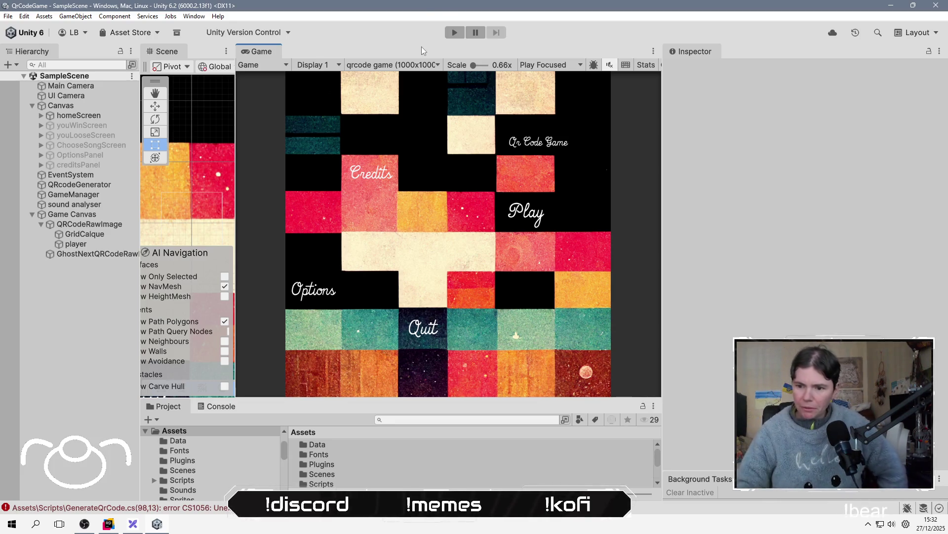
pyautogui.click(218, 405)
pyautogui.doubleClick(311, 438)
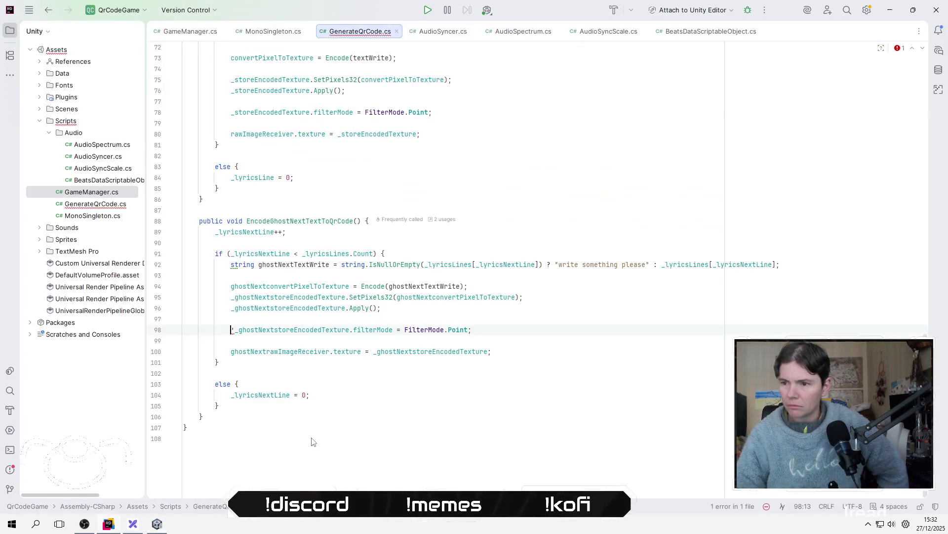
pyautogui.write('0')
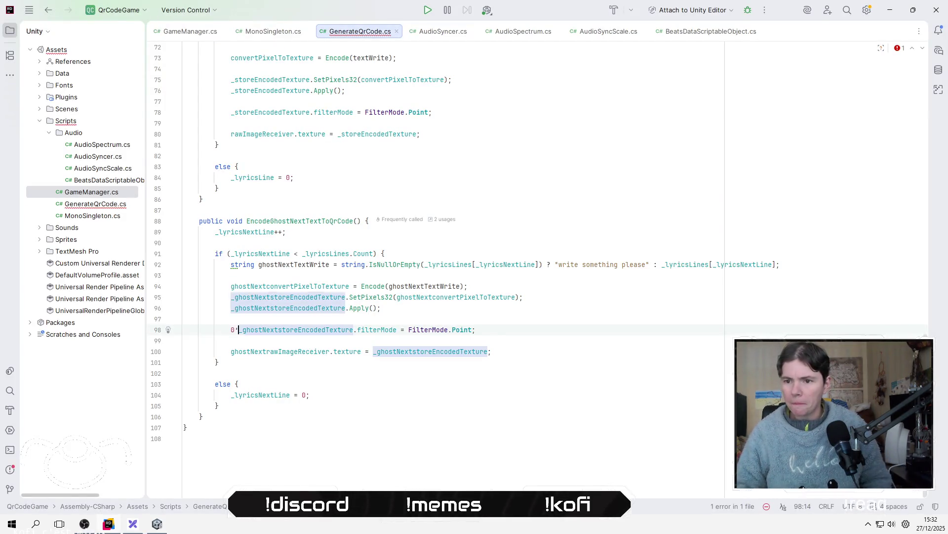
pyautogui.press('BackSpace')
pyautogui.press('BackSpace')
pyautogui.hotkey('alt', 'Tab')
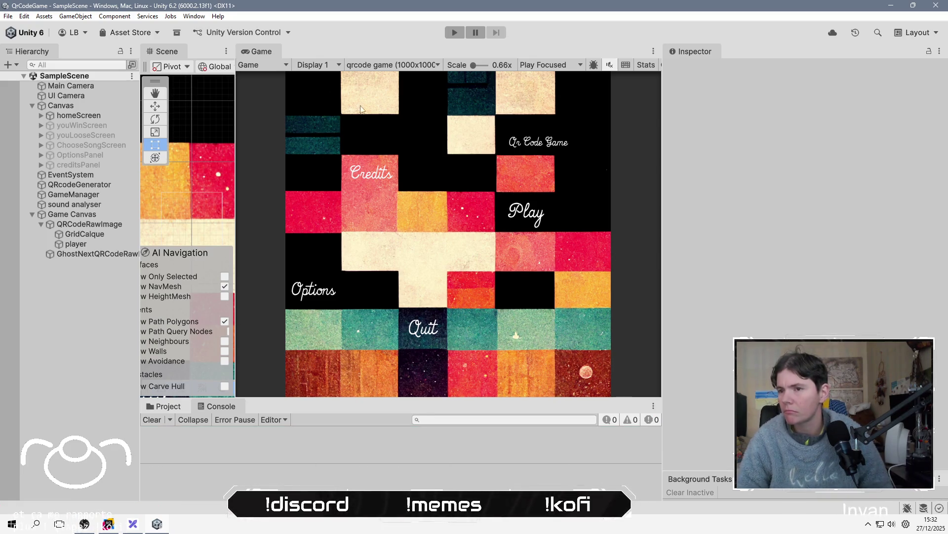
# Enter Play mode and start a song to show the sharp-edged QR code grid.
pyautogui.click(454, 32)
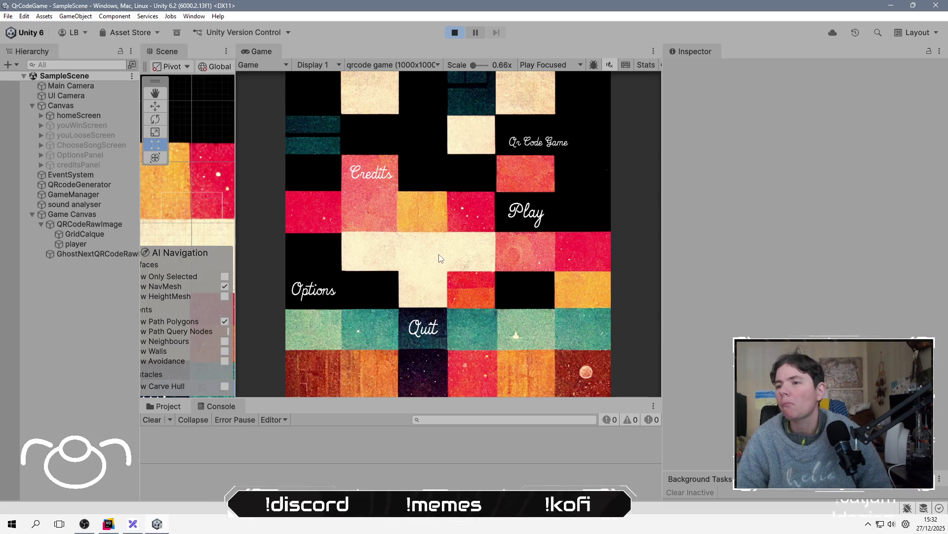
pyautogui.click(534, 215)
pyautogui.click(368, 154)
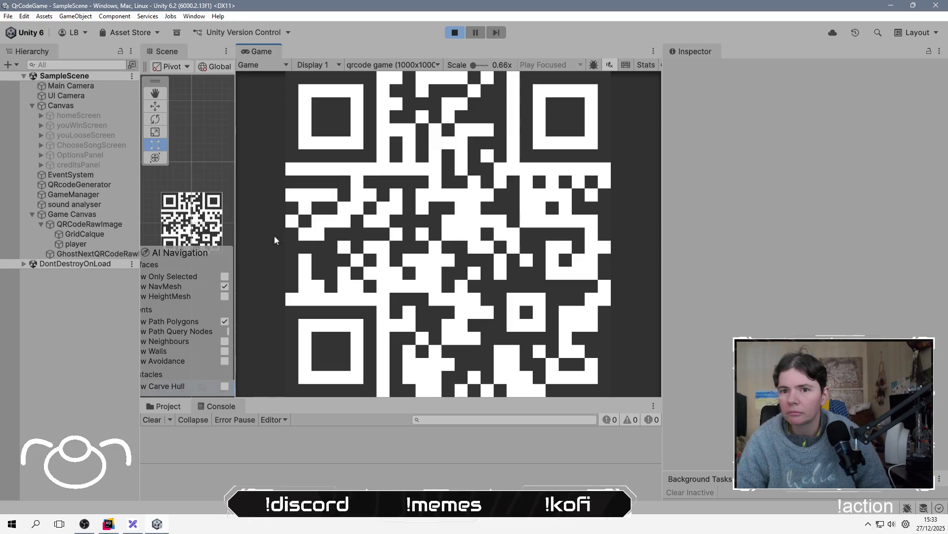
# Inspect QRcodeGenerator's Ghost Nextconvert array, confirming its size is 10000.
pyautogui.click(97, 194)
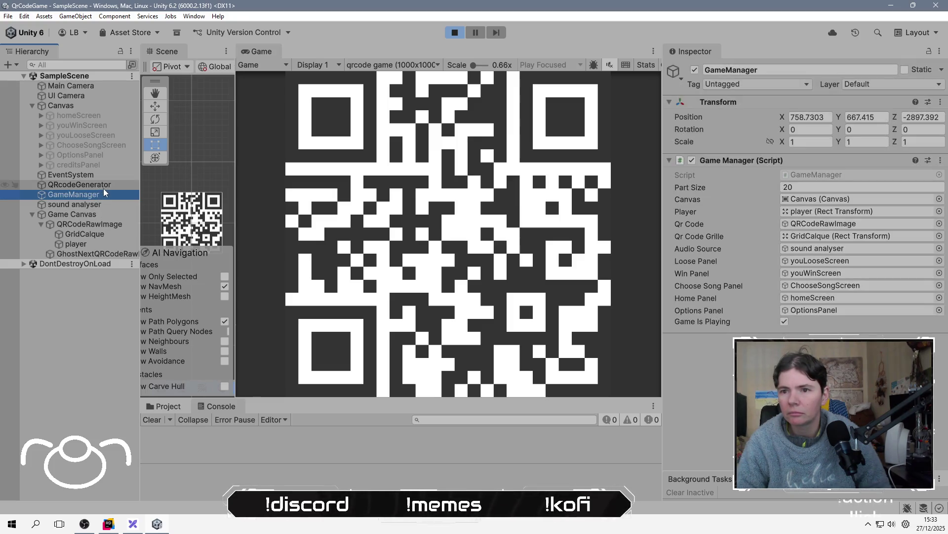
pyautogui.click(103, 186)
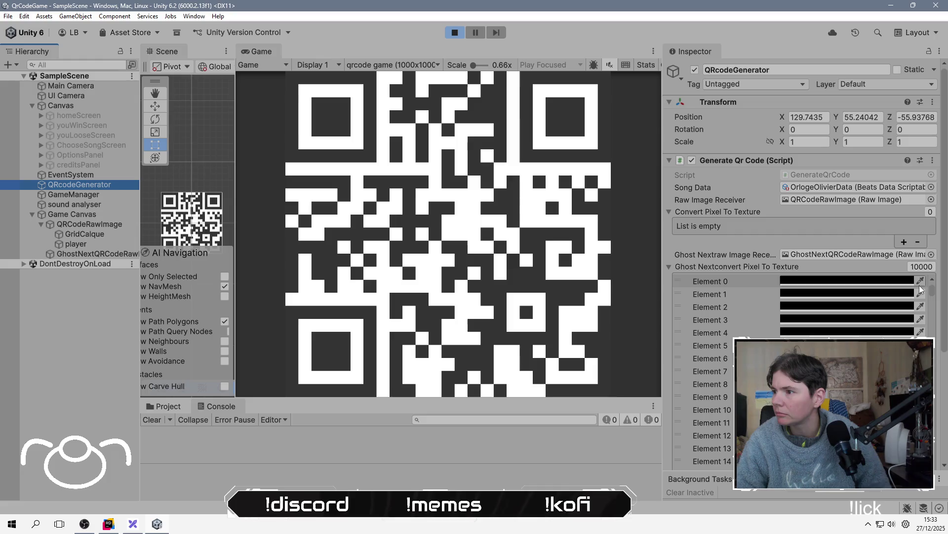
pyautogui.click(919, 267)
pyautogui.doubleClick(920, 267)
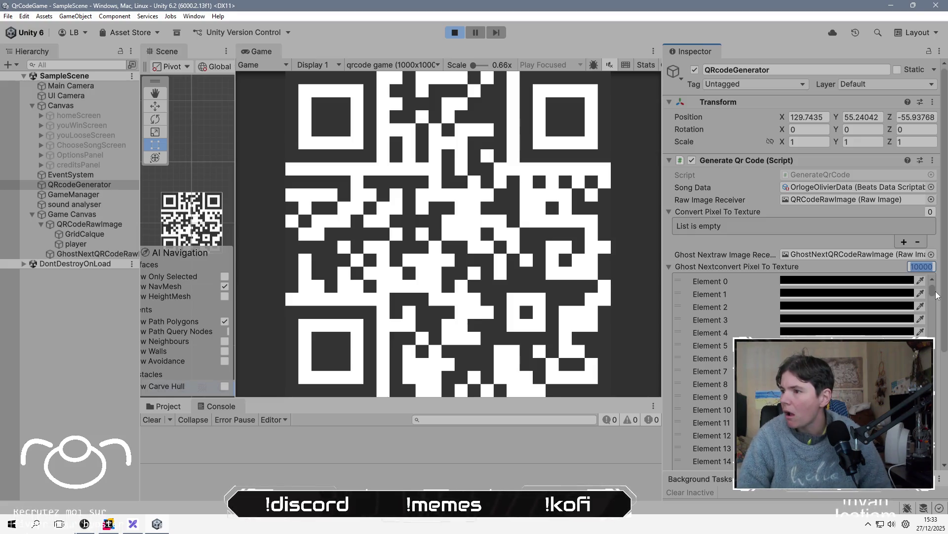
pyautogui.moveTo(937, 295)
pyautogui.mouseDown()
pyautogui.moveTo(940, 515)
pyautogui.moveTo(918, 260)
pyautogui.mouseUp()
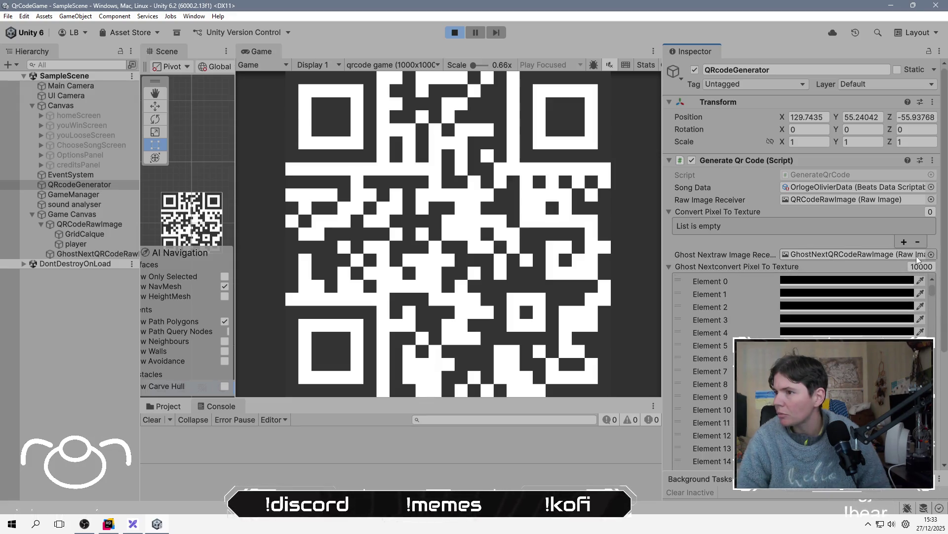
pyautogui.click(754, 223)
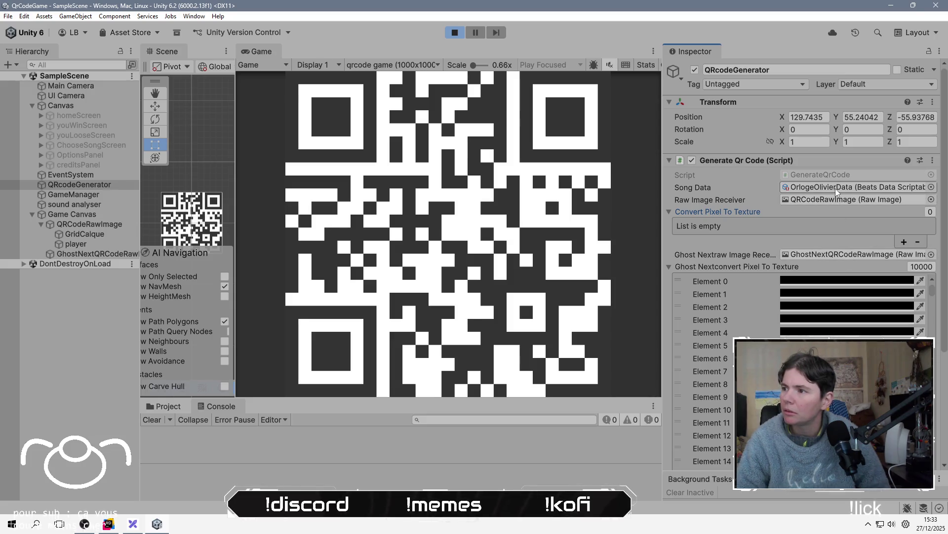
# Open GhostNextQRCodeRawImage's Point-filtered QR texture settings, then stop play mode.
pyautogui.click(851, 256)
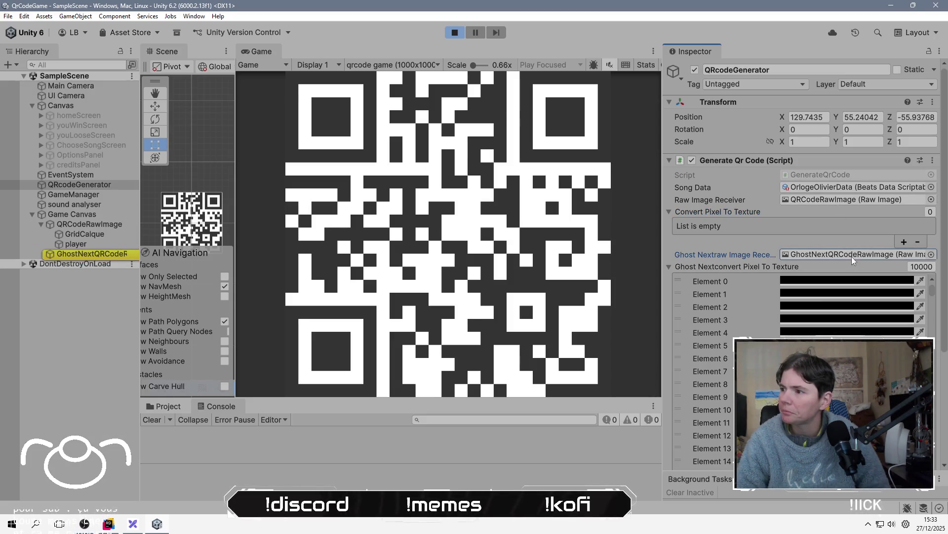
pyautogui.click(78, 254)
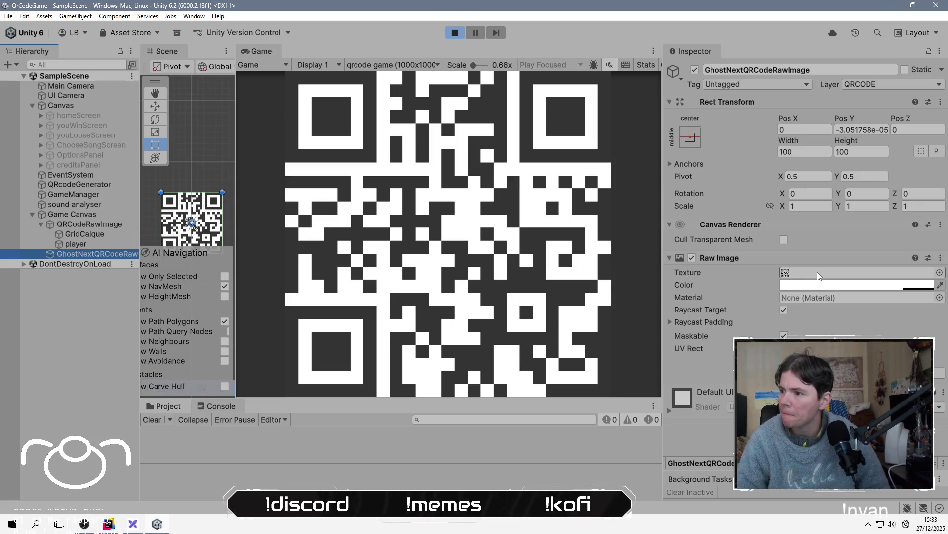
pyautogui.click(816, 275)
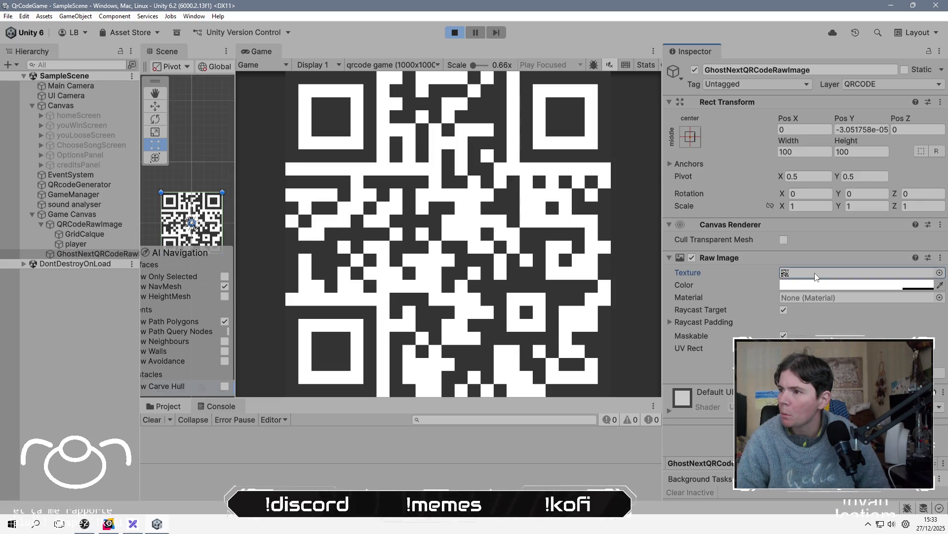
pyautogui.doubleClick(815, 276)
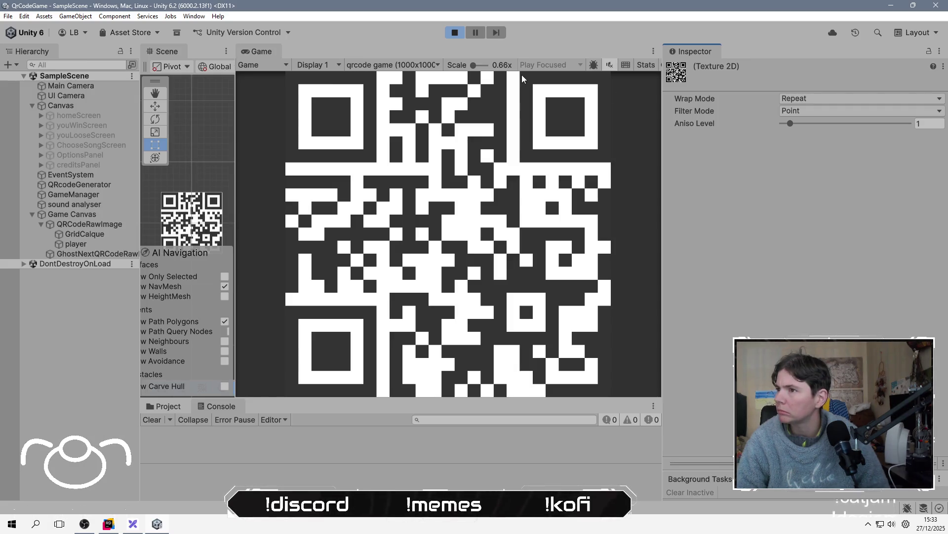
pyautogui.click(455, 32)
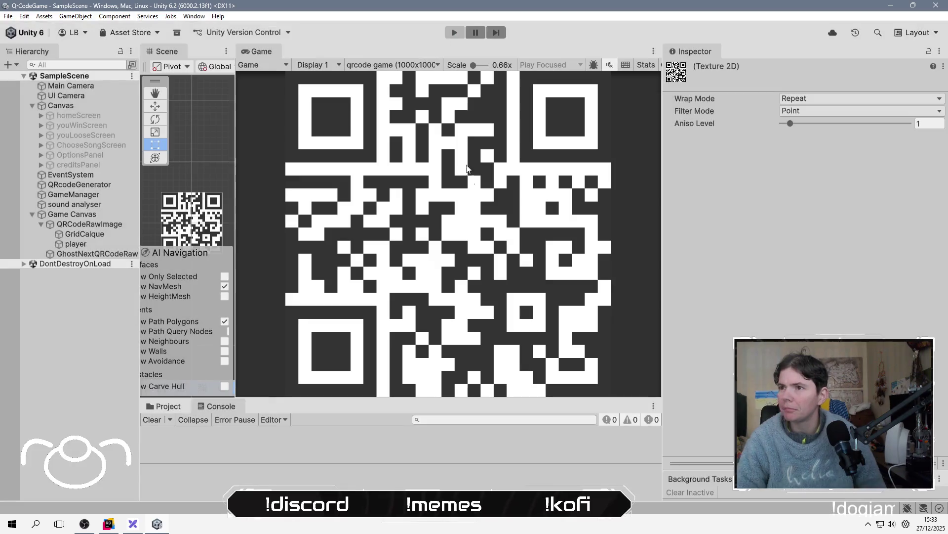
pyautogui.hotkey('alt', 'Tab')
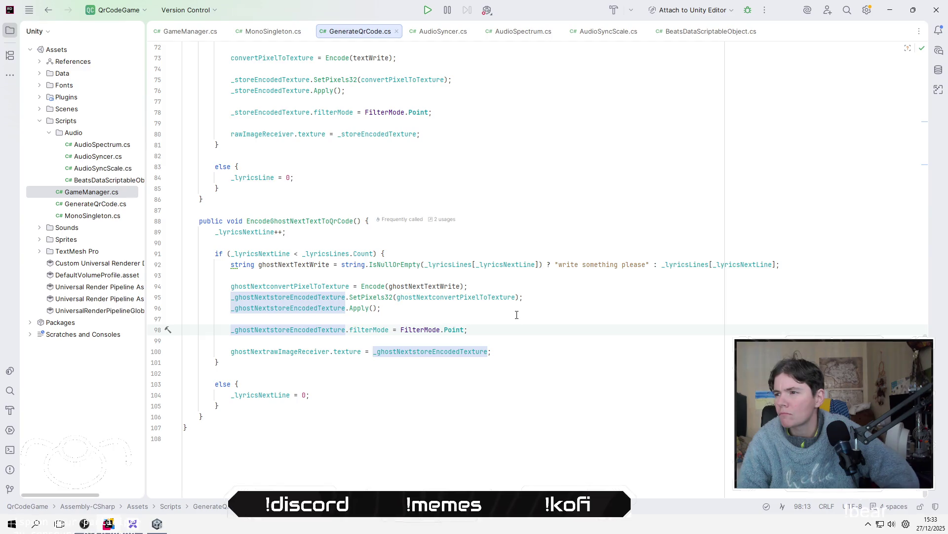
# Follow the Encode call and locate the qrCodeSize = 100 field declaration.
pyautogui.moveTo(373, 286)
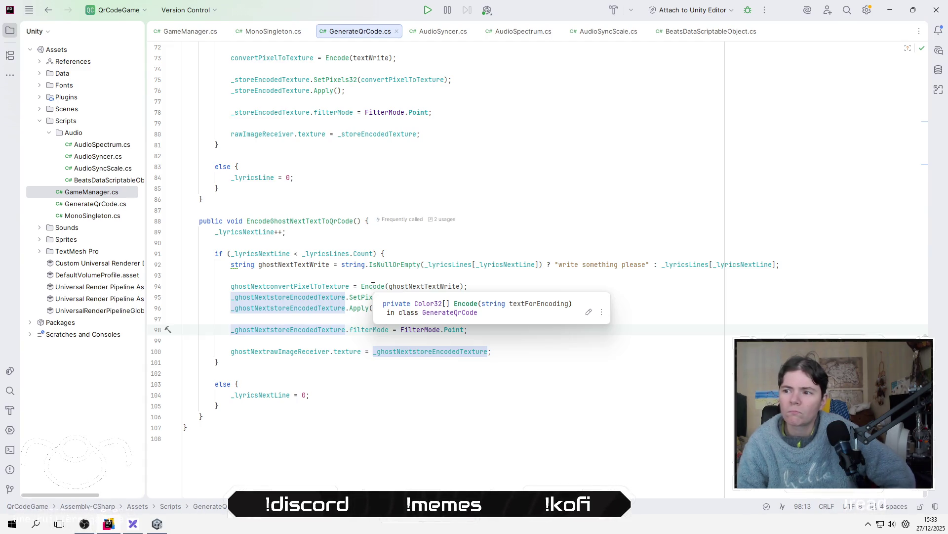
pyautogui.click(373, 286)
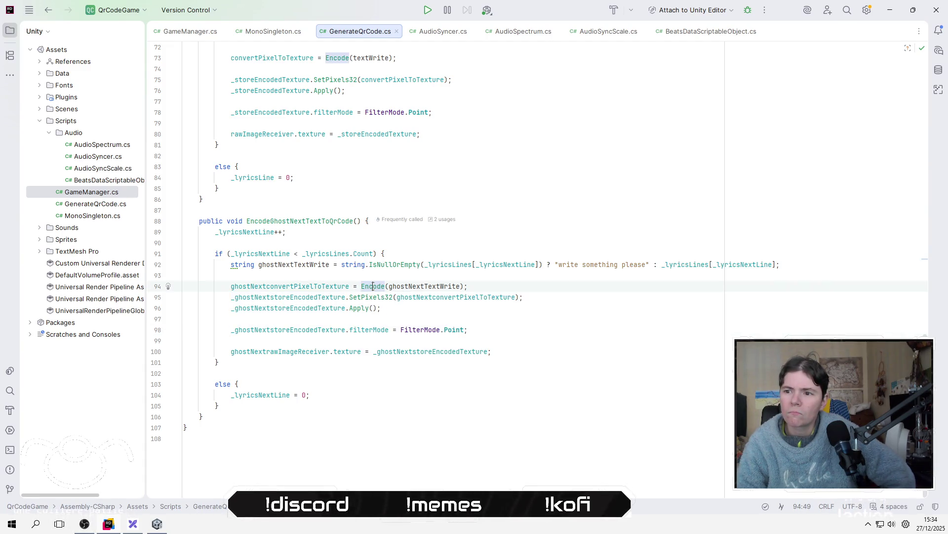
pyautogui.scroll(3, 498, 254)
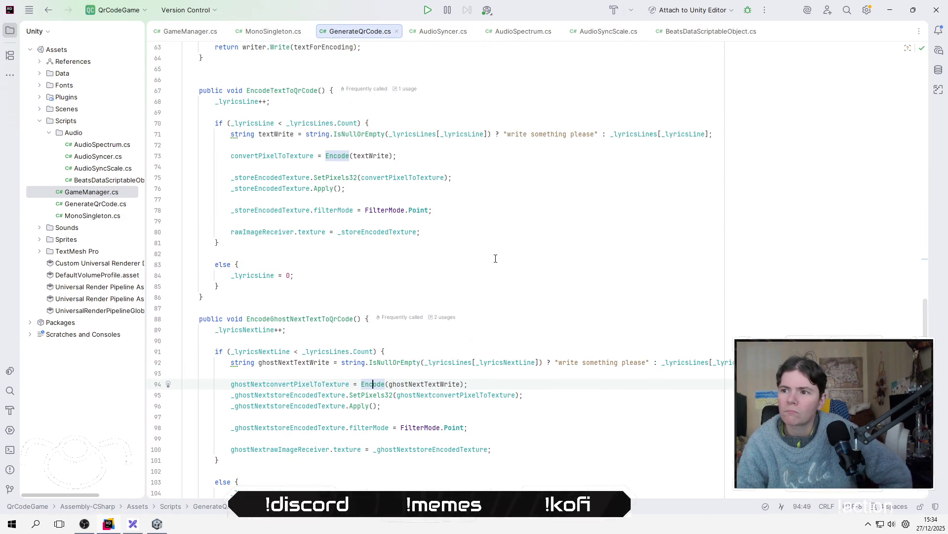
pyautogui.scroll(4, 496, 258)
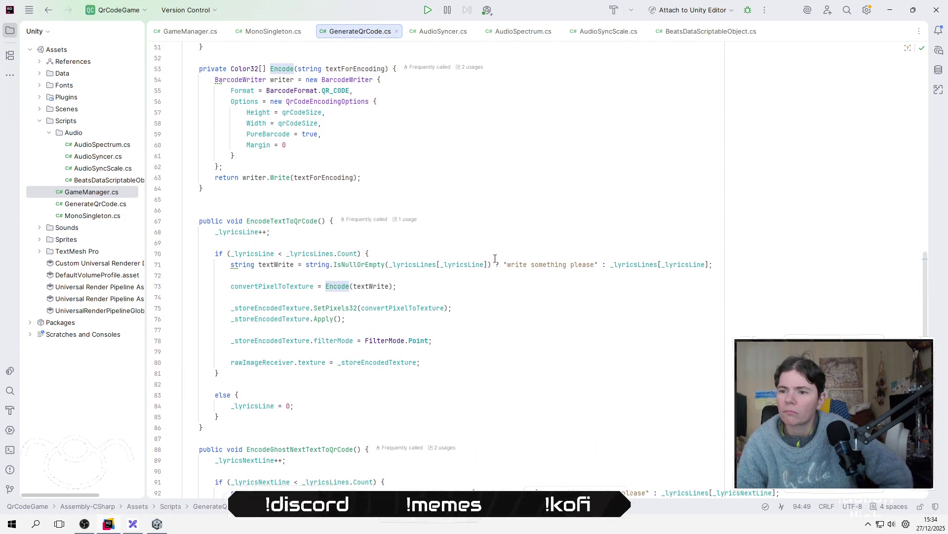
pyautogui.scroll(3, 314, 188)
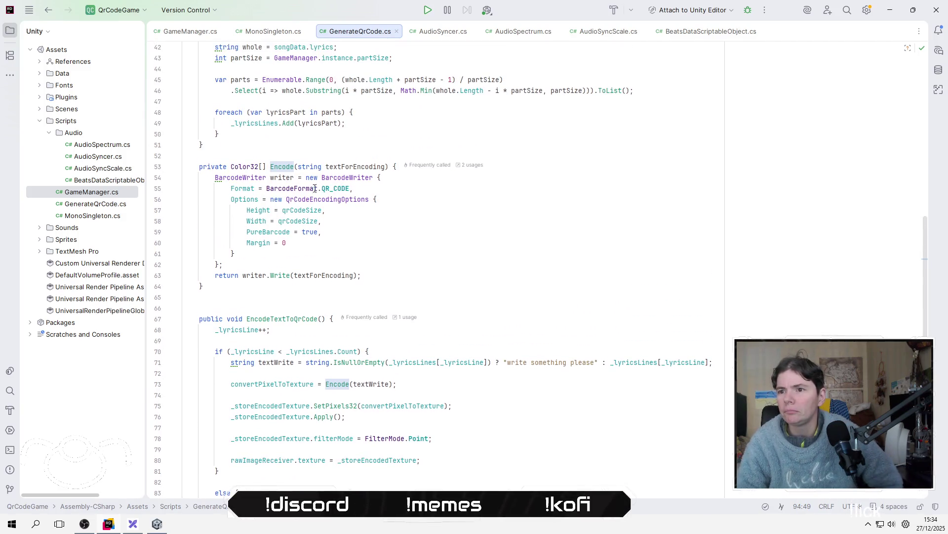
pyautogui.click(294, 210)
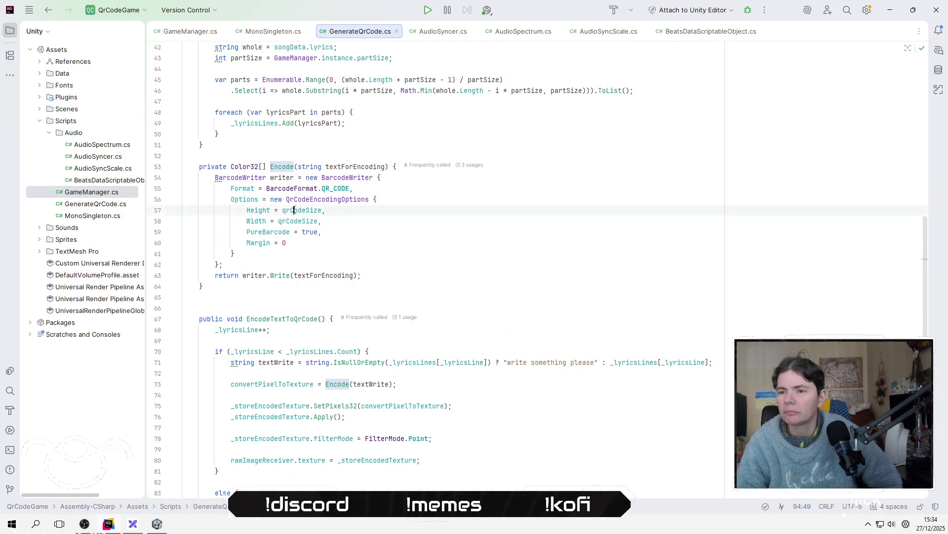
pyautogui.scroll(8, 367, 242)
pyautogui.scroll(3, 366, 242)
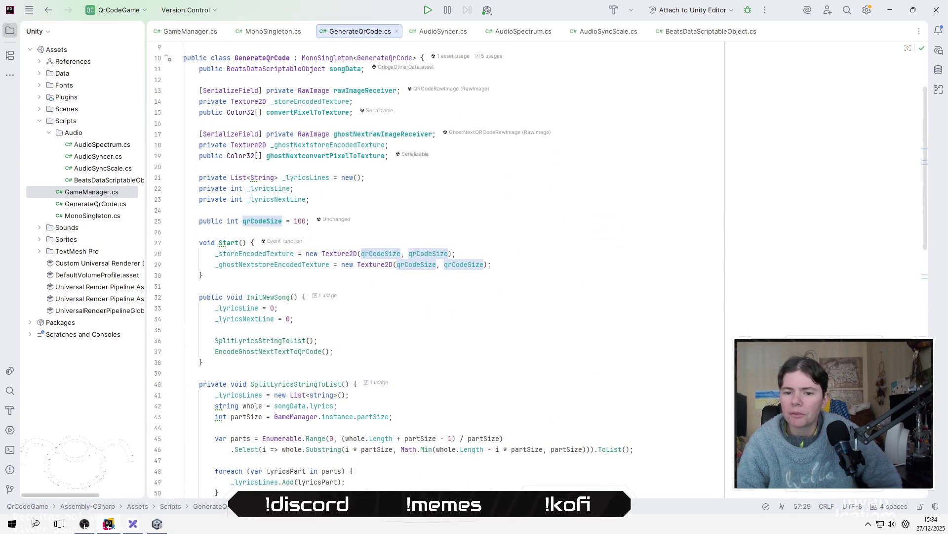
# Launch Calculatrice from the Start menu's TOOLS folder and start entering 100.
pyautogui.press('super')
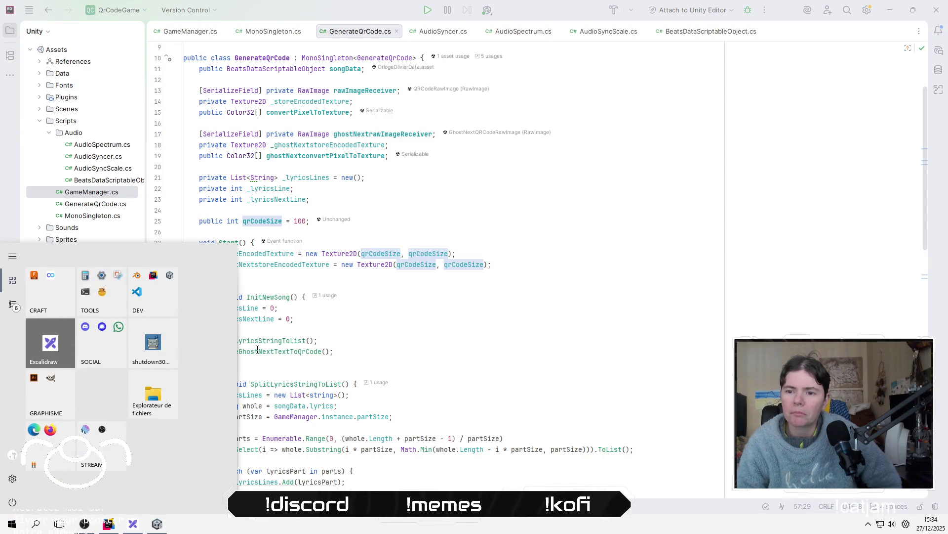
pyautogui.click(104, 297)
pyautogui.click(47, 373)
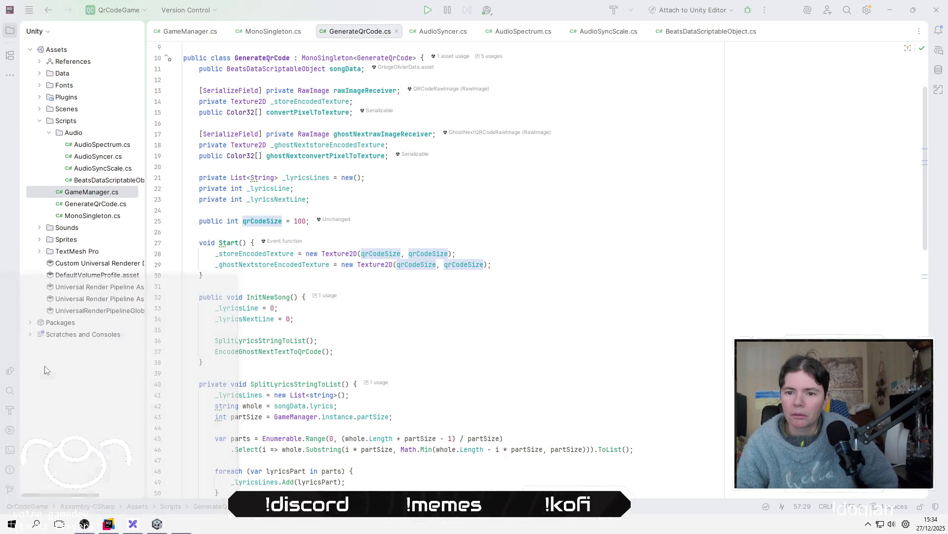
pyautogui.click(428, 326)
# Compute 100 × 100 in the calculator, giving 10000.
pyautogui.click(458, 349)
pyautogui.click(459, 348)
pyautogui.click(430, 323)
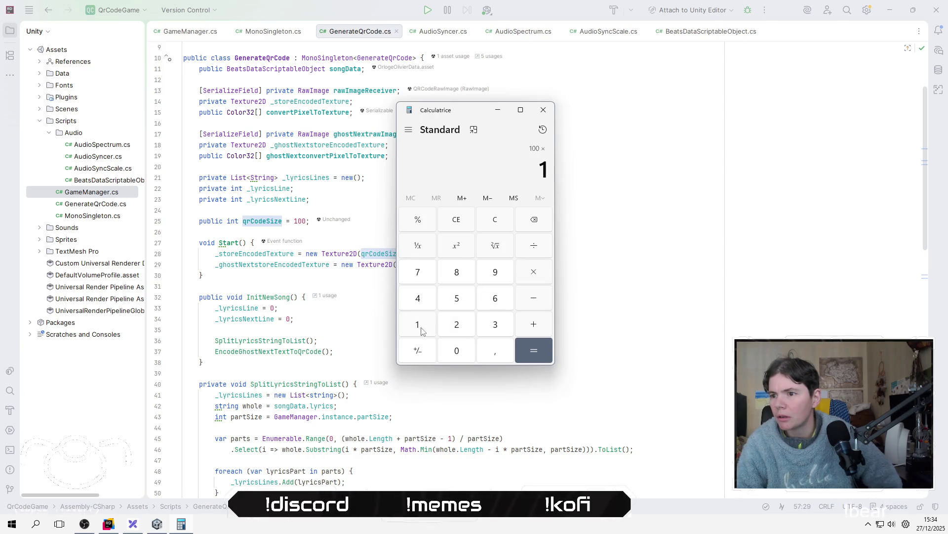
pyautogui.click(465, 354)
pyautogui.click(457, 355)
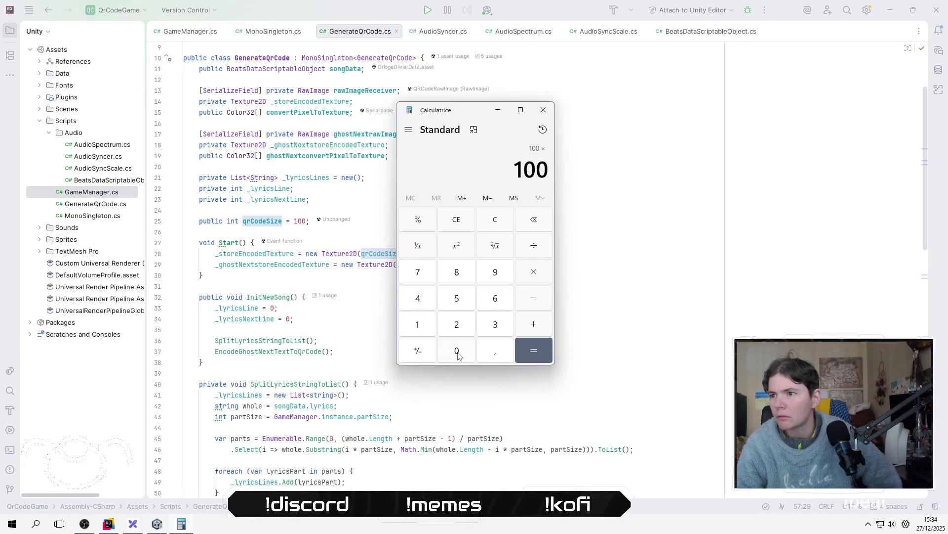
pyautogui.click(536, 352)
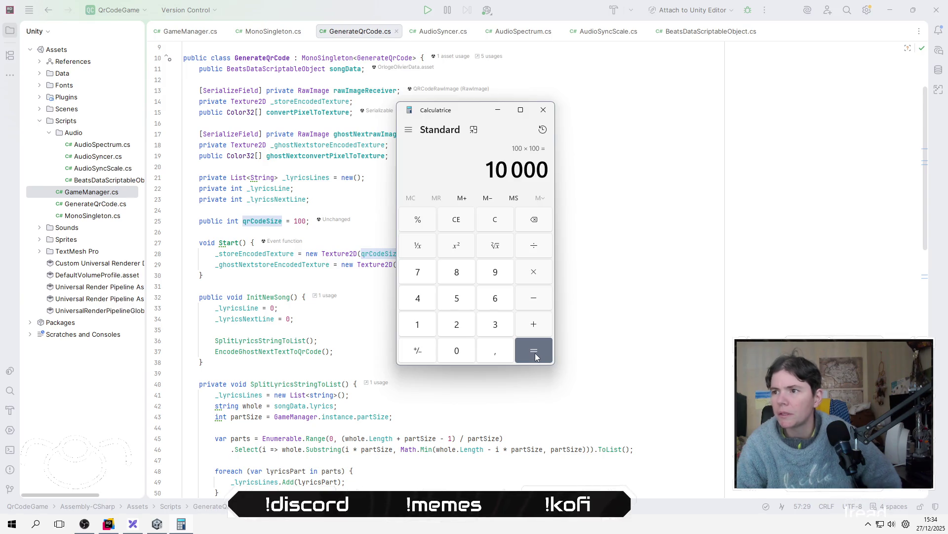
# Change qrCodeSize on line 25 from 100 to 25.
pyautogui.click(306, 221)
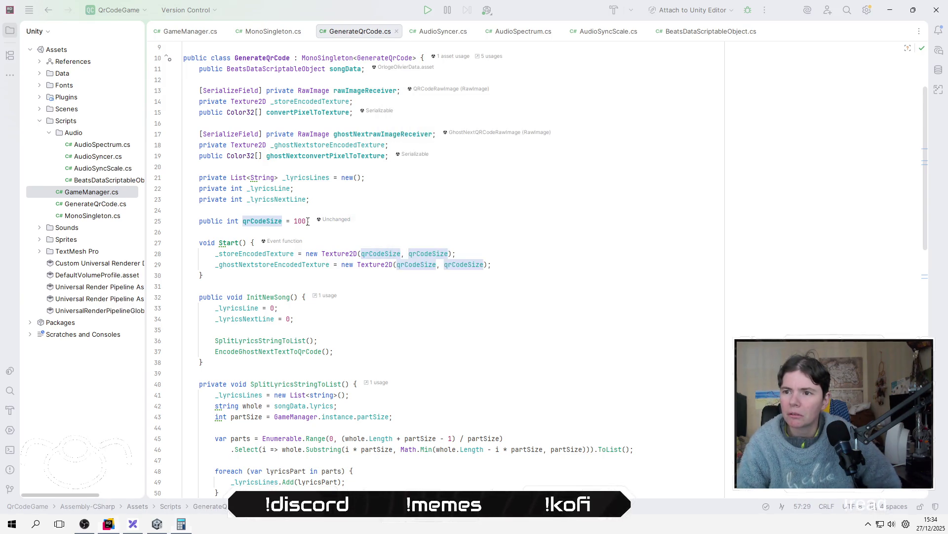
pyautogui.hotkey('shift', 'Left')
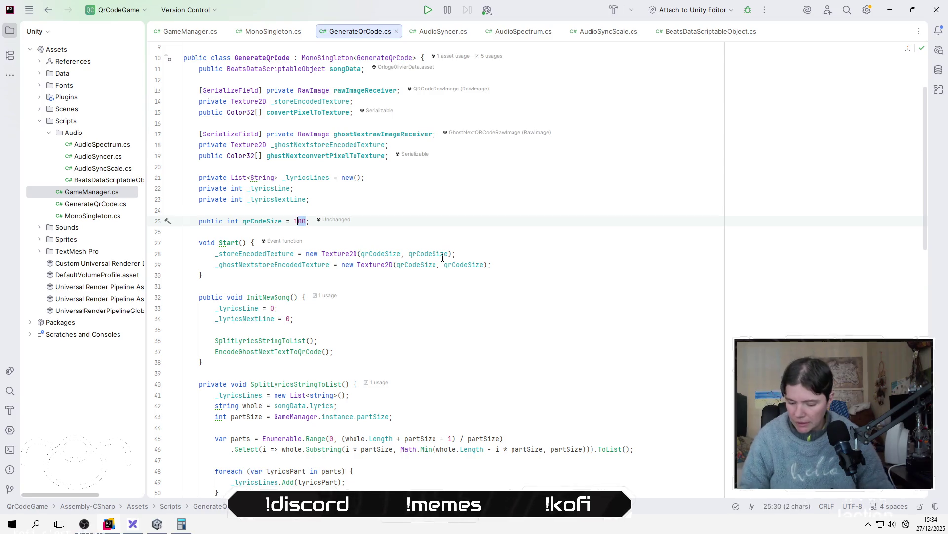
pyautogui.hotkey('shift', 'Left')
pyautogui.write('25')
pyautogui.hotkey('alt', 'Tab')
pyautogui.hotkey('alt', 'Tab')
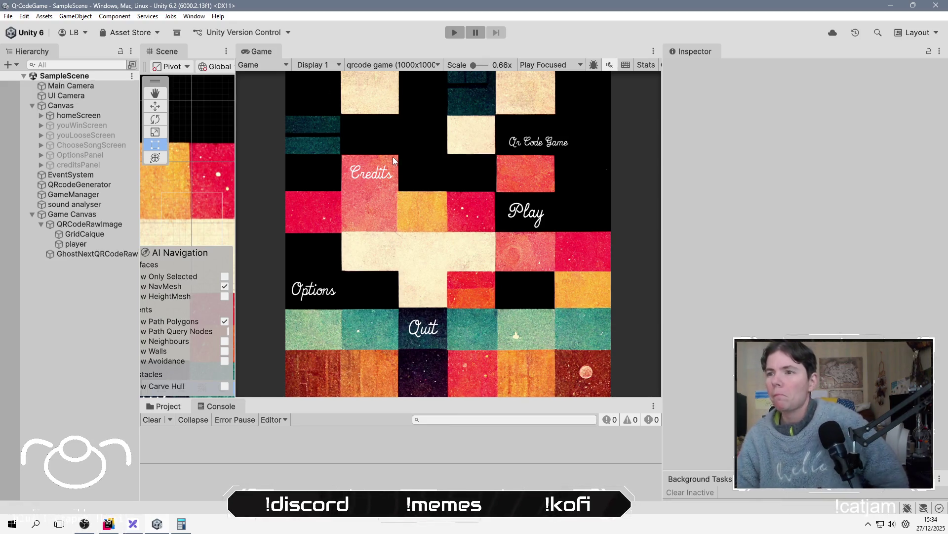
# Enter Play mode, start a song from the home menu, and select QRcodeGenerator.
pyautogui.click(455, 31)
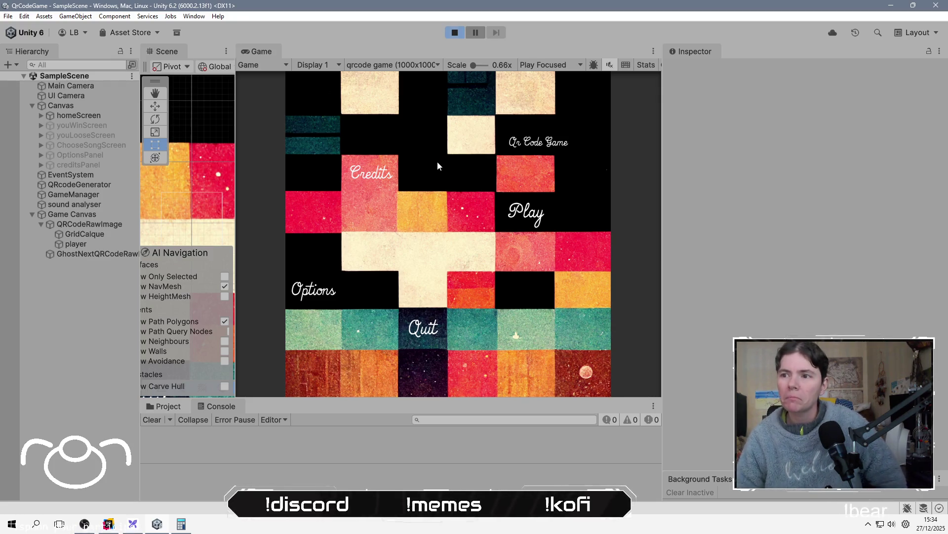
pyautogui.click(515, 219)
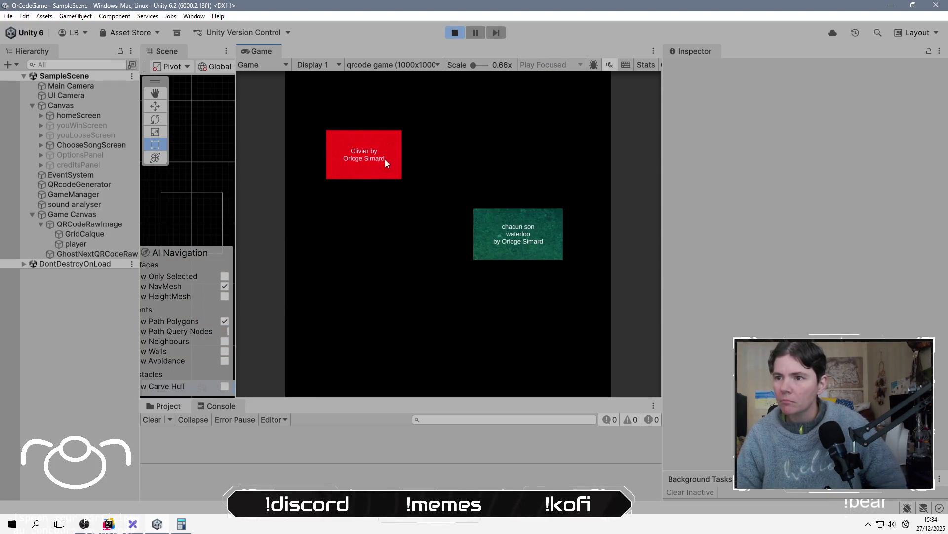
pyautogui.click(364, 152)
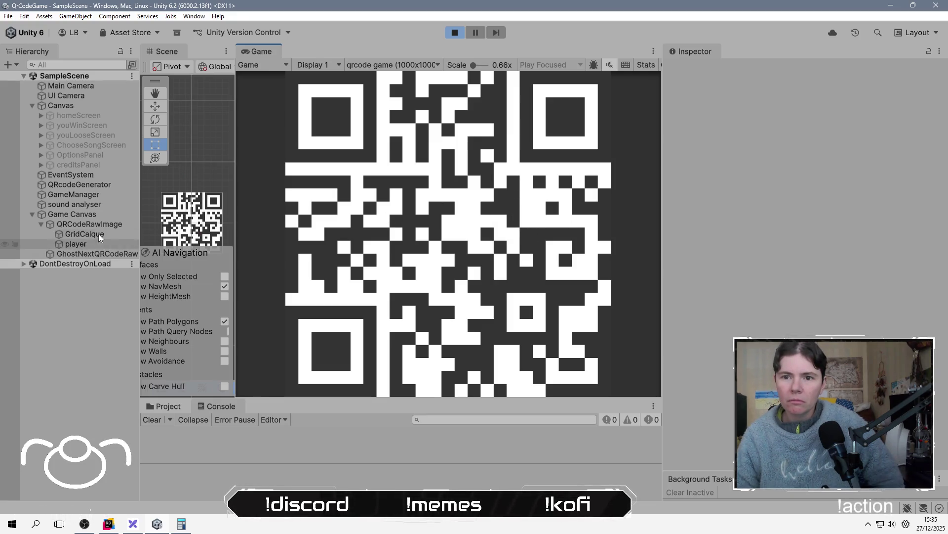
pyautogui.click(84, 184)
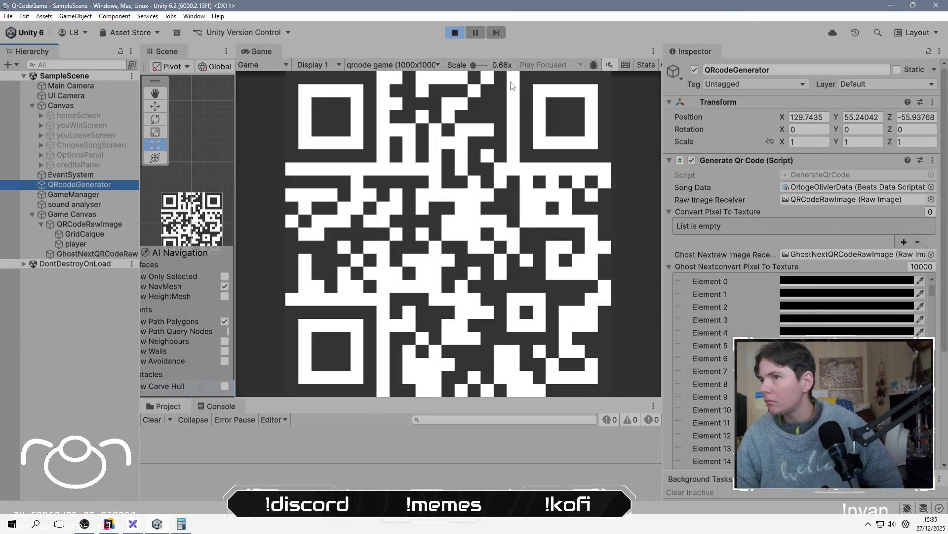
# Stop play, set QRcodeGenerator's Qr Code Size to 25 in the Inspector, and replay.
pyautogui.click(455, 33)
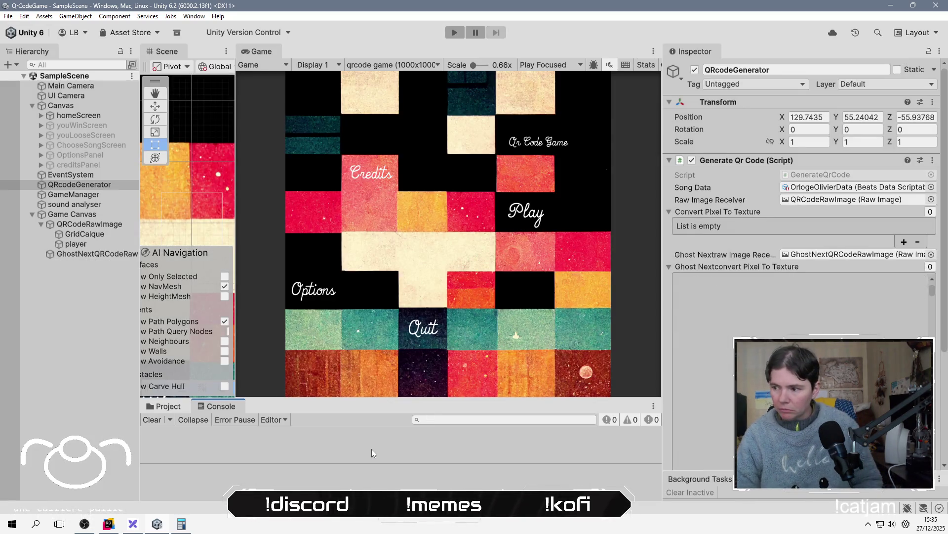
pyautogui.click(673, 268)
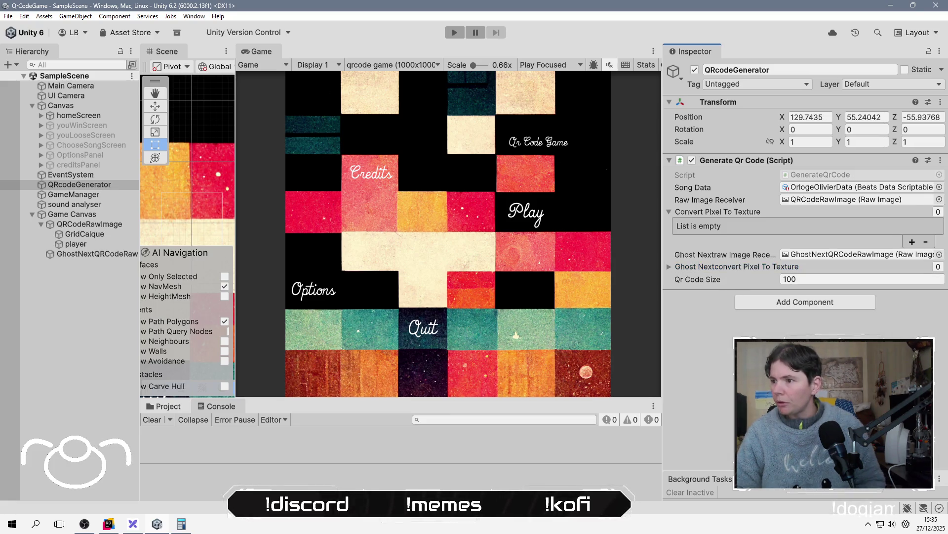
pyautogui.hotkey('alt', 'Tab')
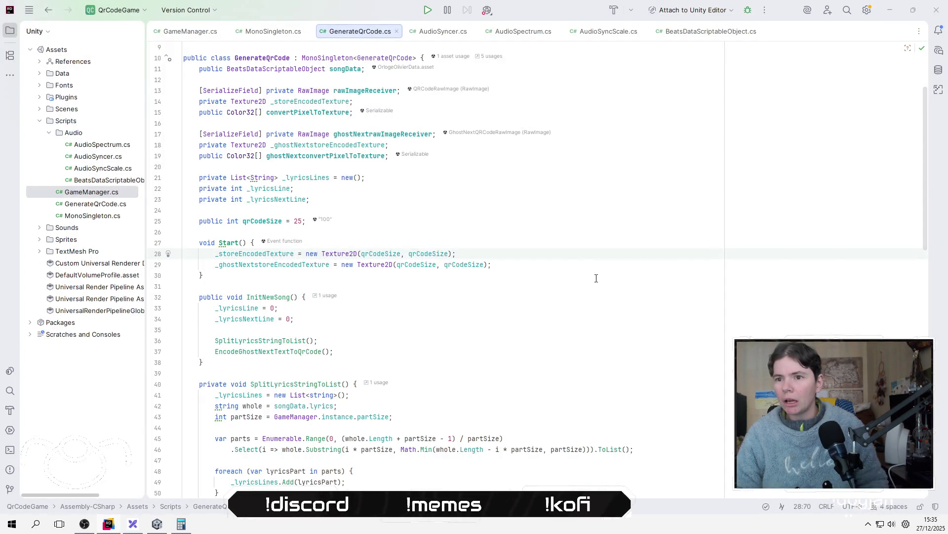
pyautogui.hotkey('alt', 'Tab')
pyautogui.click(862, 279)
pyautogui.write('25')
pyautogui.press('Return')
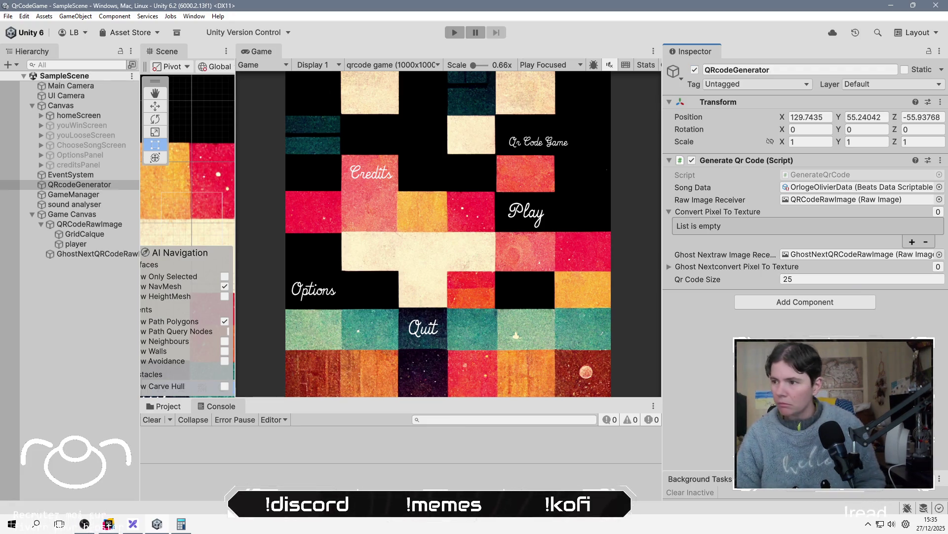
pyautogui.click(455, 32)
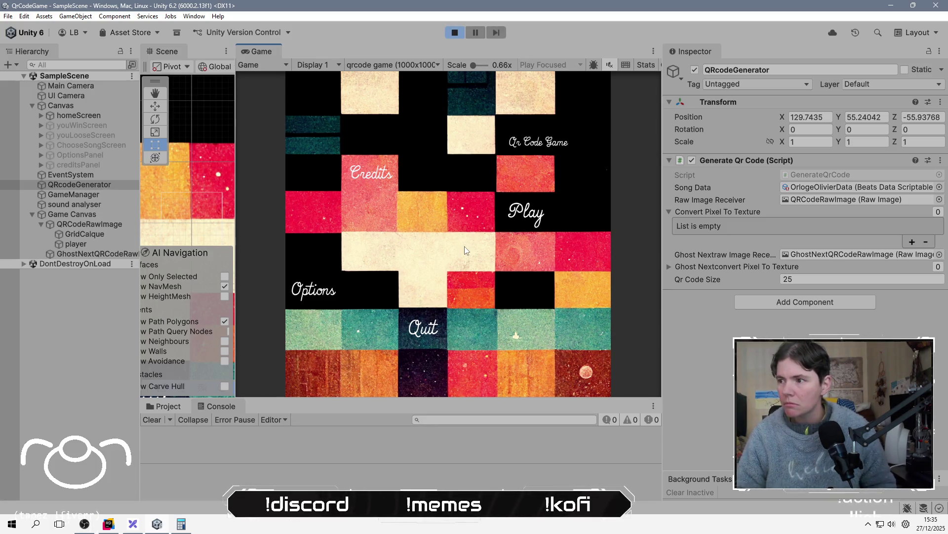
# Restart the game, pick the first song to display its QR code, then select the UI Camera.
pyautogui.click(456, 32)
pyautogui.click(456, 32)
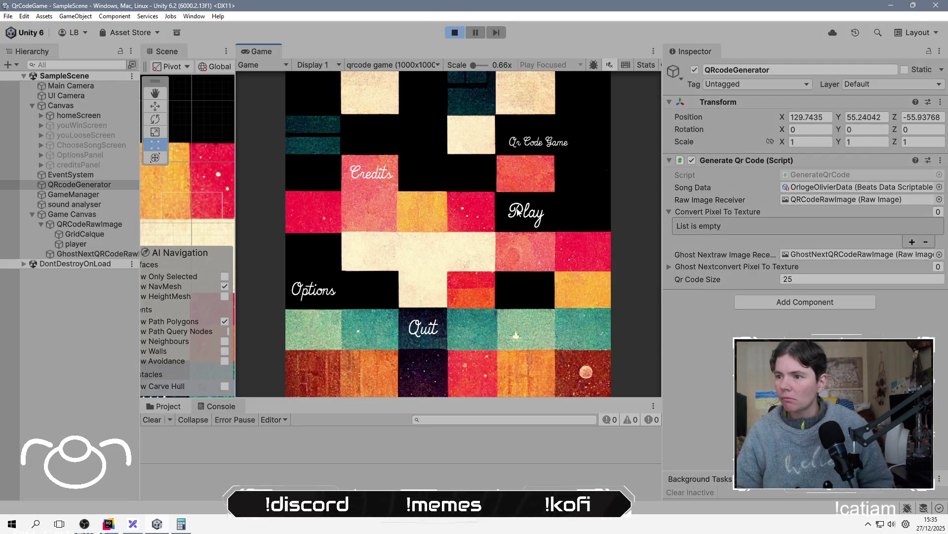
pyautogui.click(516, 214)
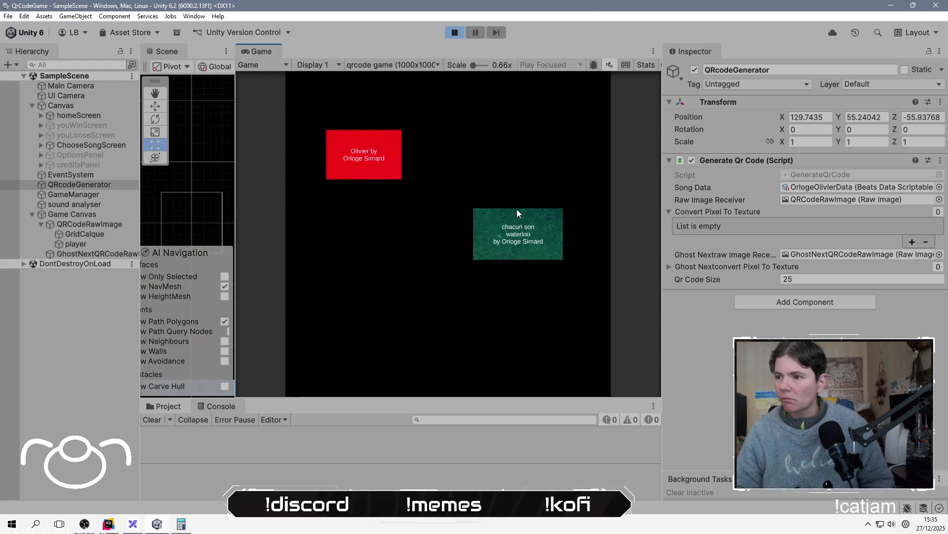
pyautogui.click(382, 155)
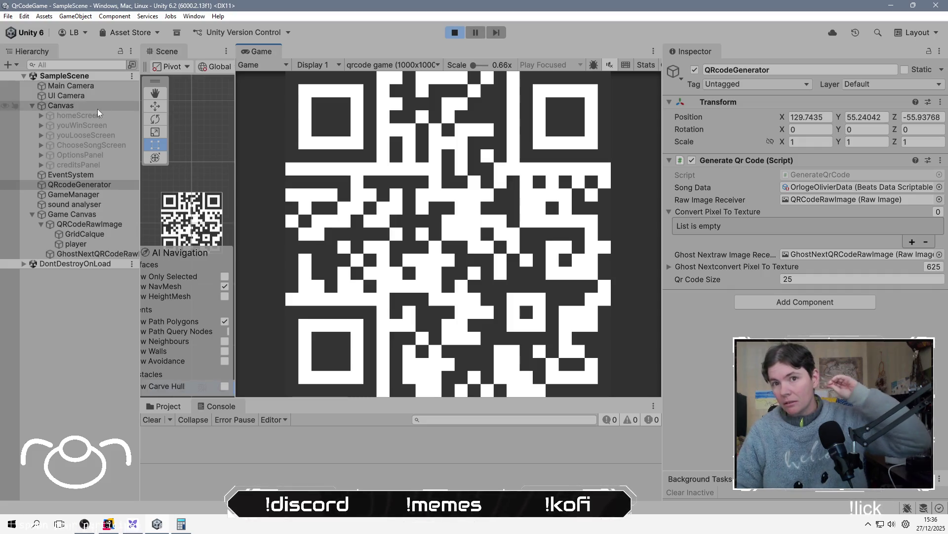
pyautogui.click(99, 96)
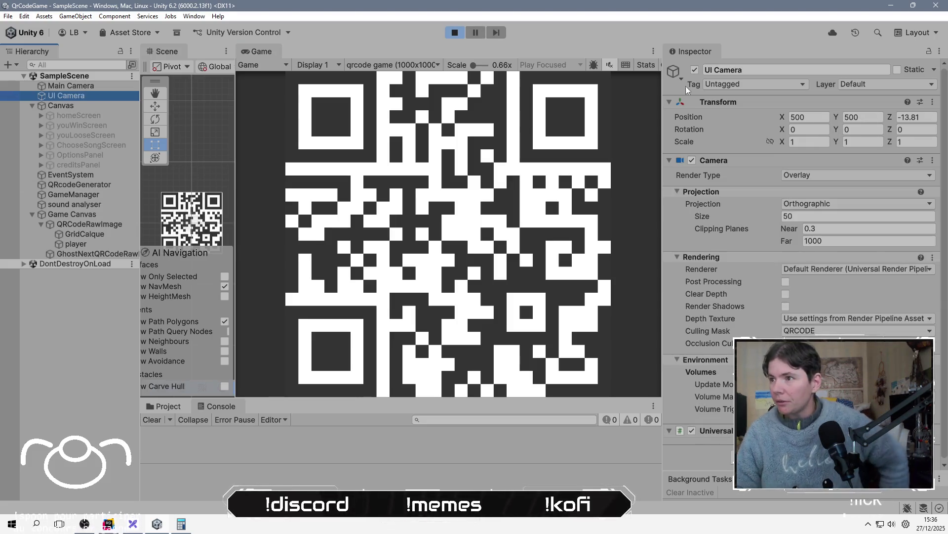
# Disable the UI Camera and try Main Camera sizes 1000 and 100 before settling on 50.
pyautogui.click(695, 70)
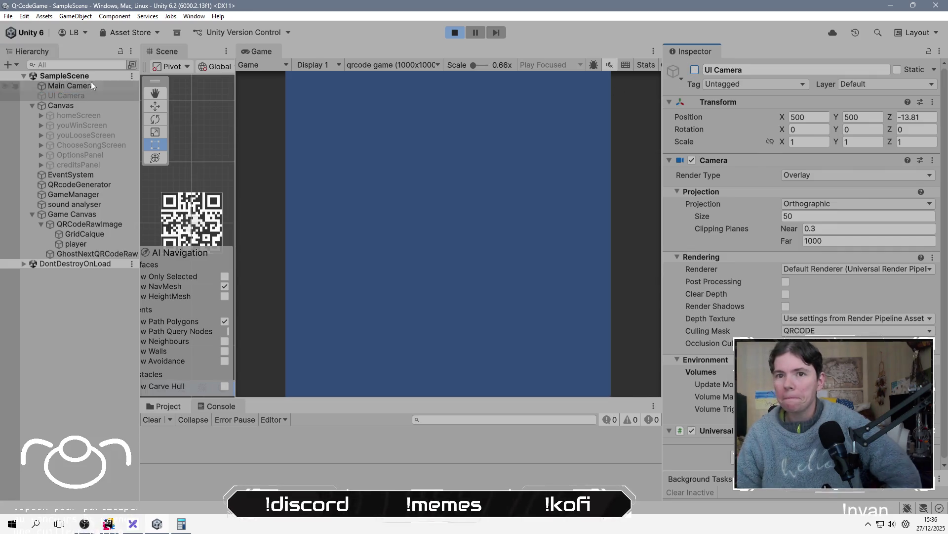
pyautogui.click(65, 85)
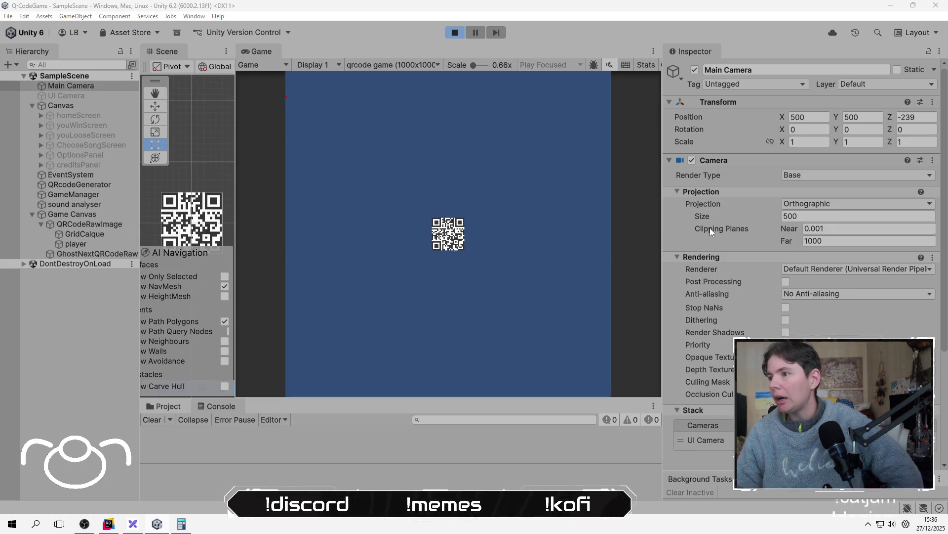
pyautogui.moveTo(713, 218); pyautogui.dragTo(728, 218)
pyautogui.moveTo(825, 207)
pyautogui.mouseDown()
pyautogui.moveTo(148, 222)
pyautogui.moveTo(946, 230)
pyautogui.mouseUp()
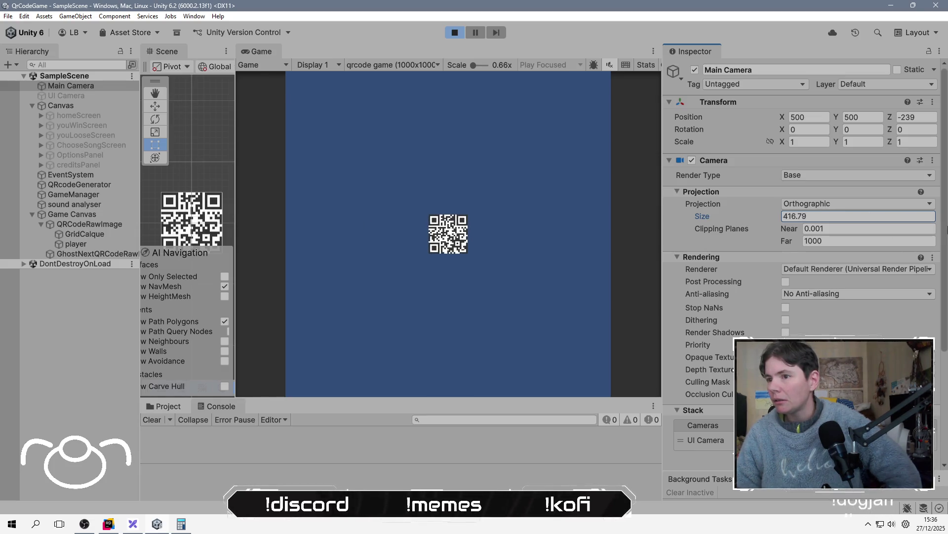
pyautogui.click(889, 216)
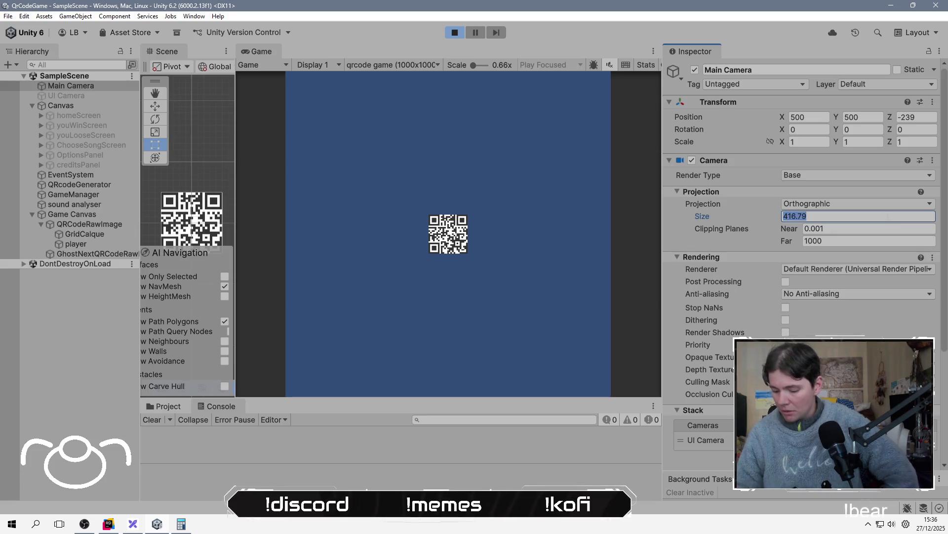
pyautogui.write('100')
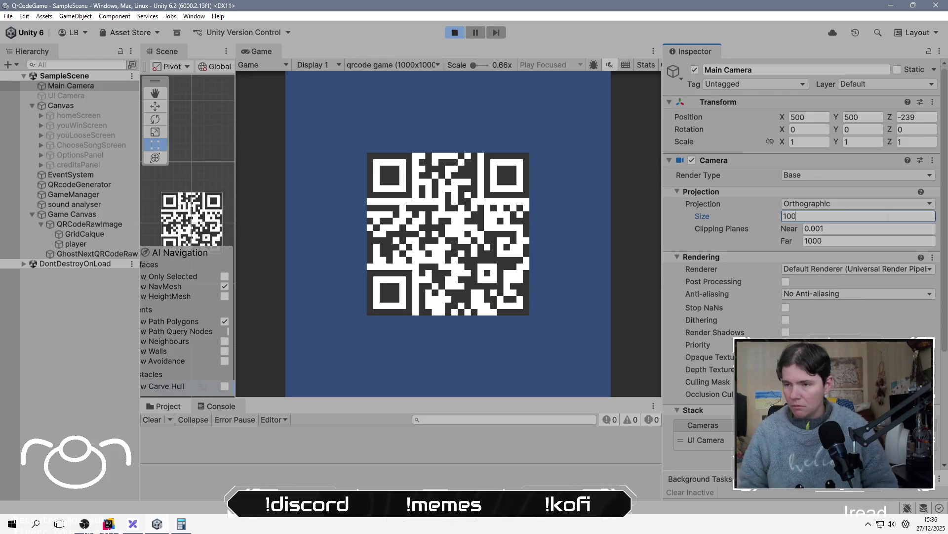
pyautogui.write('0')
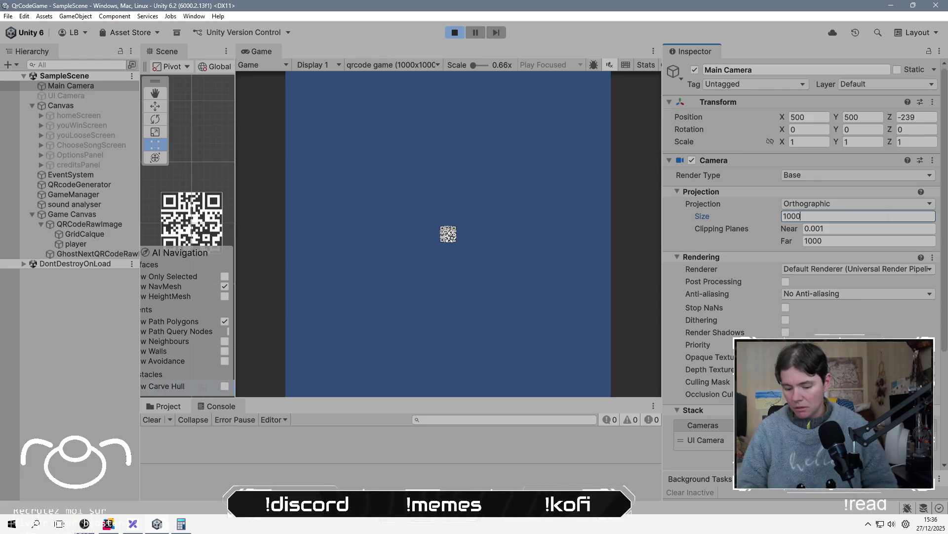
pyautogui.press('BackSpace')
pyautogui.press('BackSpace')
pyautogui.press('BackSpace')
pyautogui.press('BackSpace')
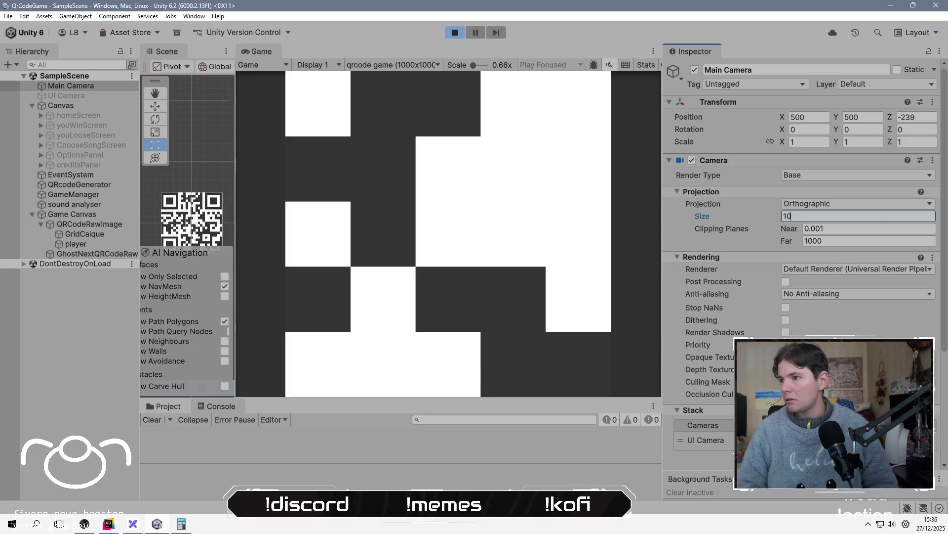
pyautogui.write('50')
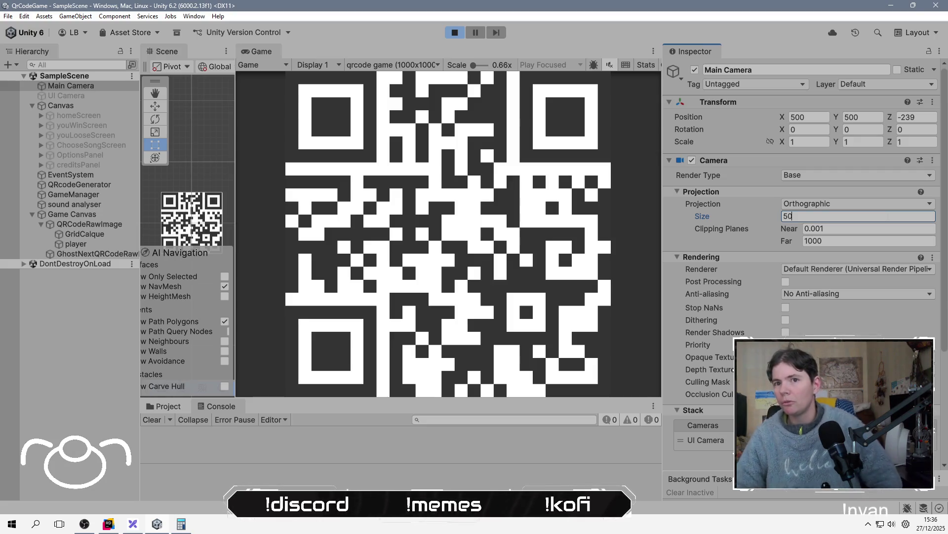
# Stop Play mode and delete the UI Camera from the scene.
pyautogui.click(455, 32)
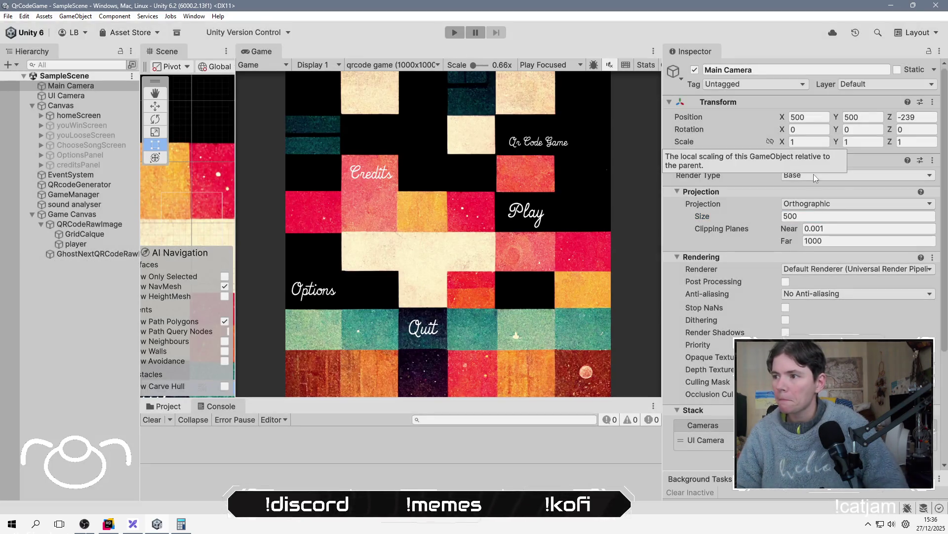
pyautogui.click(91, 97)
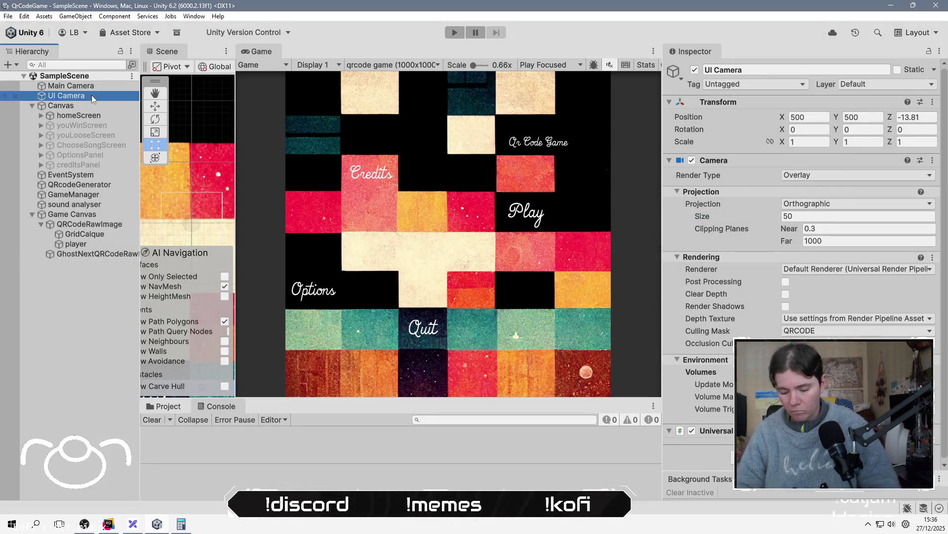
pyautogui.press('Delete')
# Set the Main Camera size to 50, save the scene and clear the console warning.
pyautogui.click(101, 89)
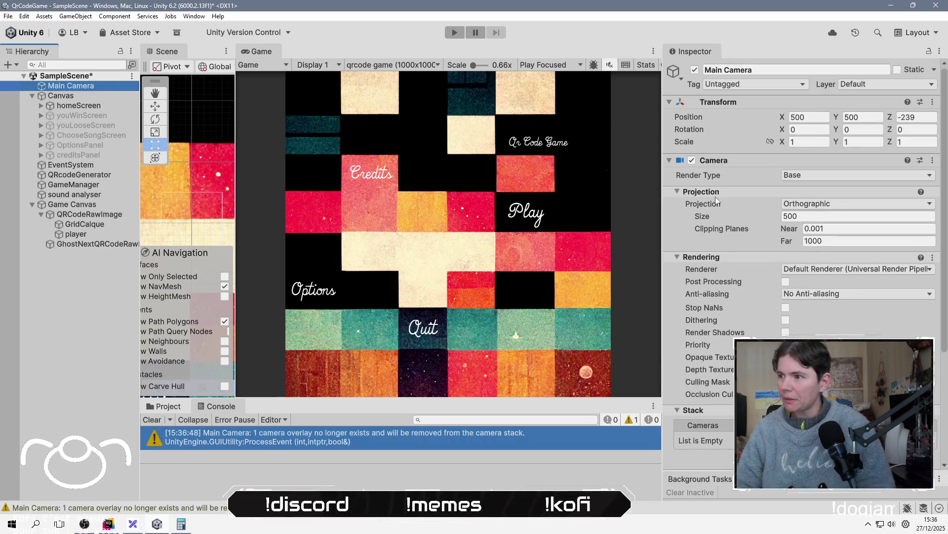
pyautogui.click(819, 216)
pyautogui.write('50')
pyautogui.press('Tab')
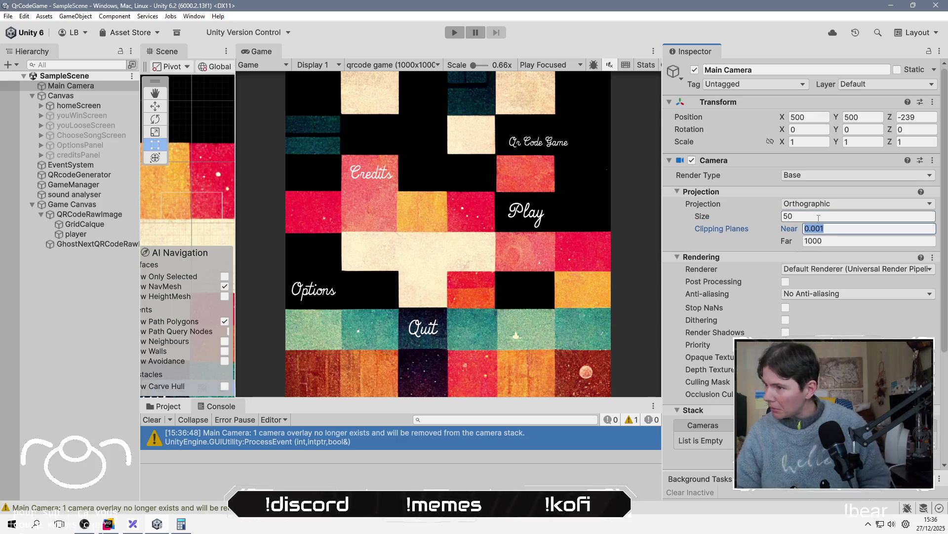
pyautogui.hotkey('ctrl', 's')
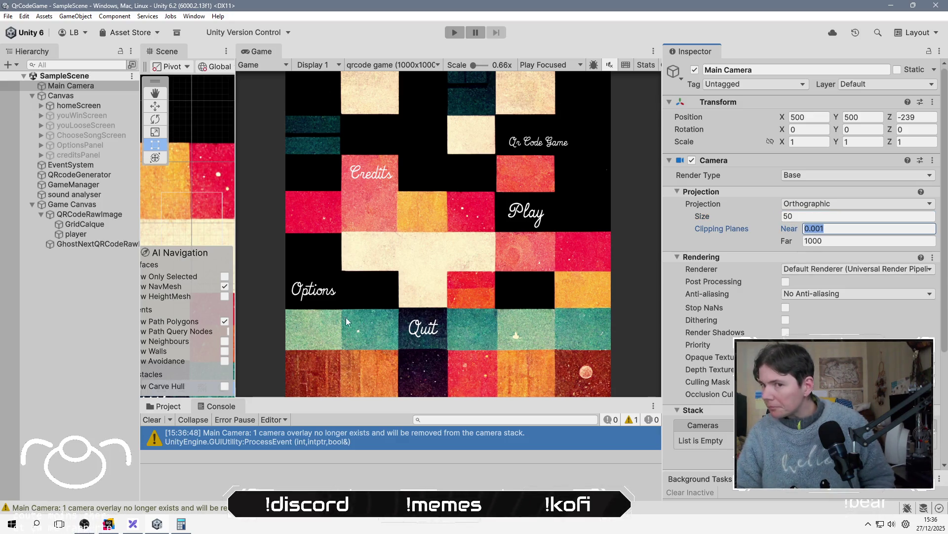
pyautogui.click(92, 278)
pyautogui.click(152, 420)
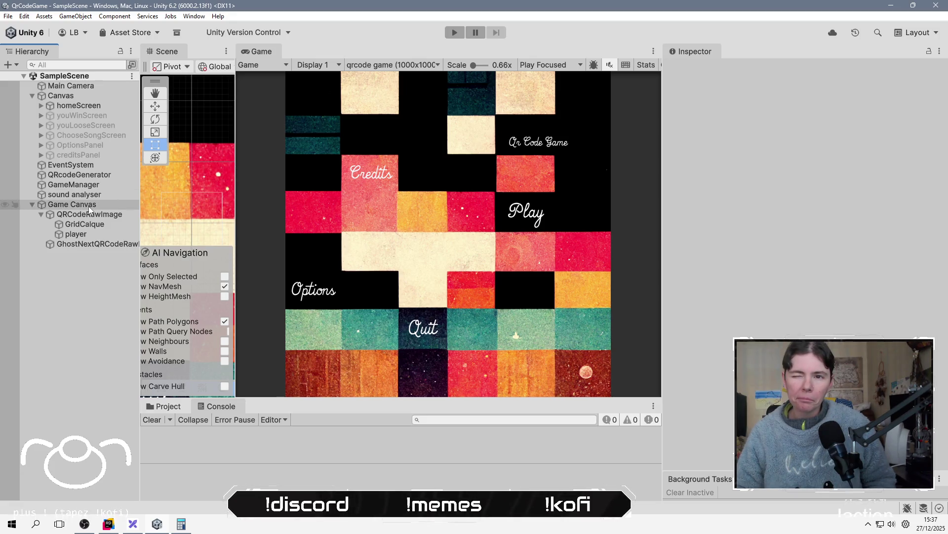
# Test-run the game, stop it, check the Main Camera settings and save the scene.
pyautogui.click(454, 32)
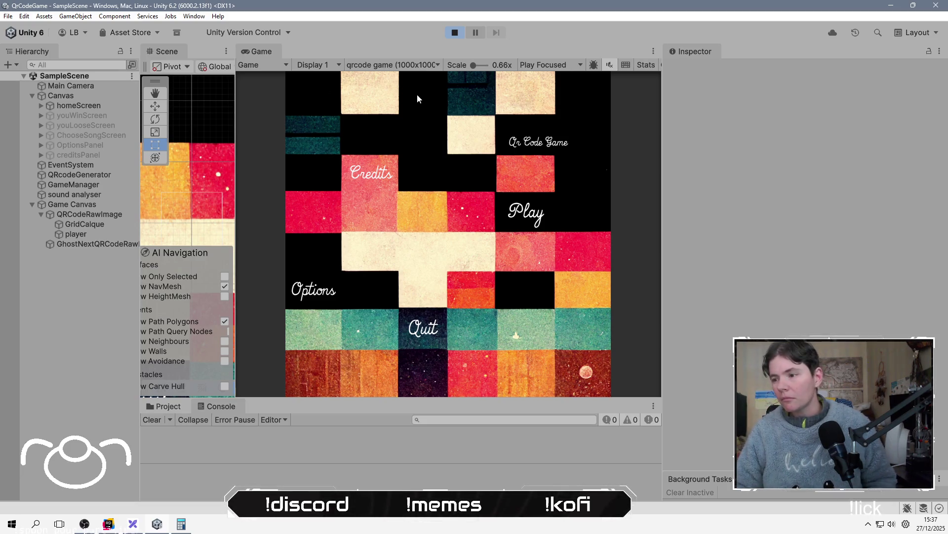
pyautogui.click(455, 33)
pyautogui.click(52, 86)
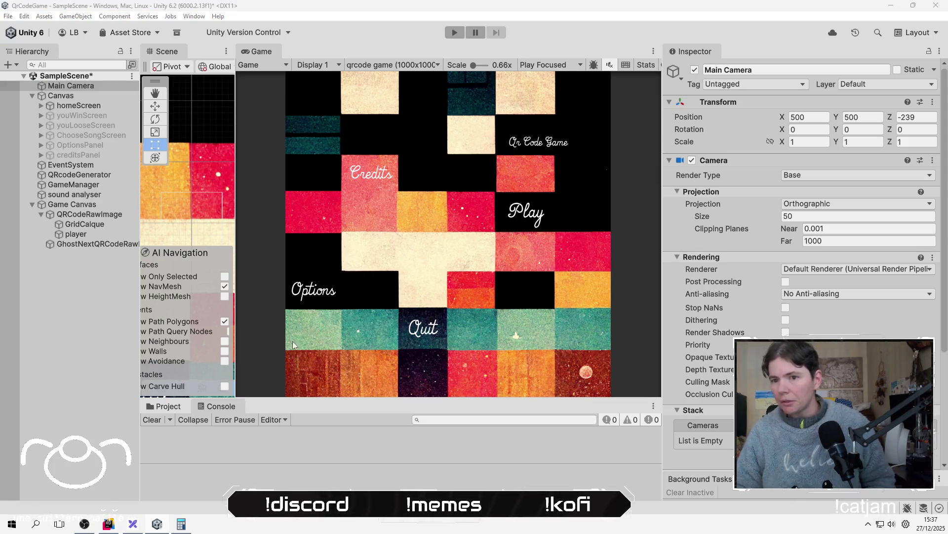
pyautogui.click(87, 288)
pyautogui.hotkey('ctrl', 's')
# Run the game again and choose the first song to view its QR code.
pyautogui.click(454, 32)
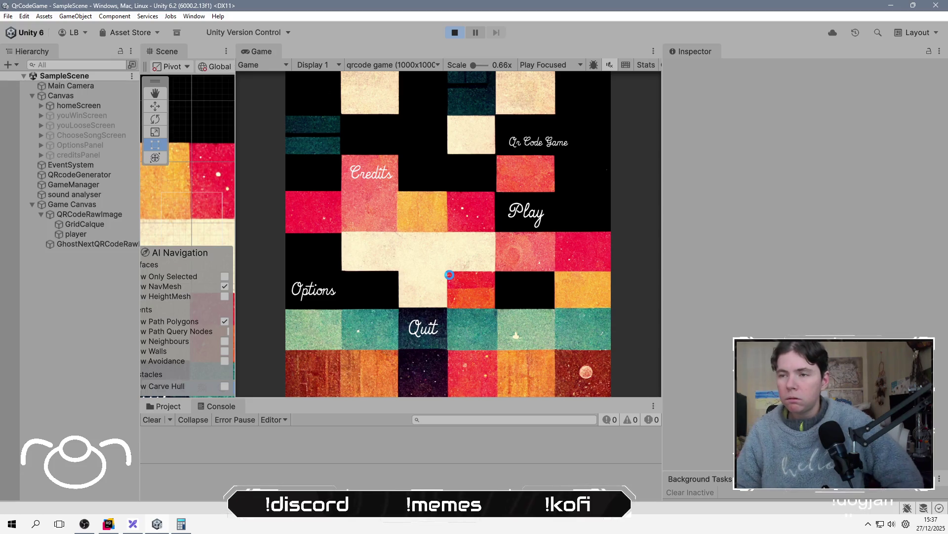
pyautogui.click(528, 216)
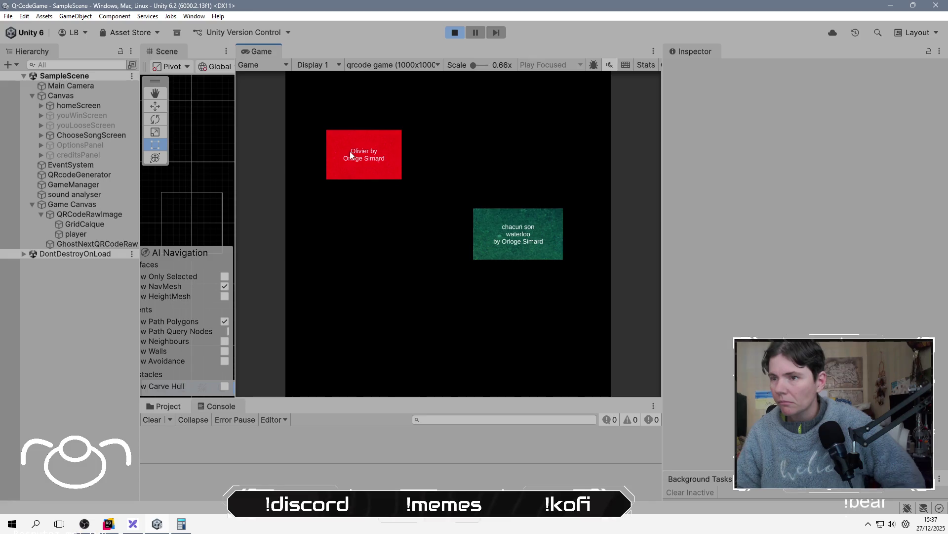
pyautogui.click(350, 155)
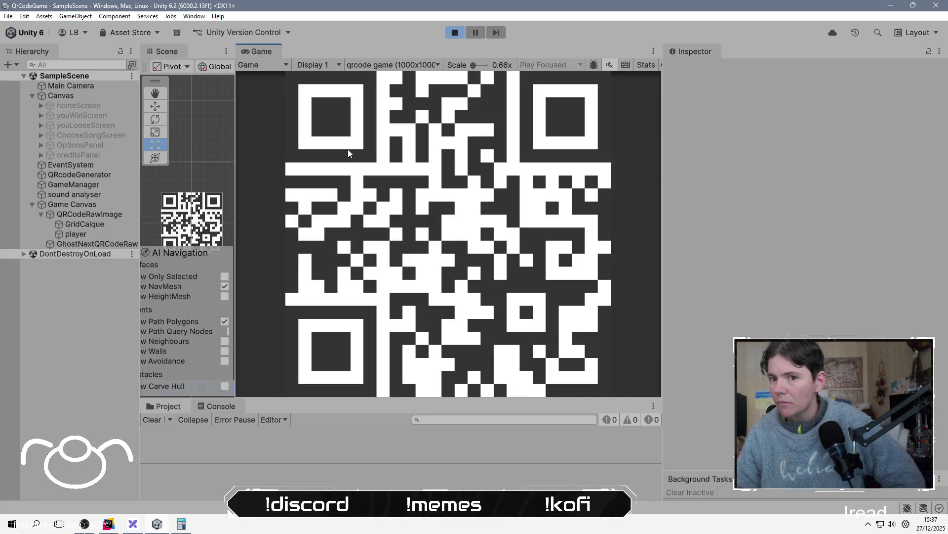
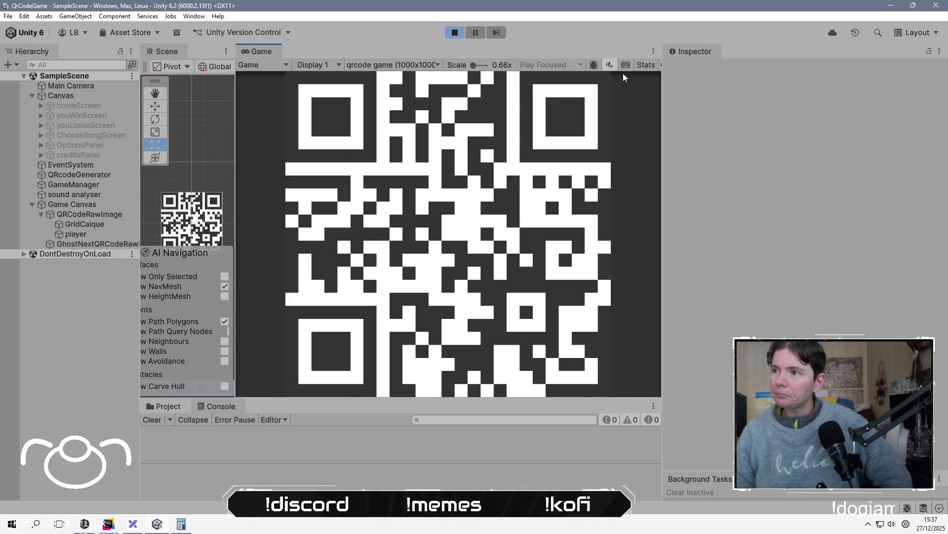
# Unmute the game audio in the Game view and stop Play mode.
pyautogui.click(612, 65)
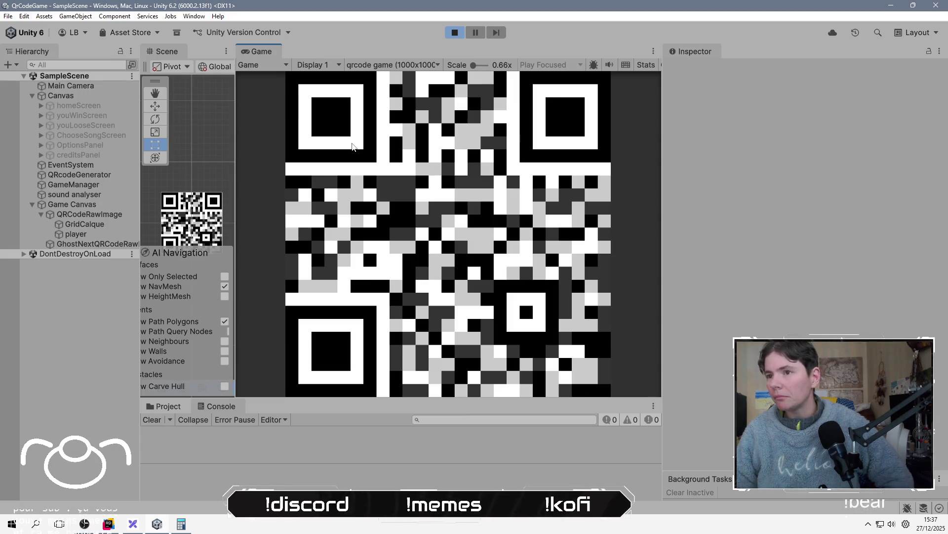
pyautogui.click(454, 33)
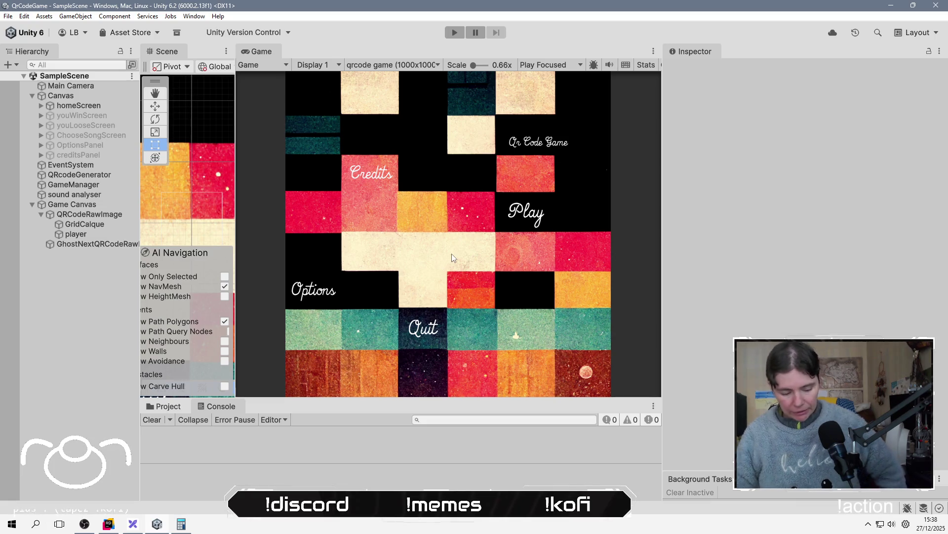
pyautogui.hotkey('alt', 'Tab')
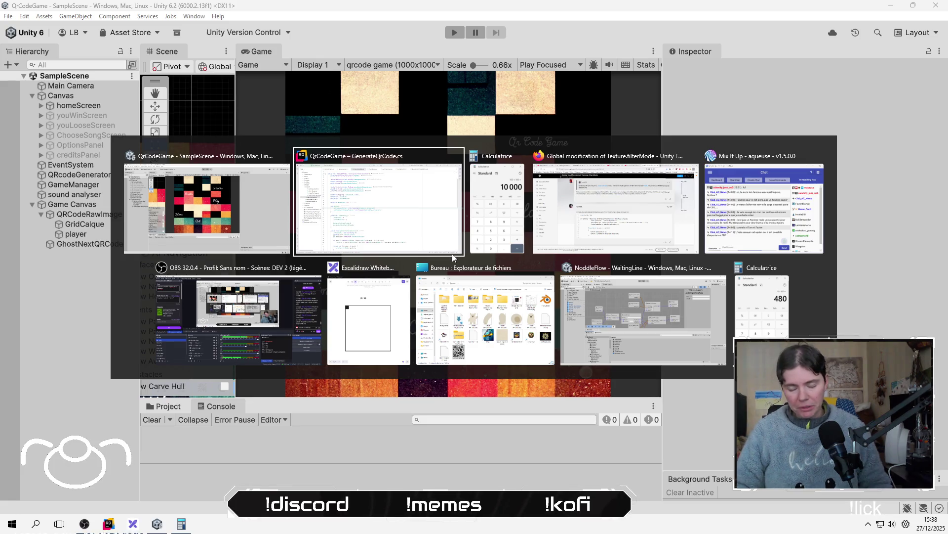
pyautogui.click(452, 254)
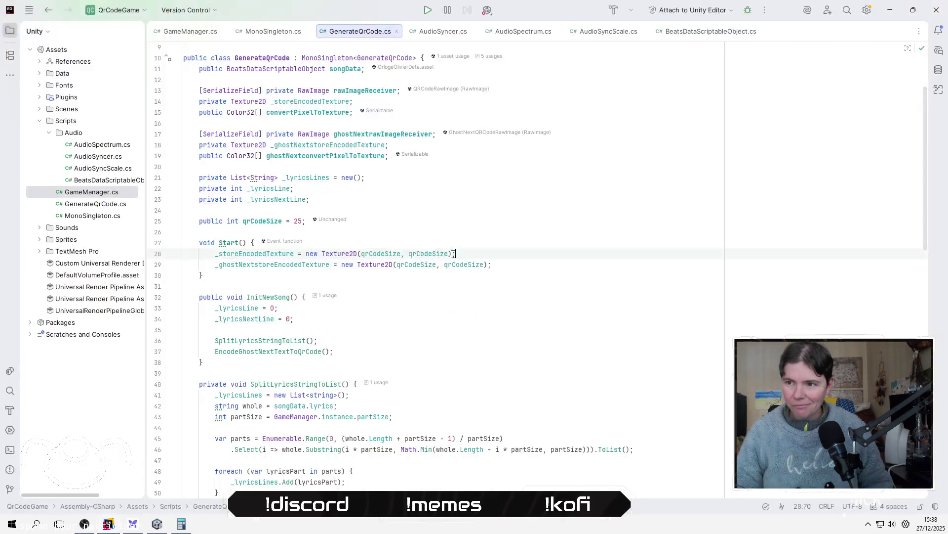
pyautogui.press('Up')
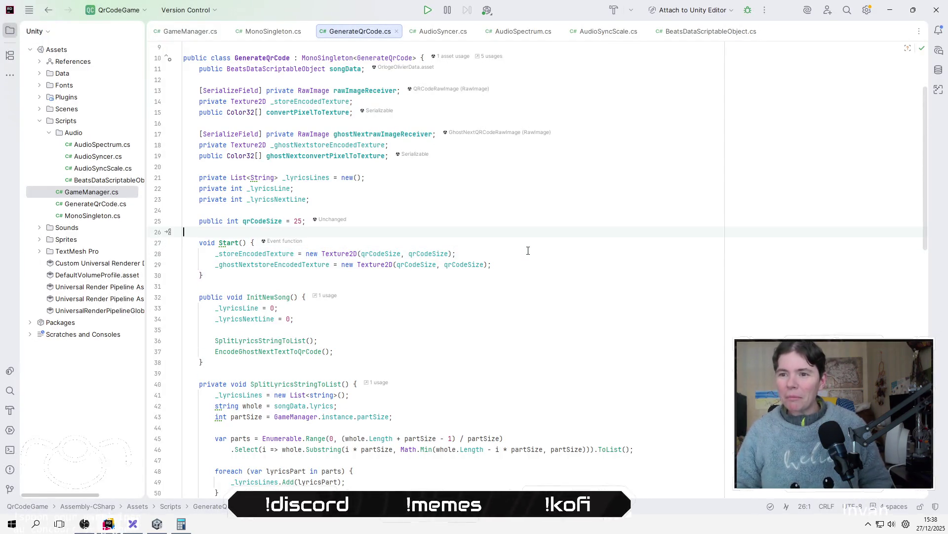
pyautogui.press('Down')
pyautogui.press('Down')
pyautogui.press('Down')
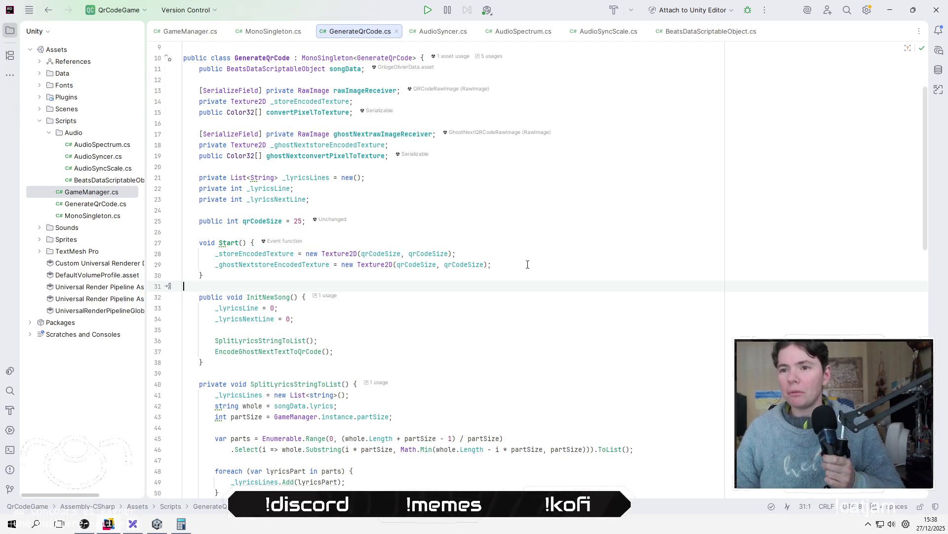
pyautogui.click(532, 246)
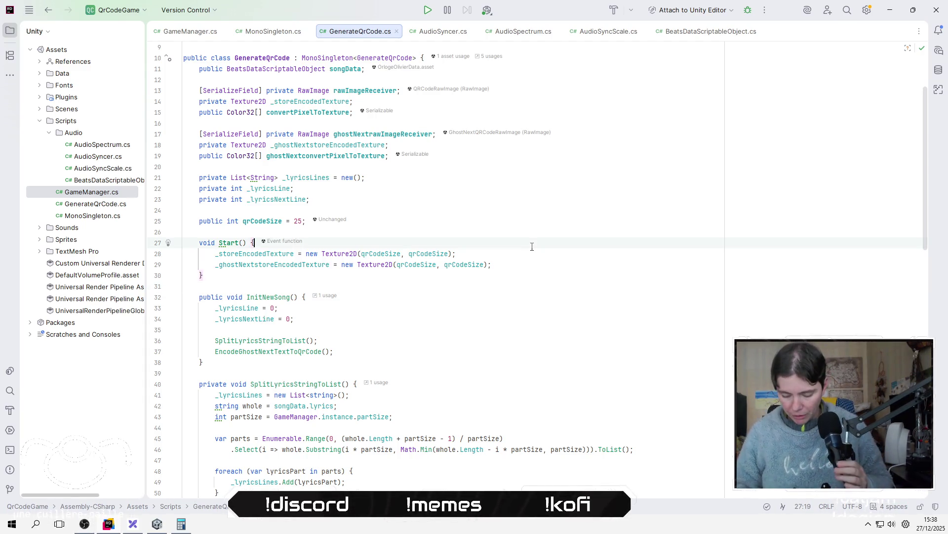
pyautogui.press('Up')
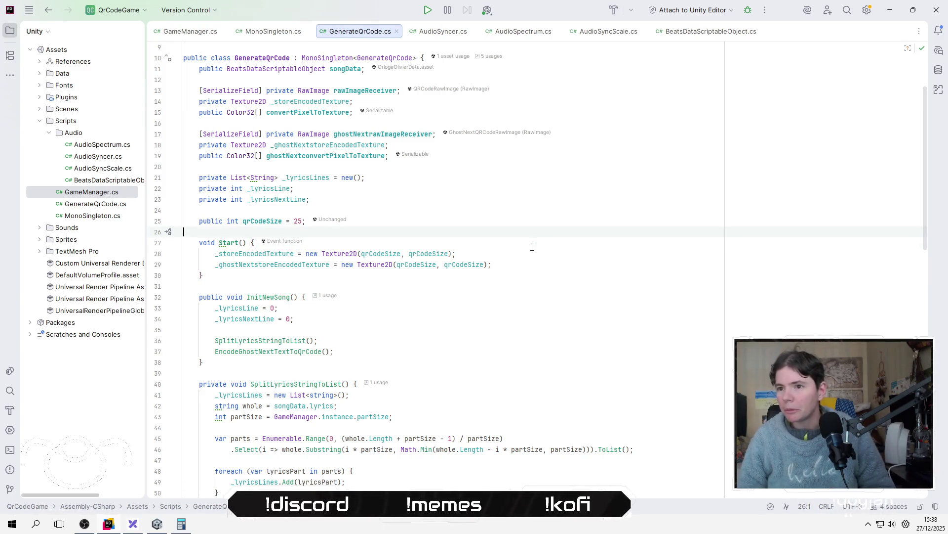
pyautogui.hotkey('alt', 'Tab')
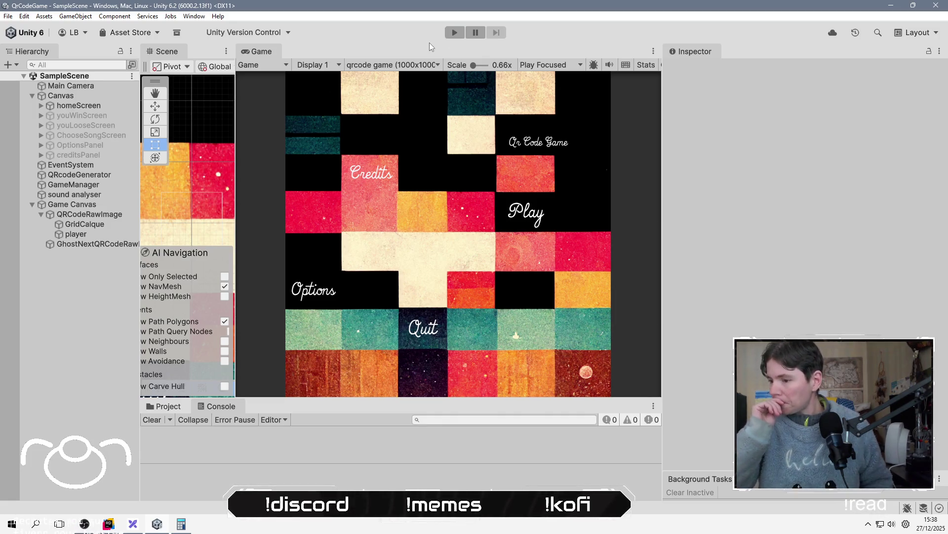
pyautogui.hotkey('alt', 'Tab')
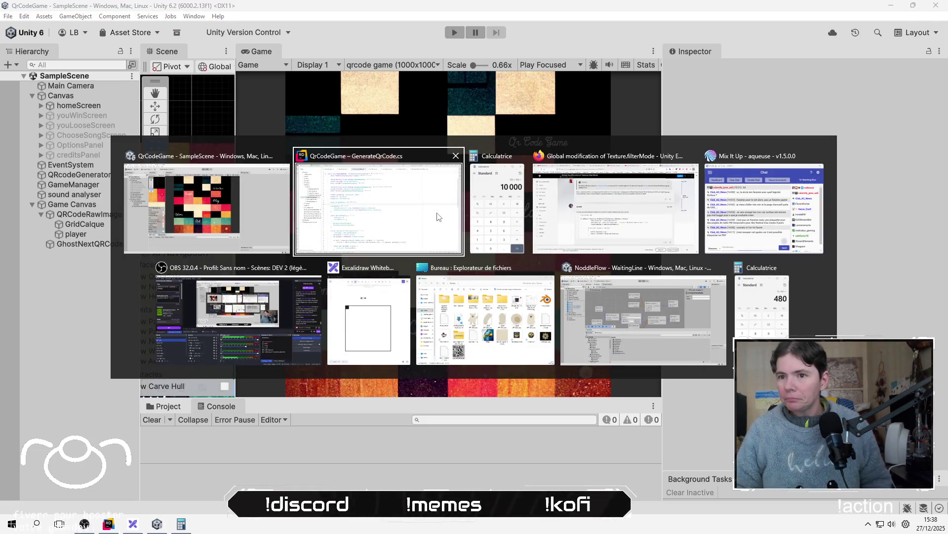
# Drag the game's Options audio volume slider nearly to minimum, then start the QR code game.
pyautogui.press('Escape')
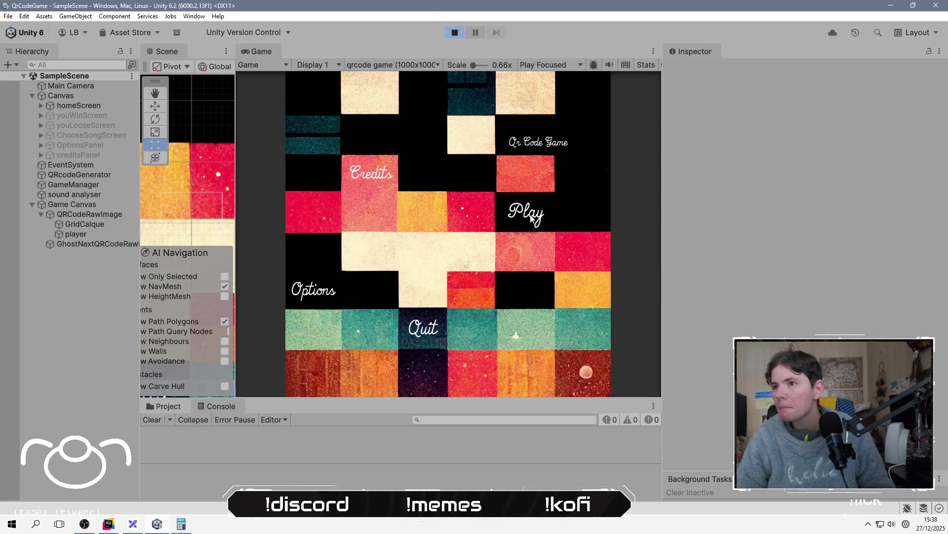
pyautogui.click(310, 290)
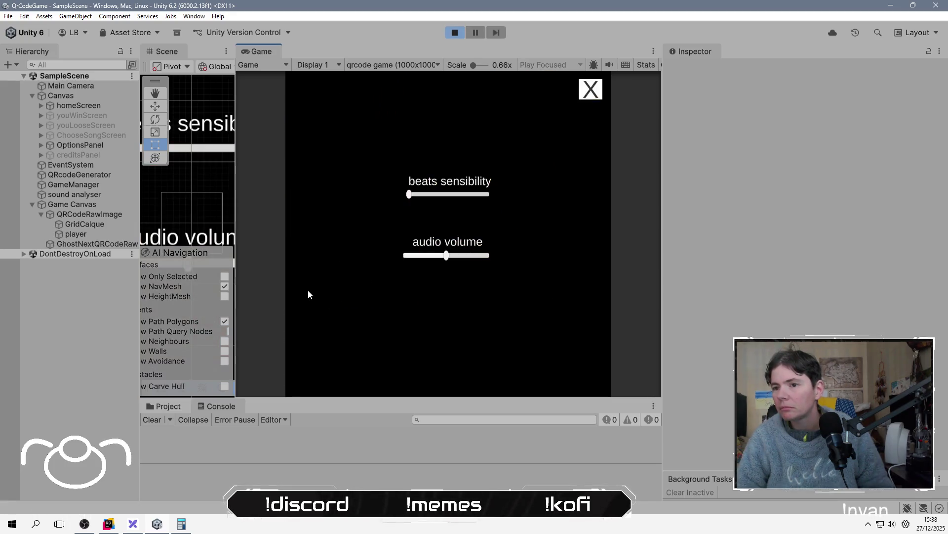
pyautogui.moveTo(438, 253); pyautogui.dragTo(415, 258)
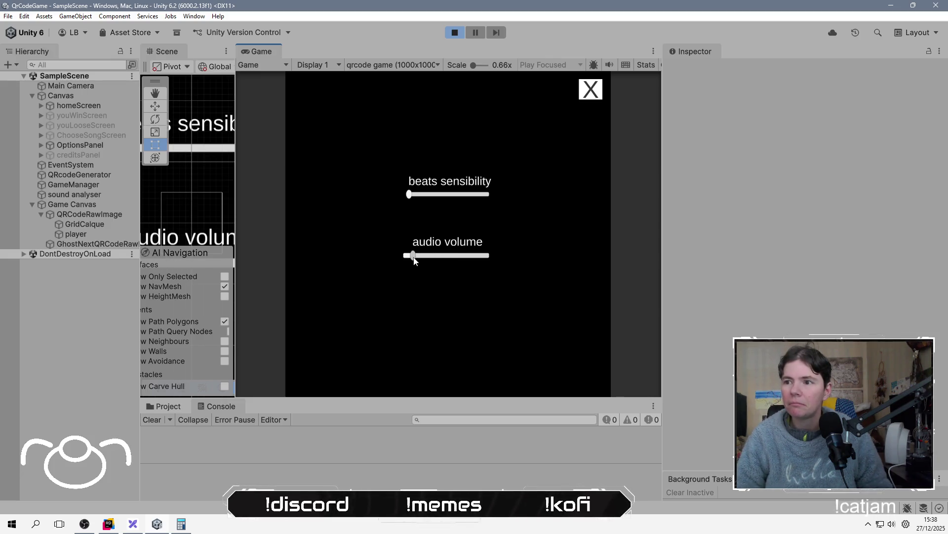
pyautogui.moveTo(412, 261); pyautogui.dragTo(410, 260)
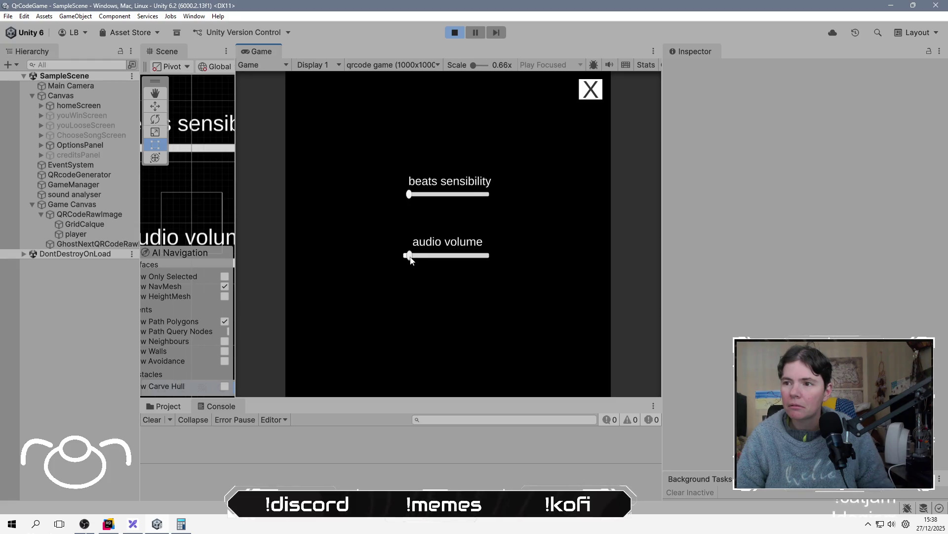
pyautogui.click(591, 89)
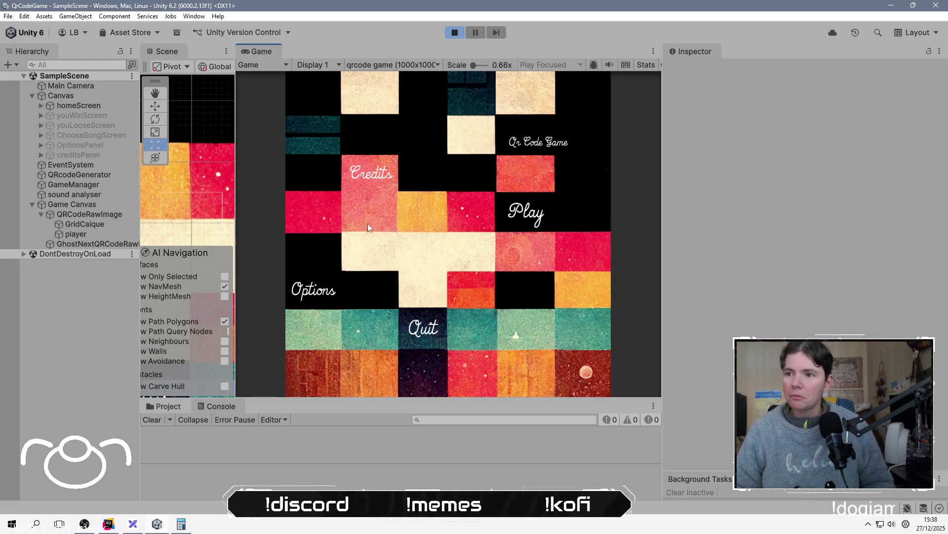
pyautogui.click(530, 213)
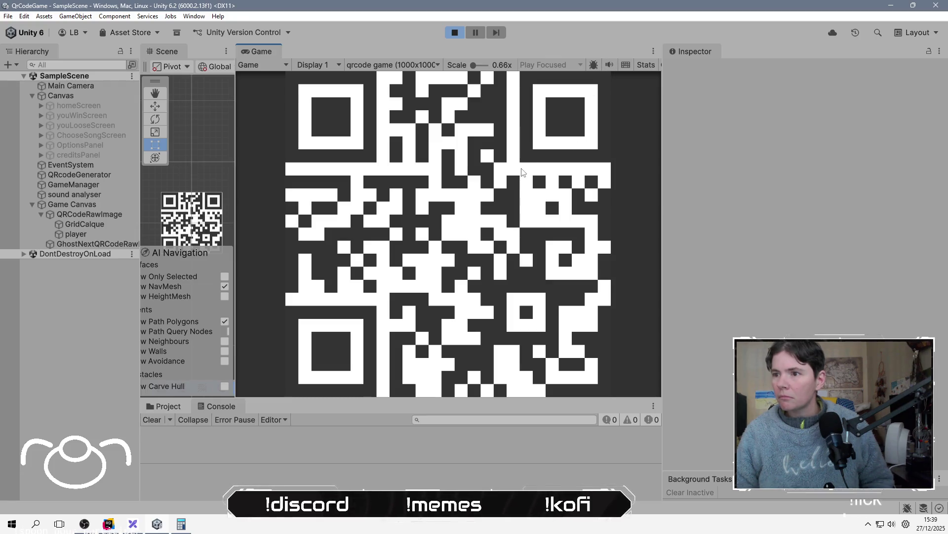
# Stop the running QR code round and stay in Unity.
pyautogui.click(456, 33)
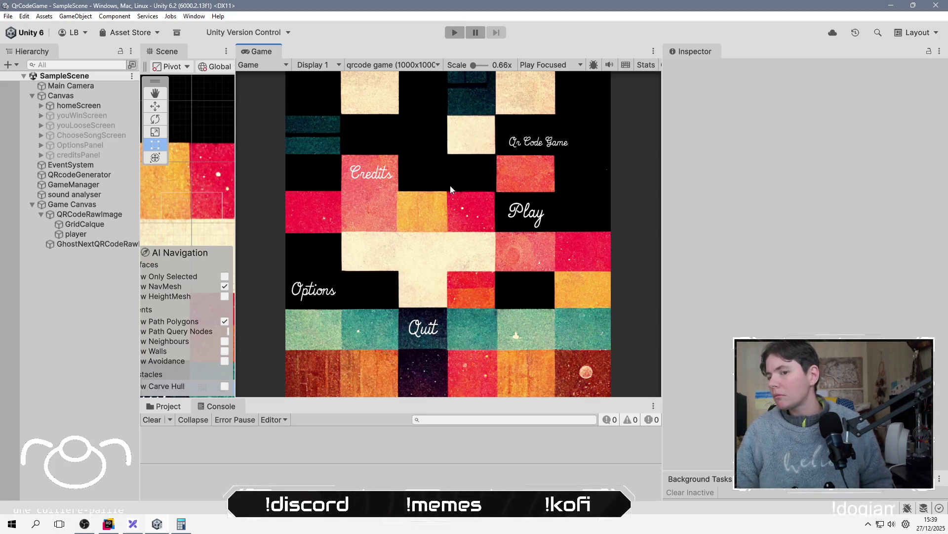
pyautogui.hotkey('alt', 'Tab')
pyautogui.press('Escape')
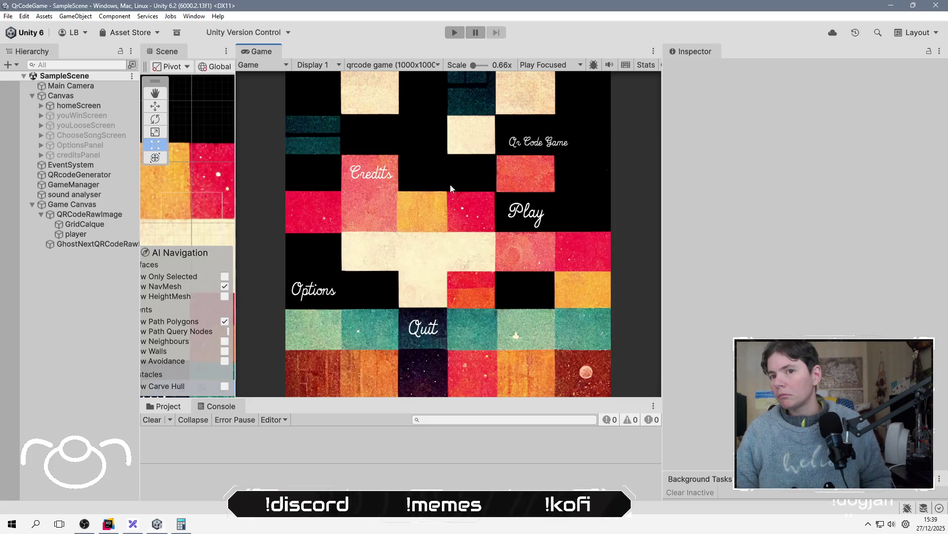
# Review the Main Camera's Inspector settings, then deselect it.
pyautogui.click(102, 85)
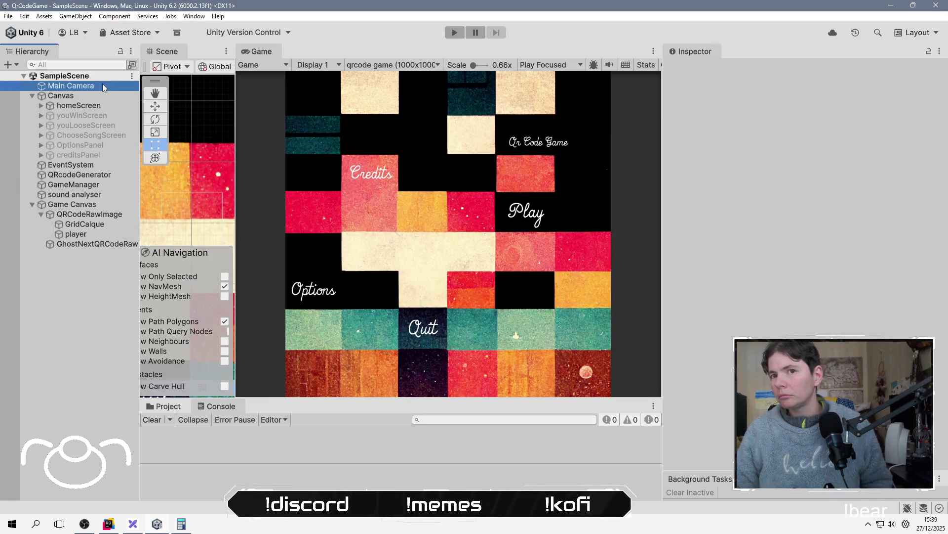
pyautogui.scroll(-5, 801, 222)
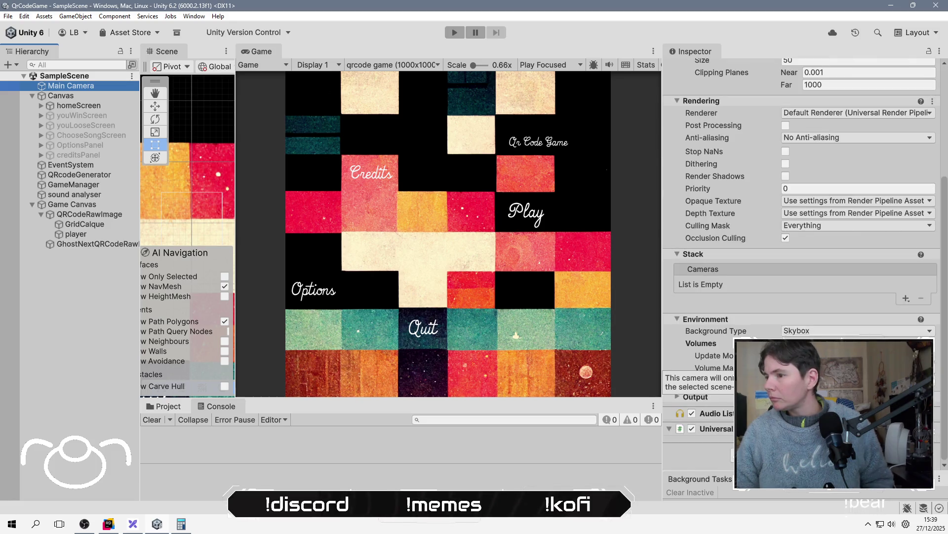
pyautogui.click(53, 300)
pyautogui.hotkey('alt', 'Tab')
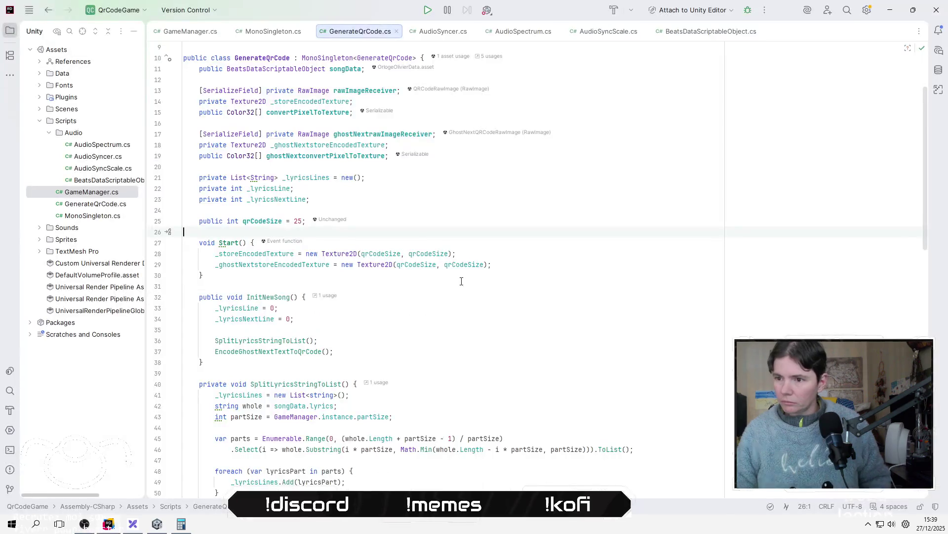
# Place the cursor after Start and on the _lyricsNextLine reset line in GenerateQrCode.cs.
pyautogui.click(459, 284)
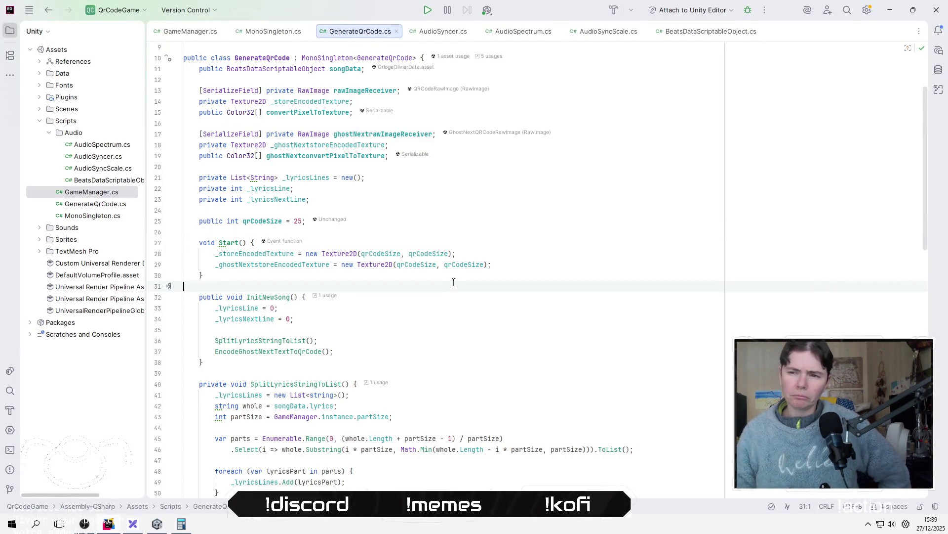
pyautogui.click(422, 324)
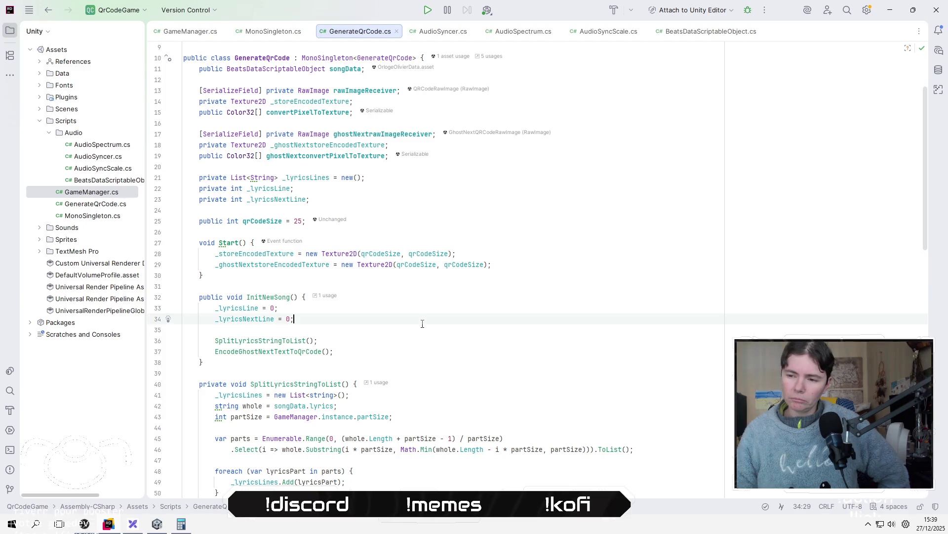
pyautogui.scroll(-1, 249, 243)
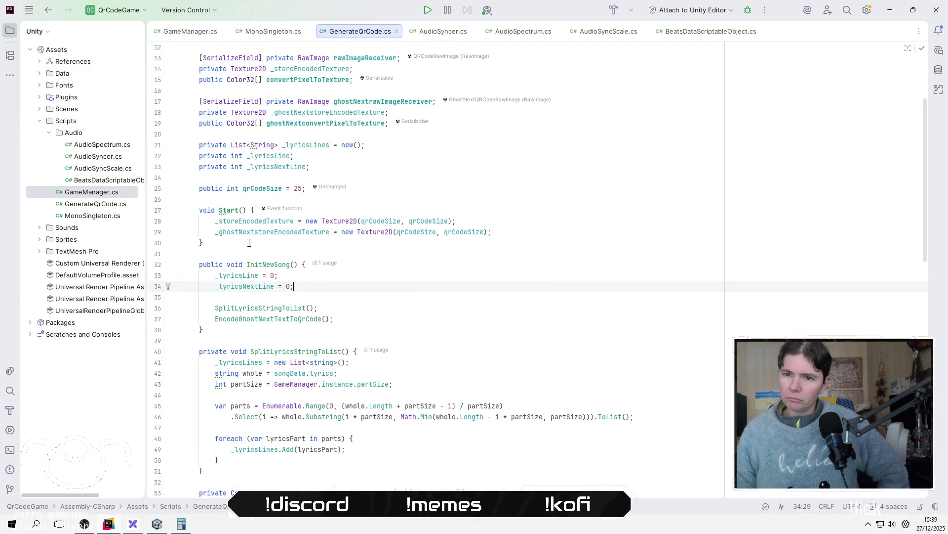
# Open GameManager.cs and review its Play method around line 113.
pyautogui.click(116, 181)
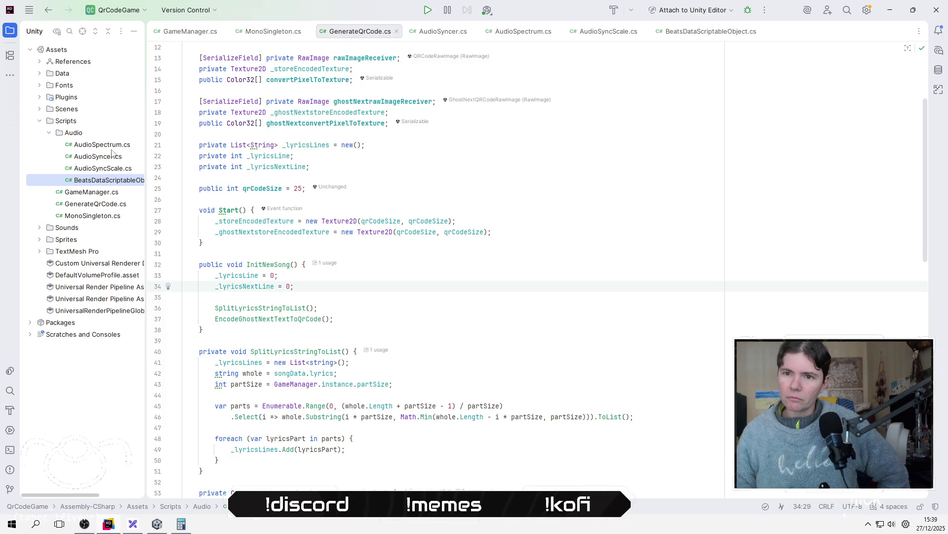
pyautogui.click(112, 197)
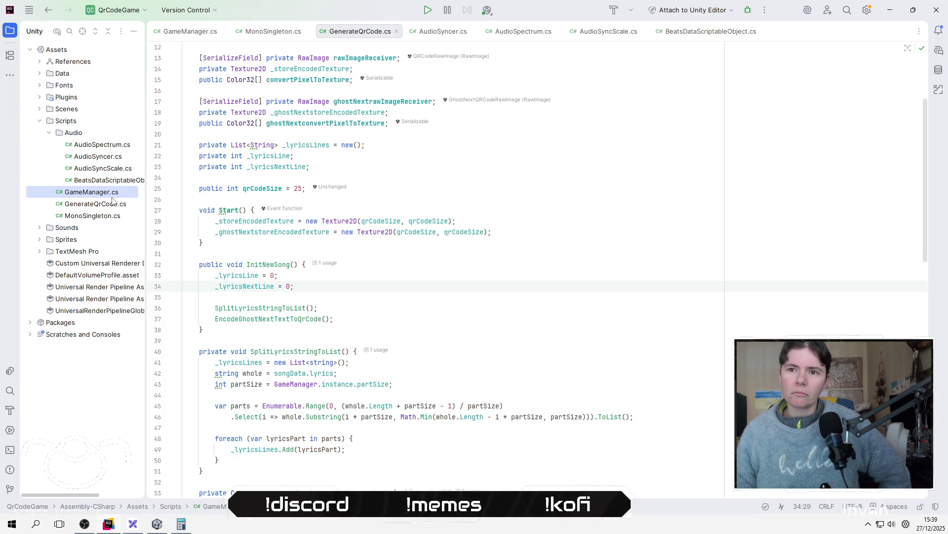
pyautogui.doubleClick(112, 199)
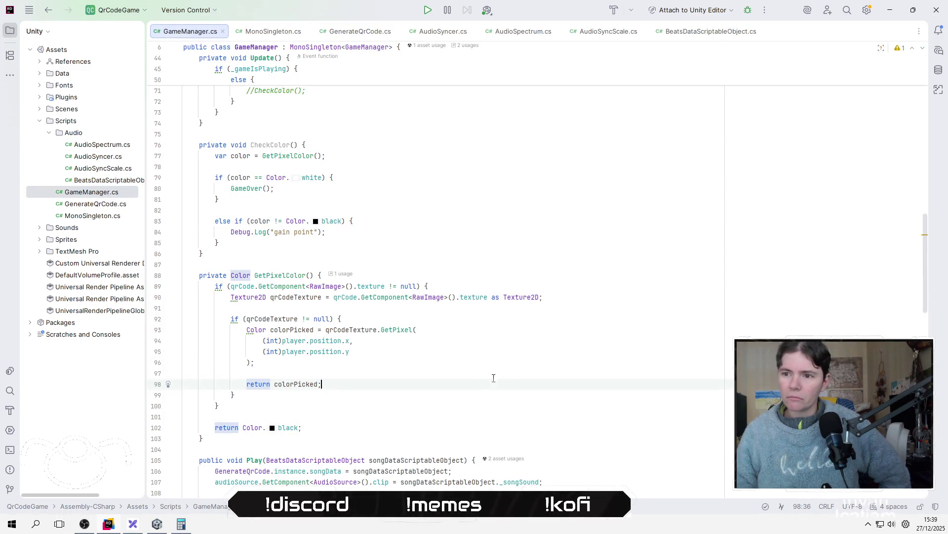
pyautogui.scroll(-10, 485, 373)
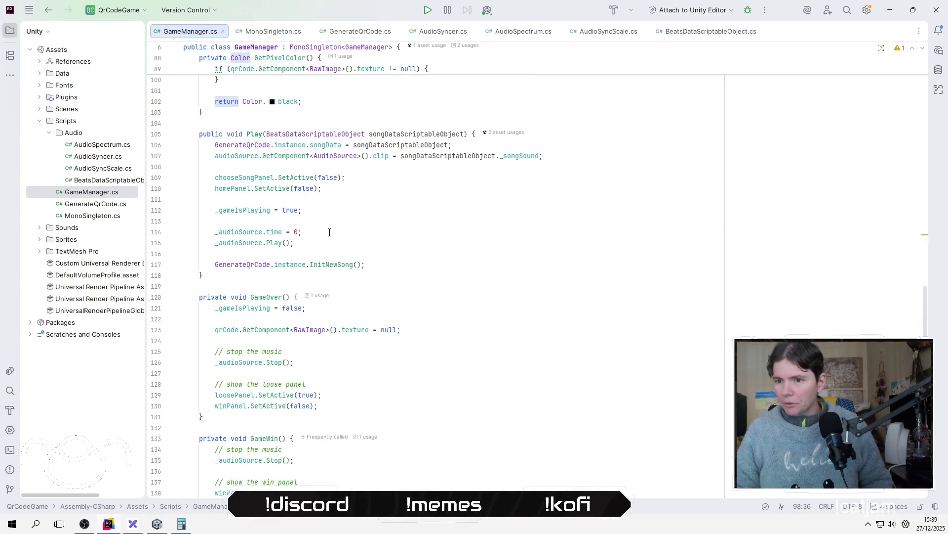
pyautogui.click(409, 213)
pyautogui.click(410, 225)
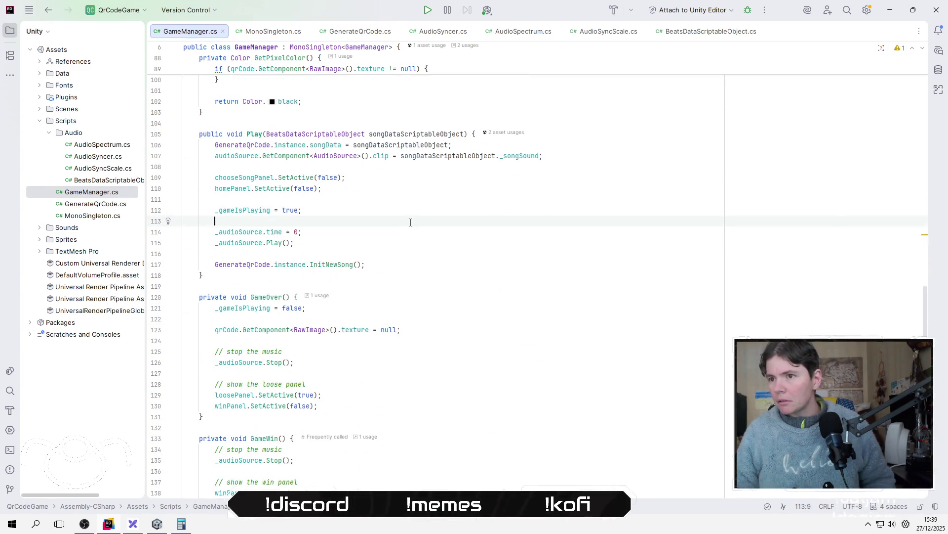
pyautogui.hotkey('alt', 'Tab')
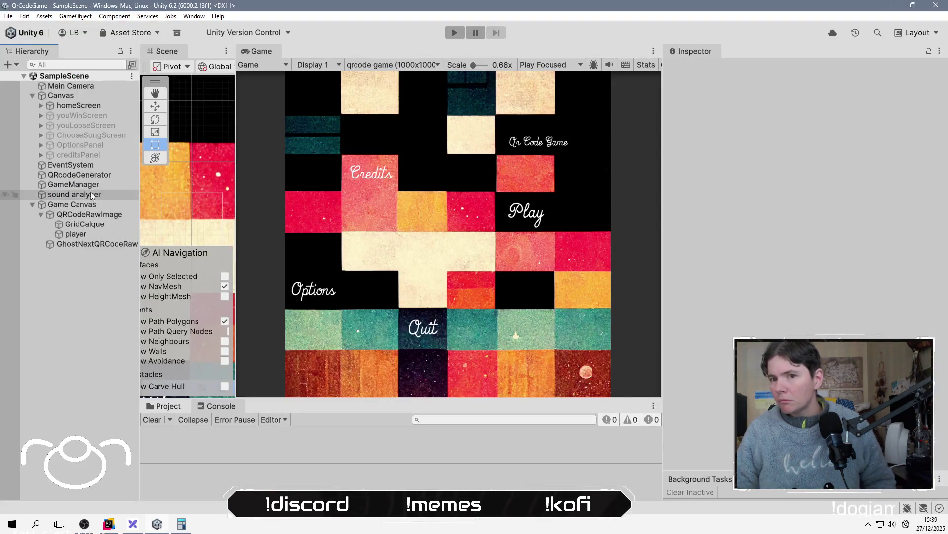
# Expand OptionsPanel, check beatsSlider's On Value Changed, and inspect the referenced GameManager's script fields.
pyautogui.click(40, 145)
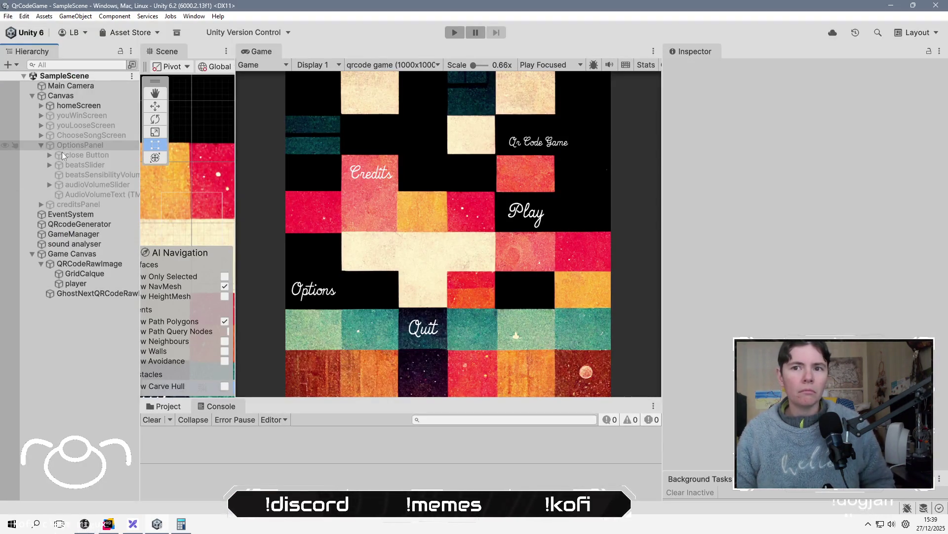
pyautogui.click(104, 167)
pyautogui.scroll(-5, 715, 402)
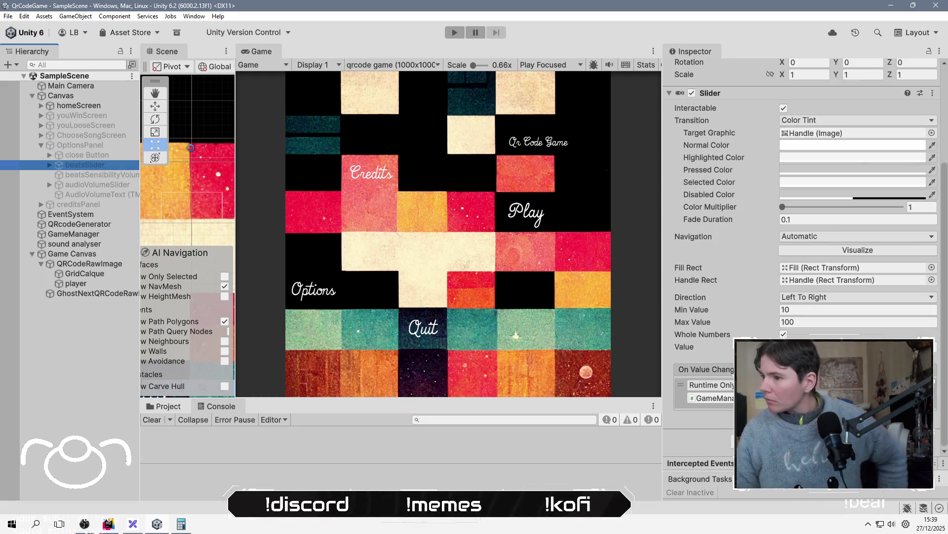
pyautogui.click(713, 398)
pyautogui.click(713, 399)
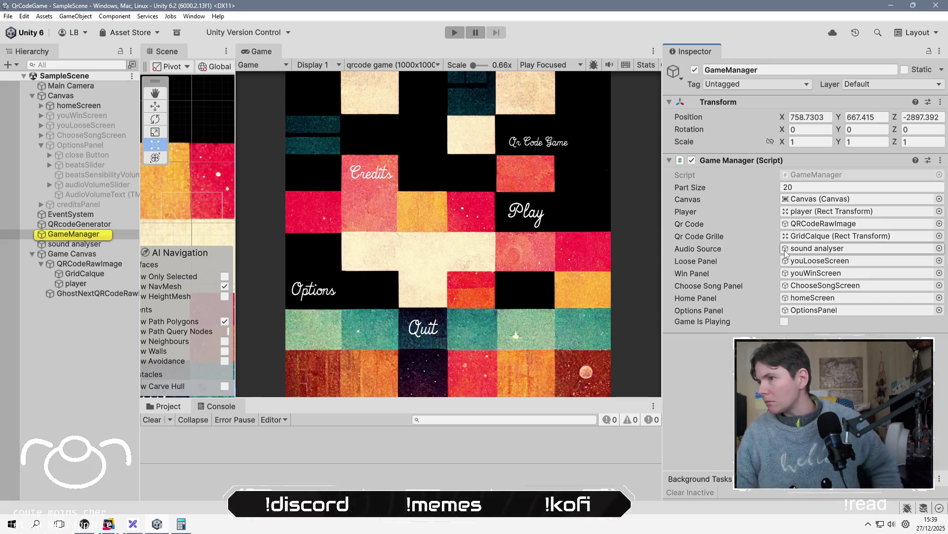
pyautogui.hotkey('alt', 'Tab')
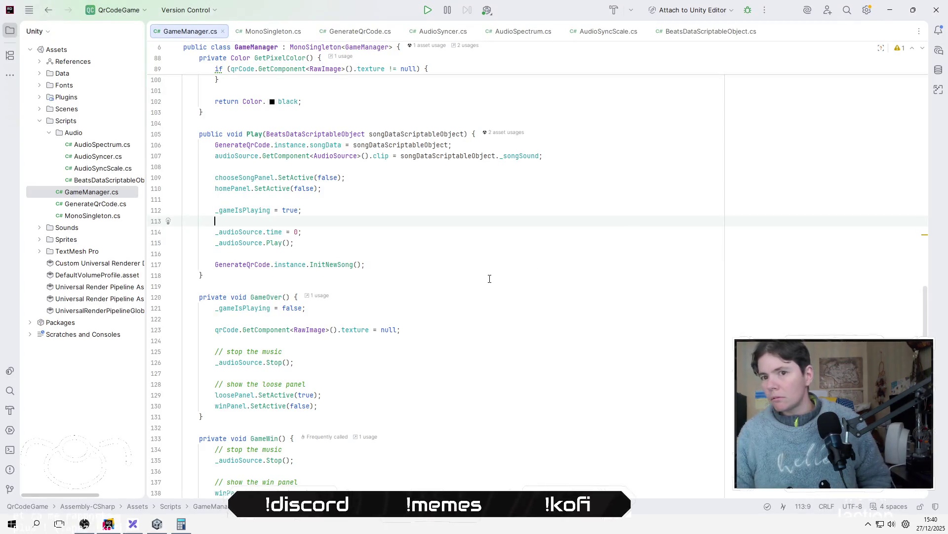
pyautogui.click(471, 210)
pyautogui.scroll(-10, 470, 247)
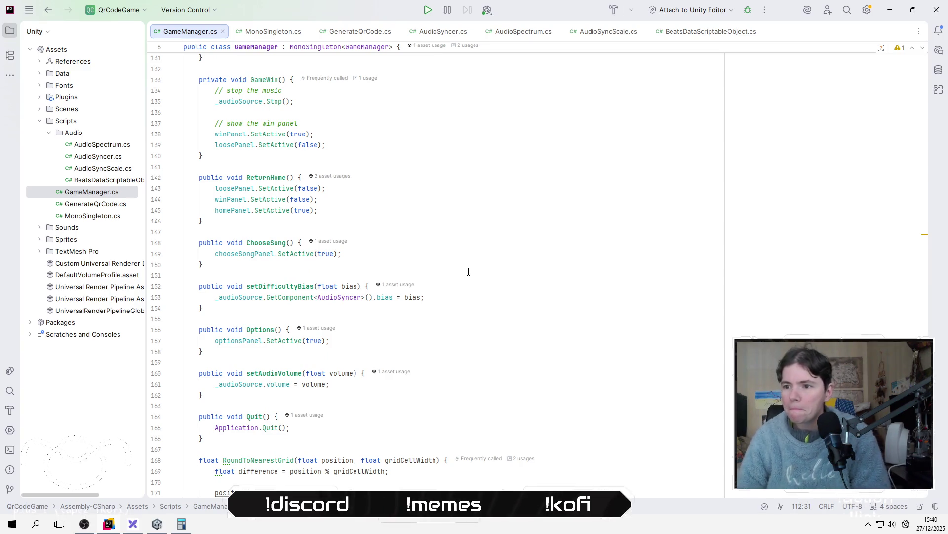
pyautogui.click(385, 297)
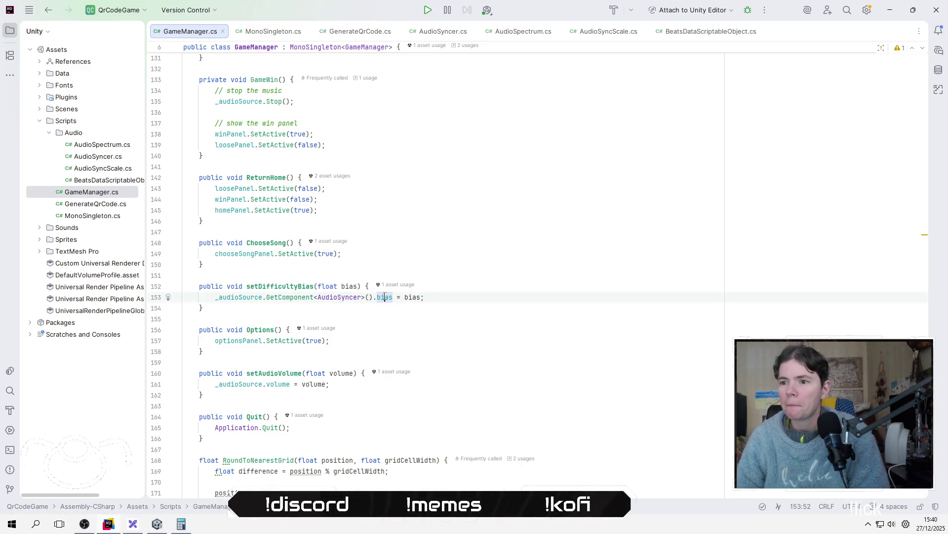
pyautogui.moveTo(384, 297)
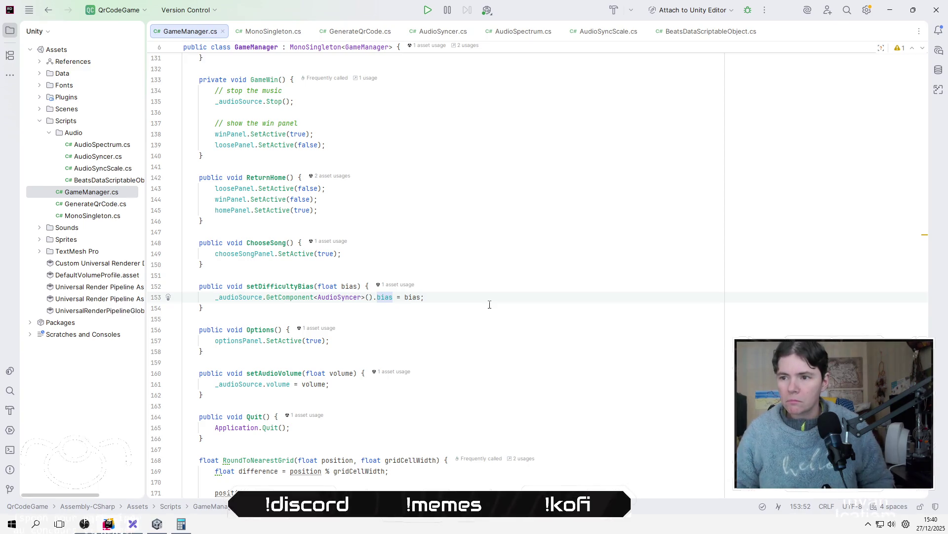
pyautogui.click(402, 298)
pyautogui.scroll(10, 454, 267)
pyautogui.scroll(20, 468, 253)
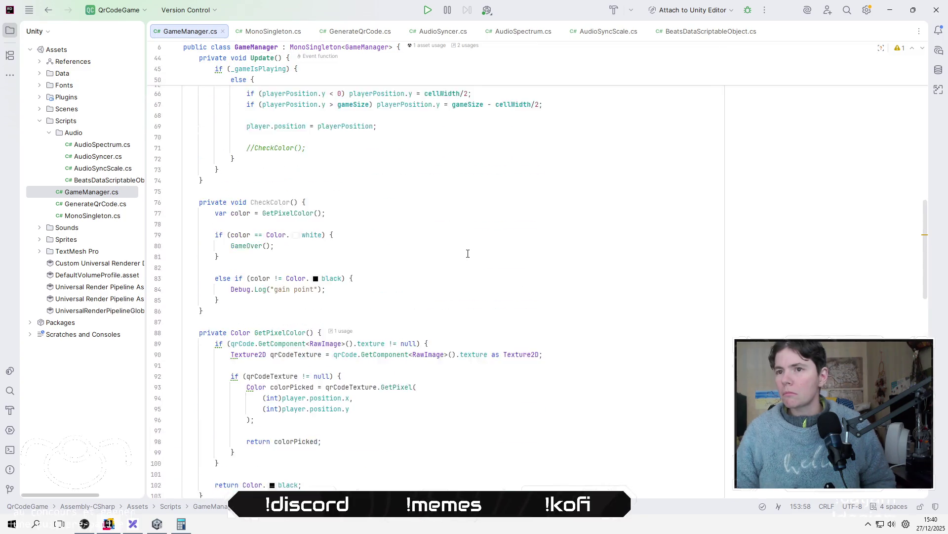
pyautogui.scroll(3, 467, 254)
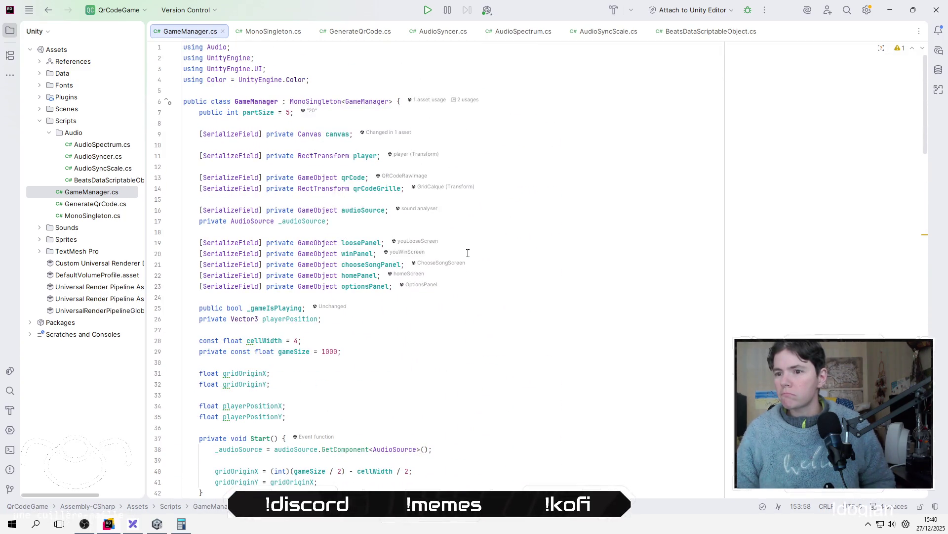
pyautogui.scroll(-20, 480, 236)
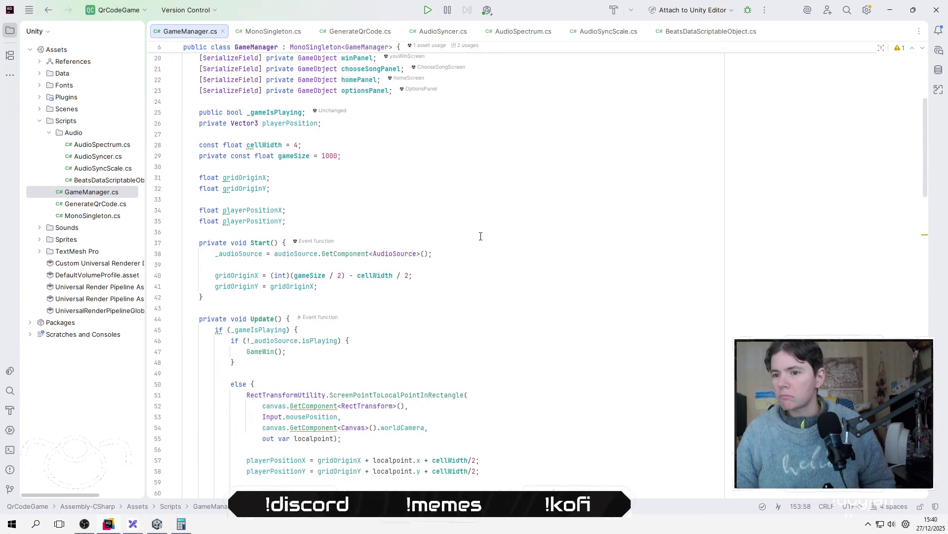
pyautogui.scroll(-8, 478, 236)
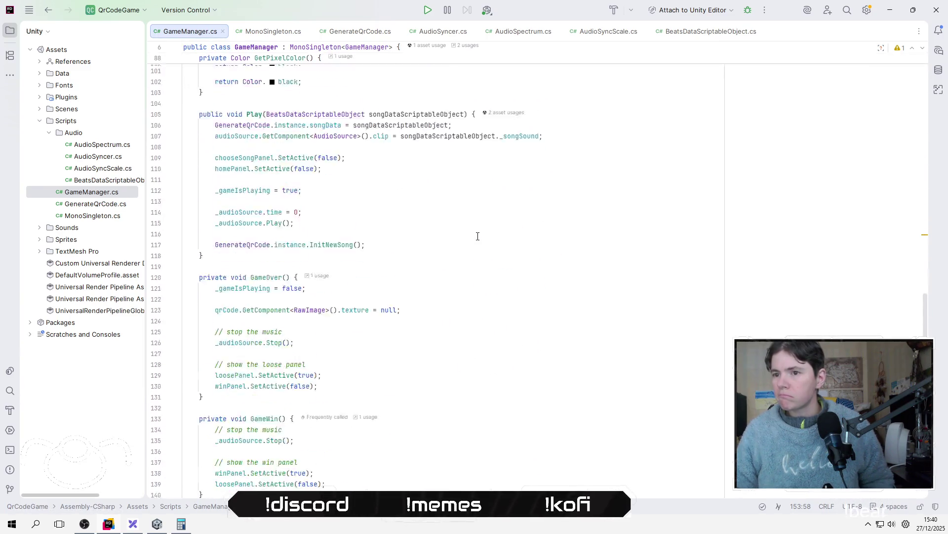
pyautogui.hotkey('alt', 'Tab')
pyautogui.click(447, 33)
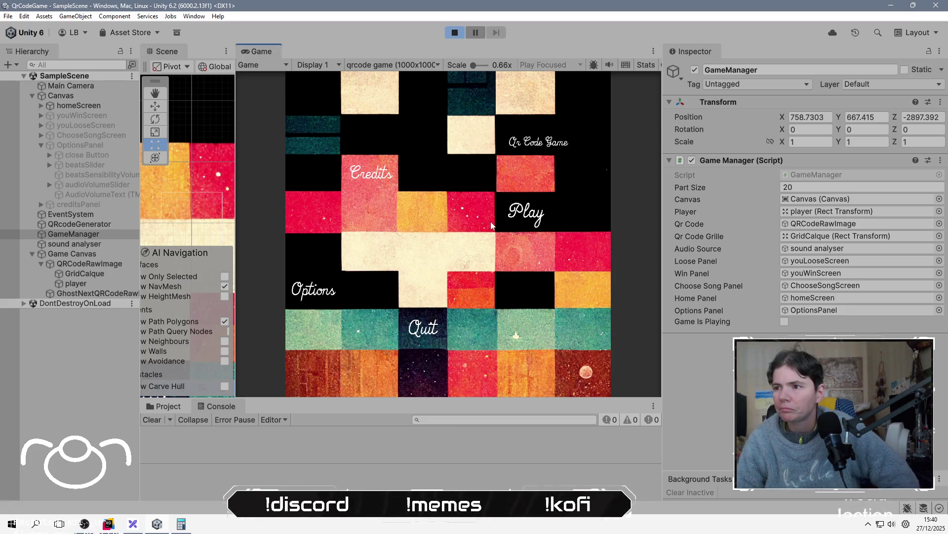
# Set the game's beats sensibility slider to about the middle in Options.
pyautogui.click(323, 301)
pyautogui.moveTo(411, 195); pyautogui.dragTo(447, 197)
pyautogui.click(591, 90)
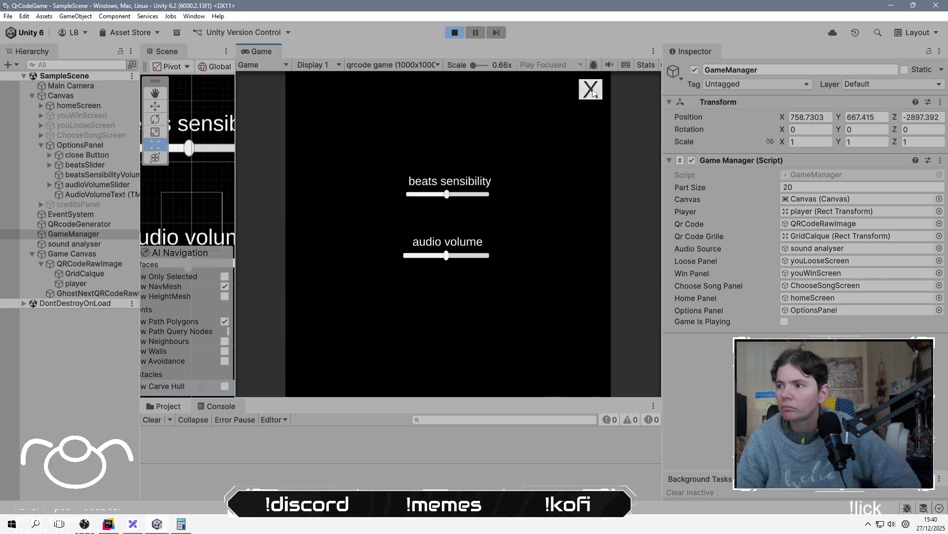
# Play a round with the red song, then stop Play mode.
pyautogui.click(527, 220)
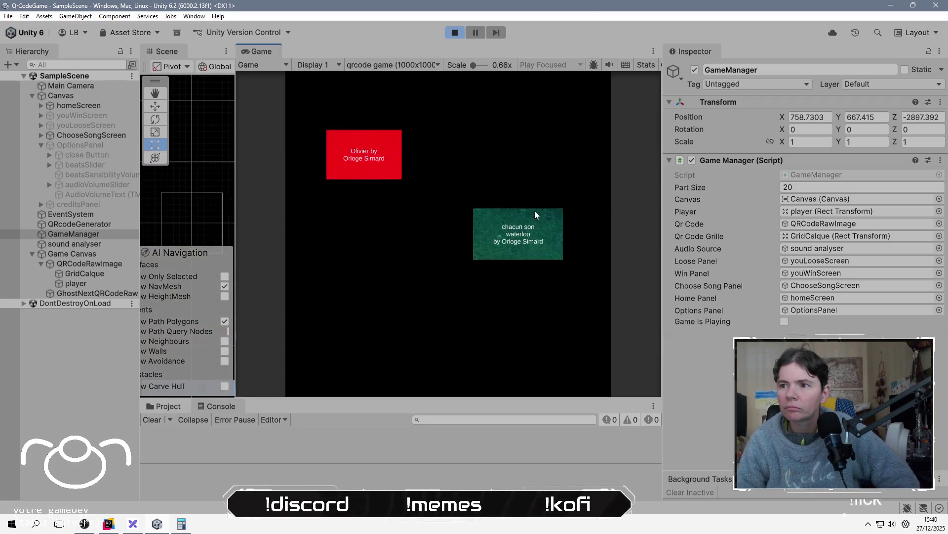
pyautogui.click(372, 158)
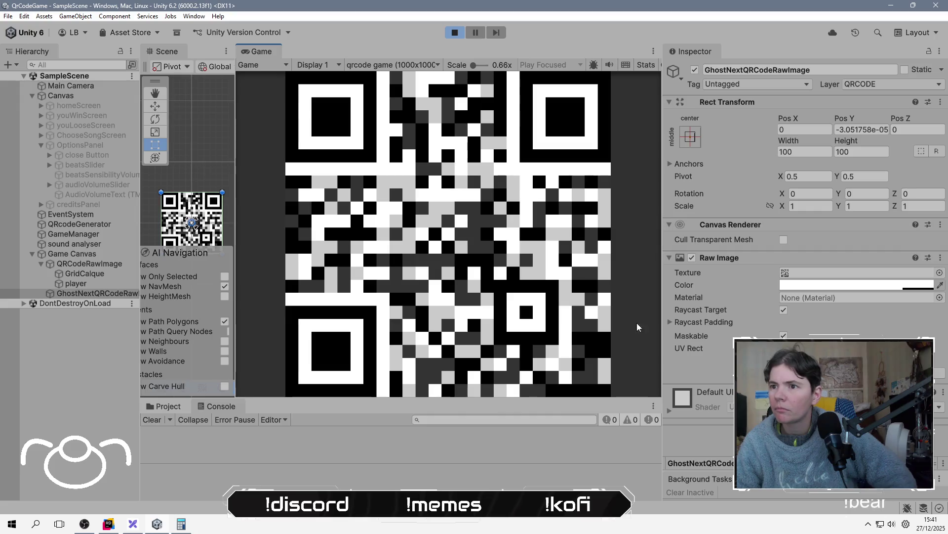
pyautogui.click(455, 32)
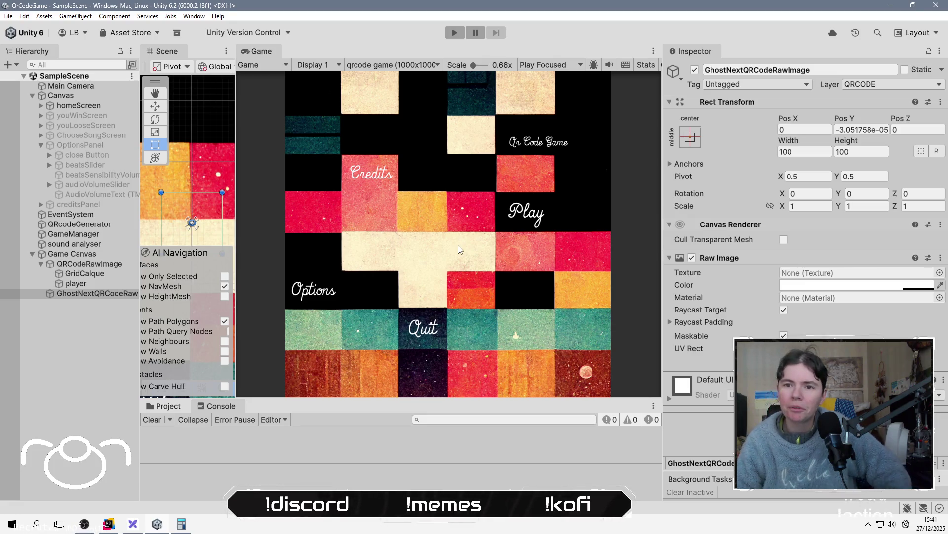
# Review AudioSyncer.cs's OnBeat _mTimer reset and bias field usage, returning to the file top.
pyautogui.hotkey('alt', 'Tab')
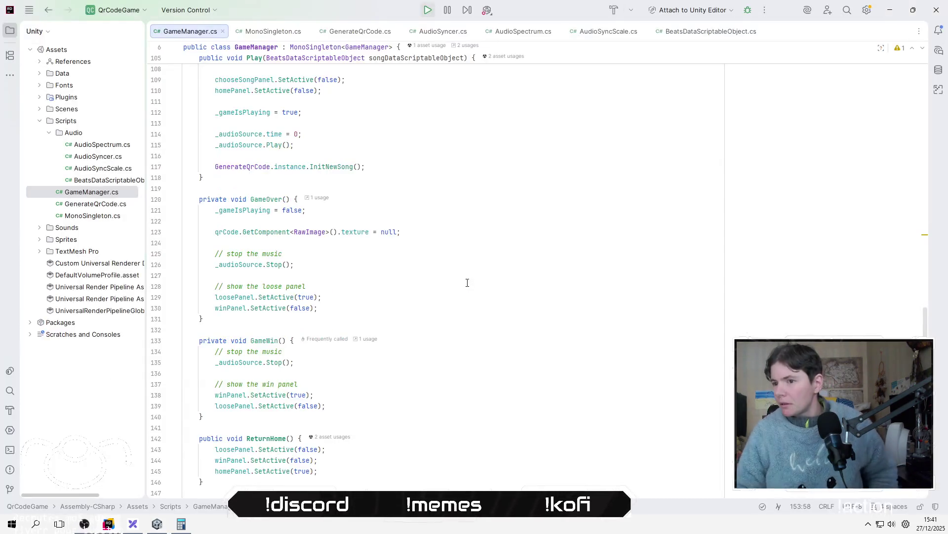
pyautogui.click(443, 32)
pyautogui.click(534, 235)
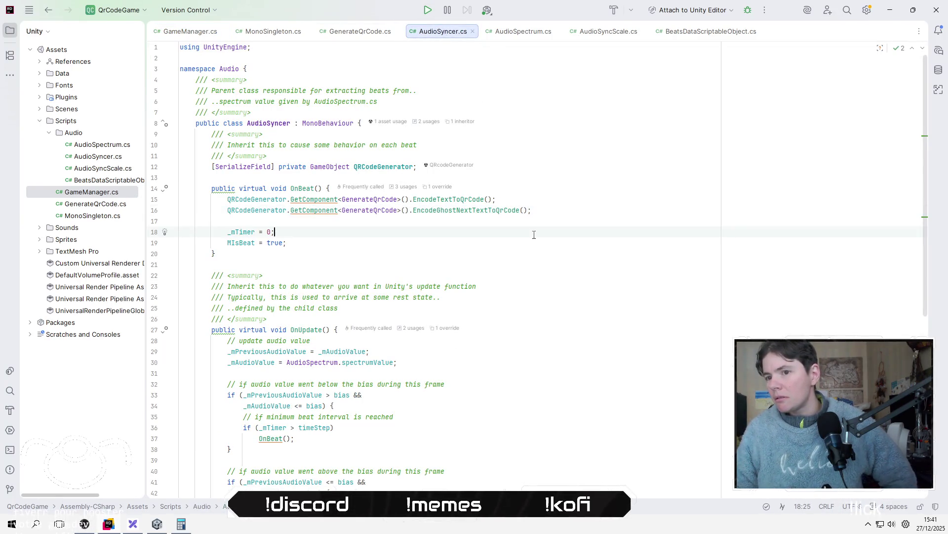
pyautogui.scroll(-7, 536, 235)
pyautogui.scroll(-3, 537, 234)
pyautogui.scroll(4, 535, 233)
pyautogui.scroll(-4, 471, 246)
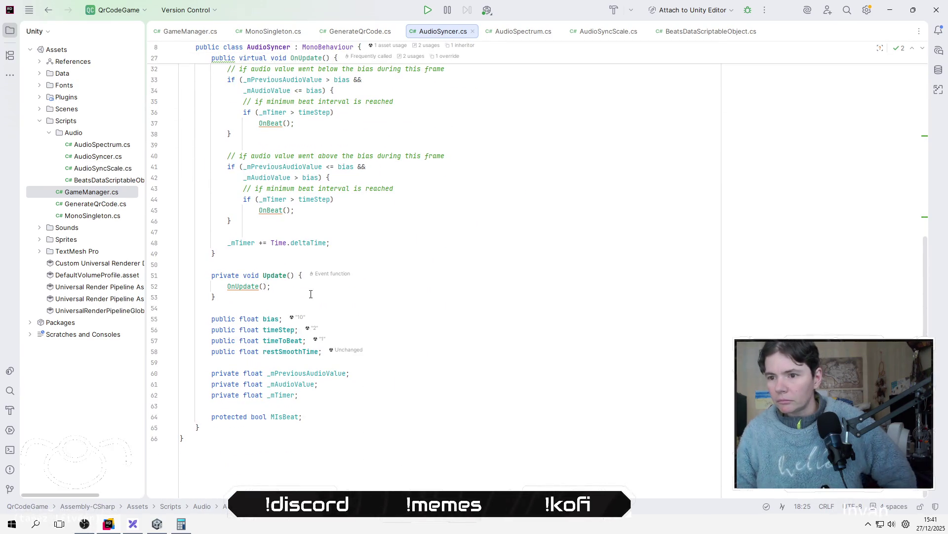
pyautogui.click(275, 317)
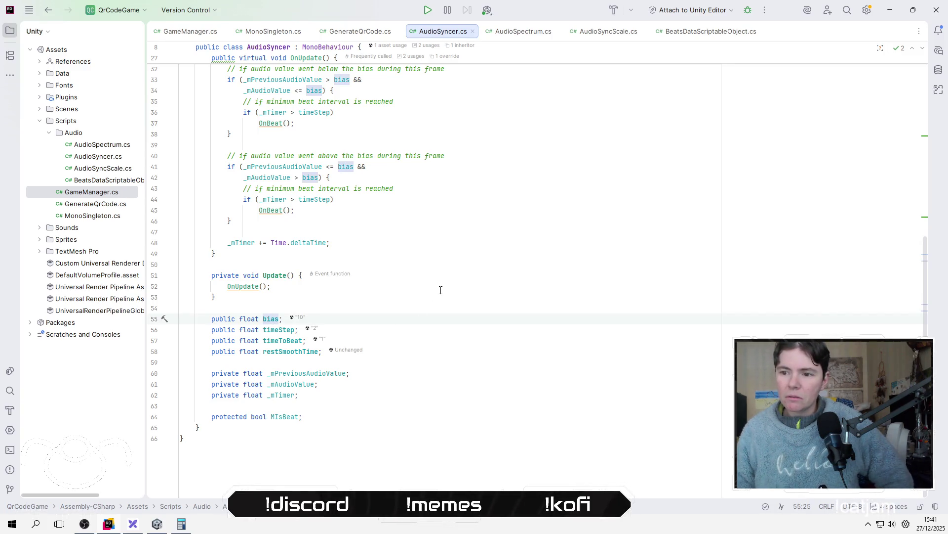
pyautogui.scroll(10, 440, 290)
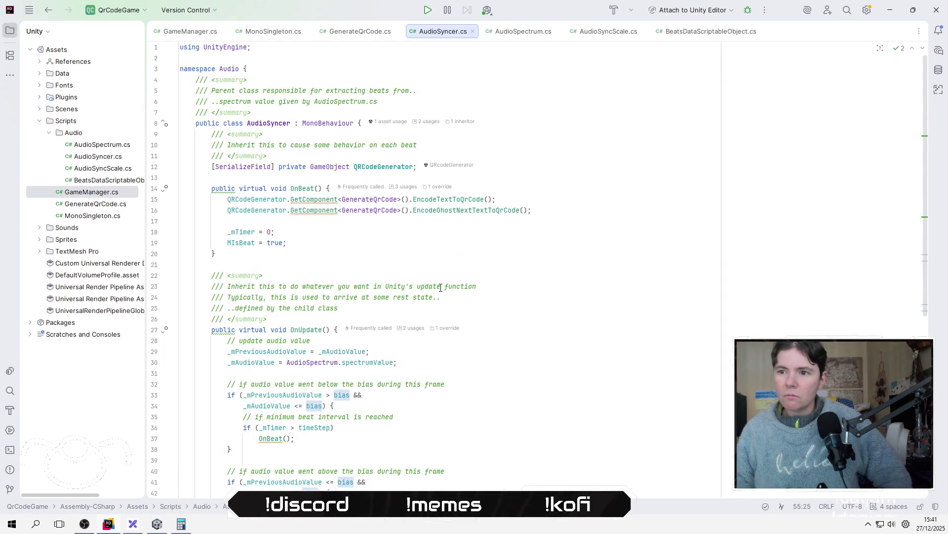
pyautogui.hotkey('alt', 'Tab')
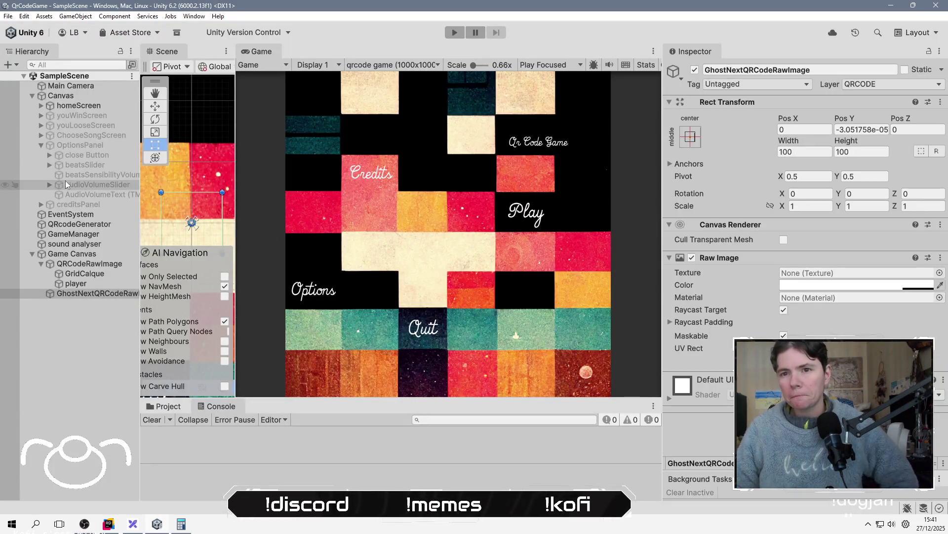
# Confirm beatsSlider's Min/Max Value range of 10 to 100, then clear the Hierarchy selection.
pyautogui.click(69, 167)
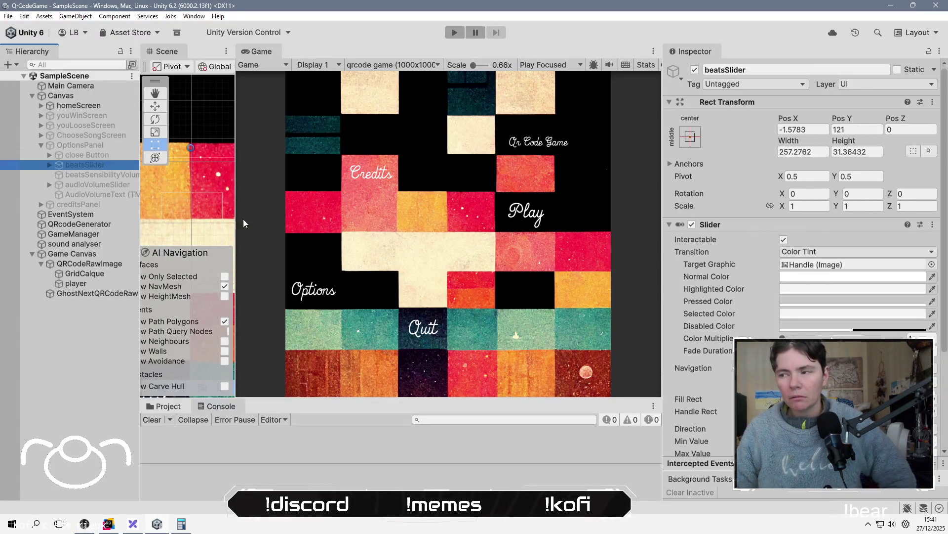
pyautogui.scroll(-5, 805, 222)
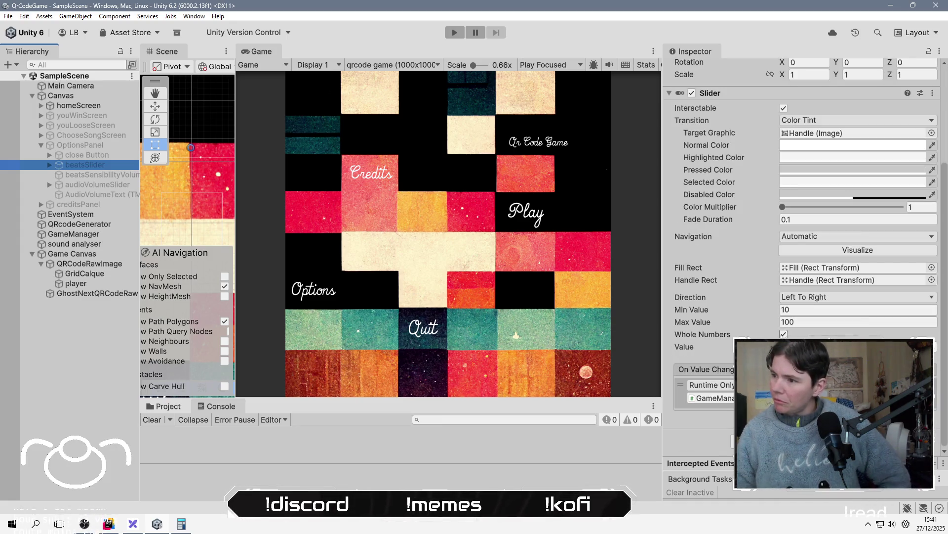
pyautogui.click(827, 322)
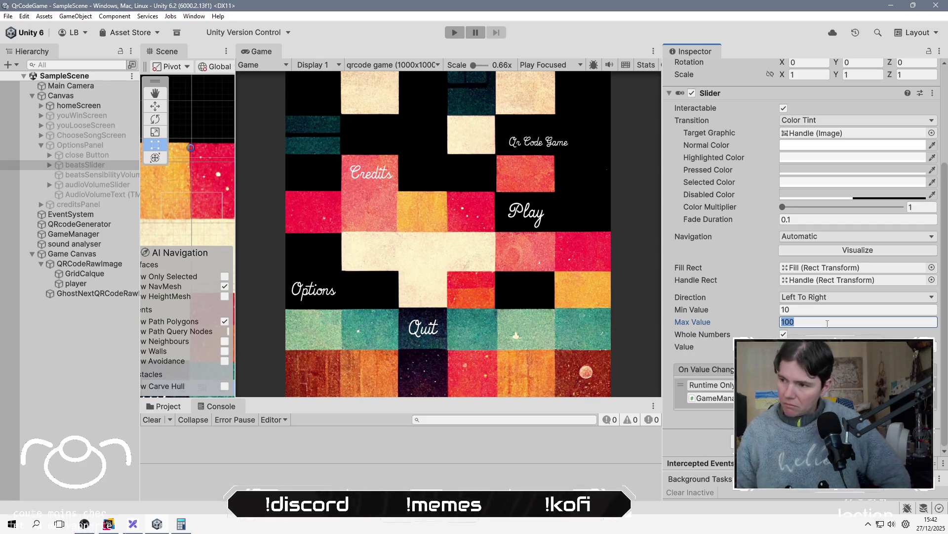
pyautogui.click(76, 350)
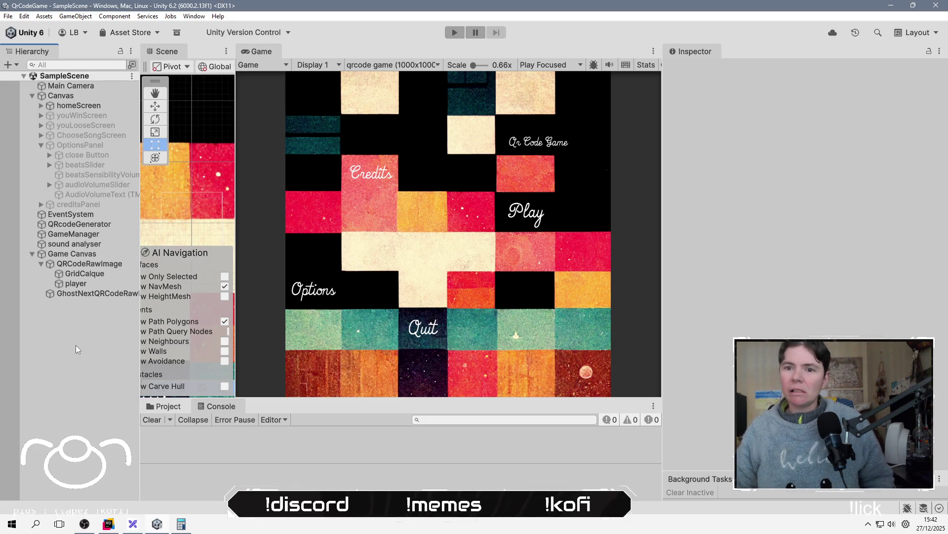
pyautogui.hotkey('alt', 'Tab')
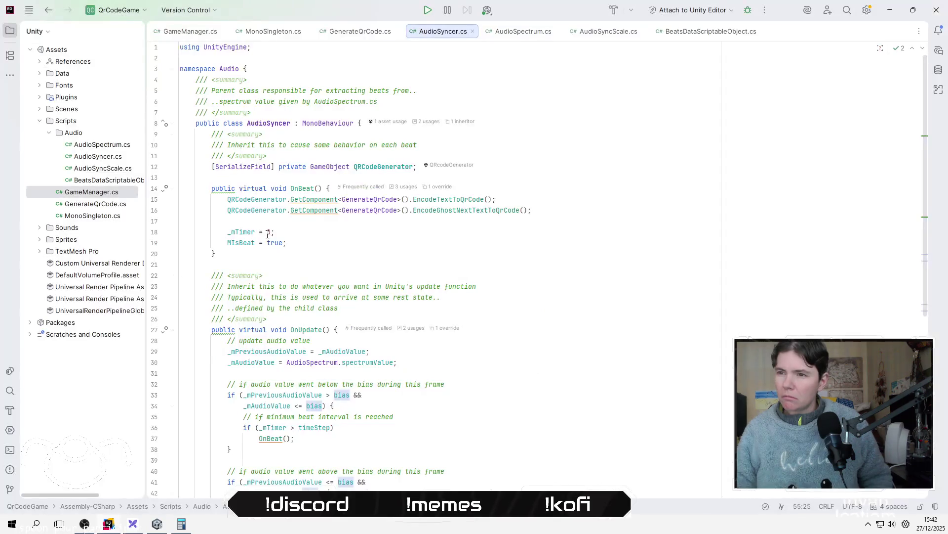
pyautogui.click(389, 229)
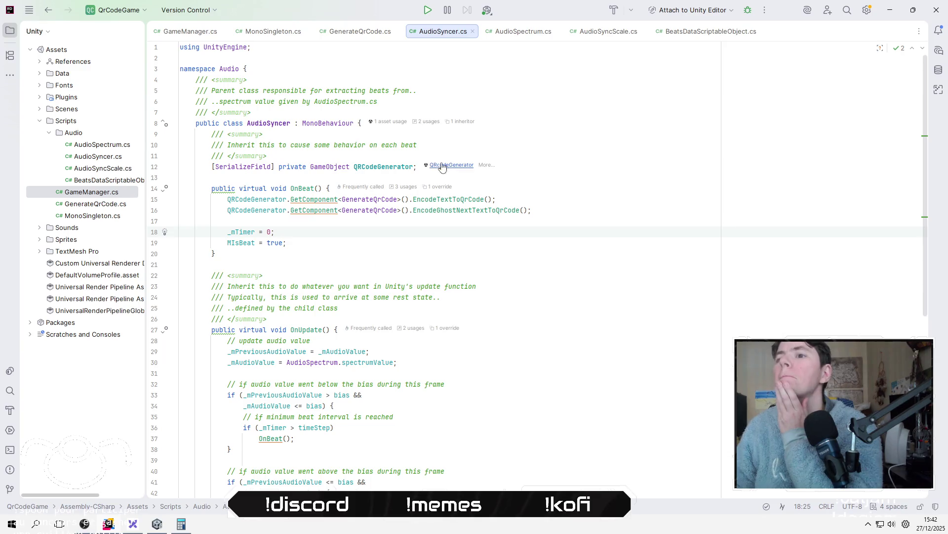
pyautogui.click(313, 340)
pyautogui.click(375, 243)
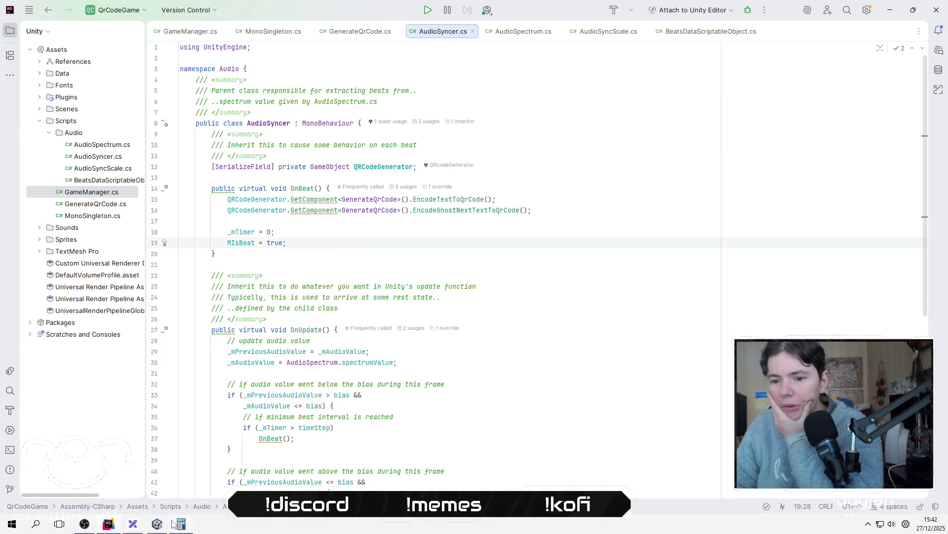
pyautogui.click(174, 524)
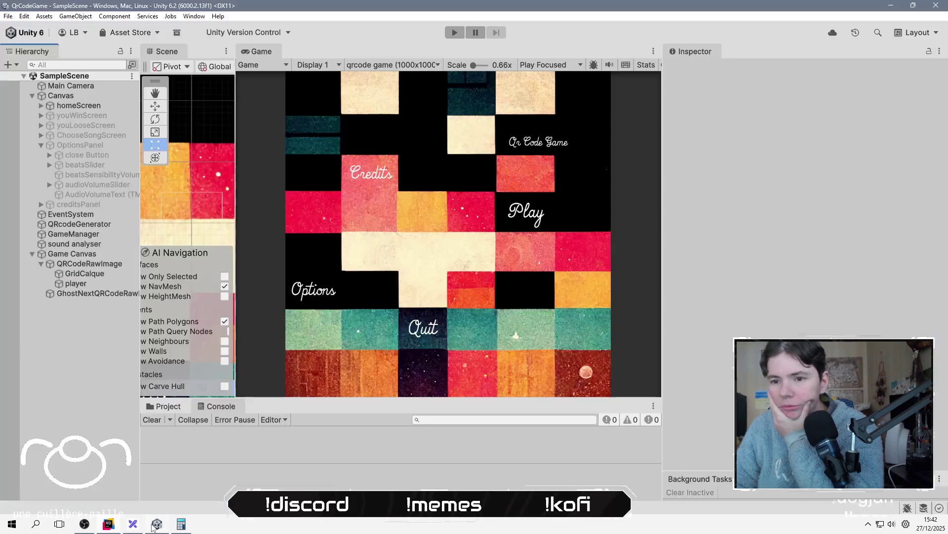
# Inspect sound analyser's Audio Syncer QR Code Generator reference, then enter Play mode.
pyautogui.click(90, 247)
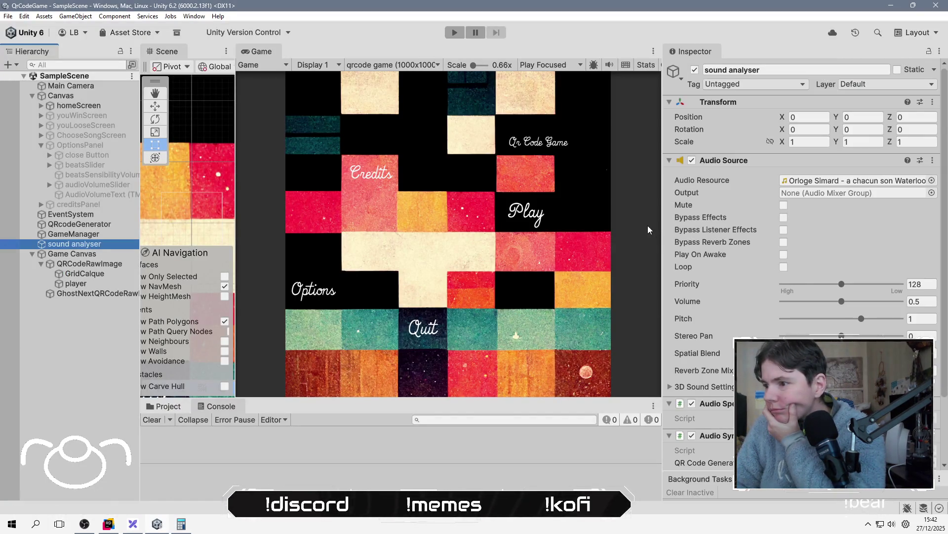
pyautogui.scroll(-5, 734, 227)
pyautogui.click(840, 385)
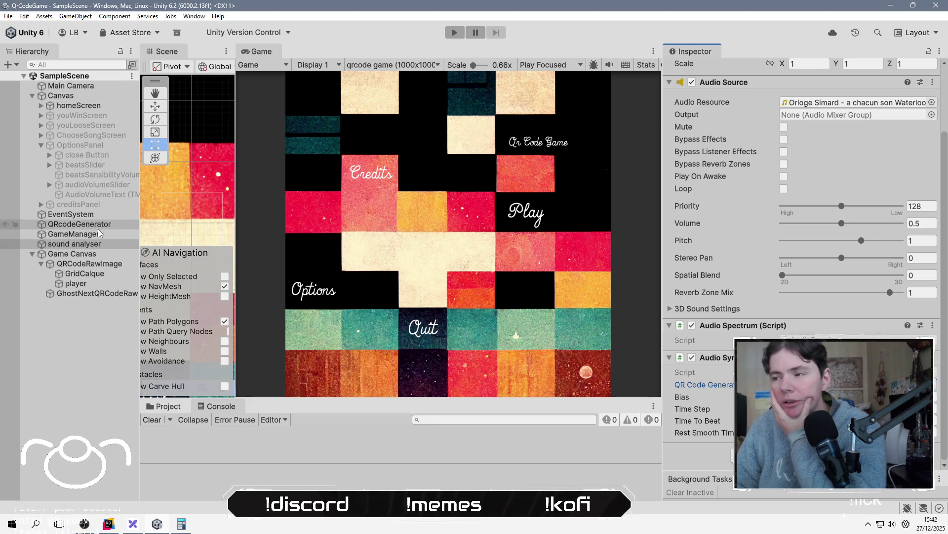
pyautogui.scroll(3, 712, 203)
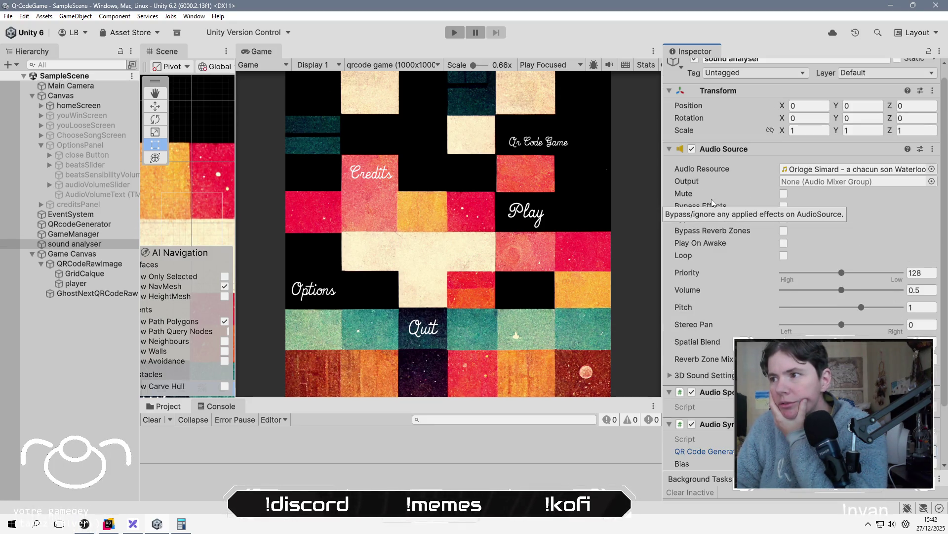
pyautogui.click(456, 32)
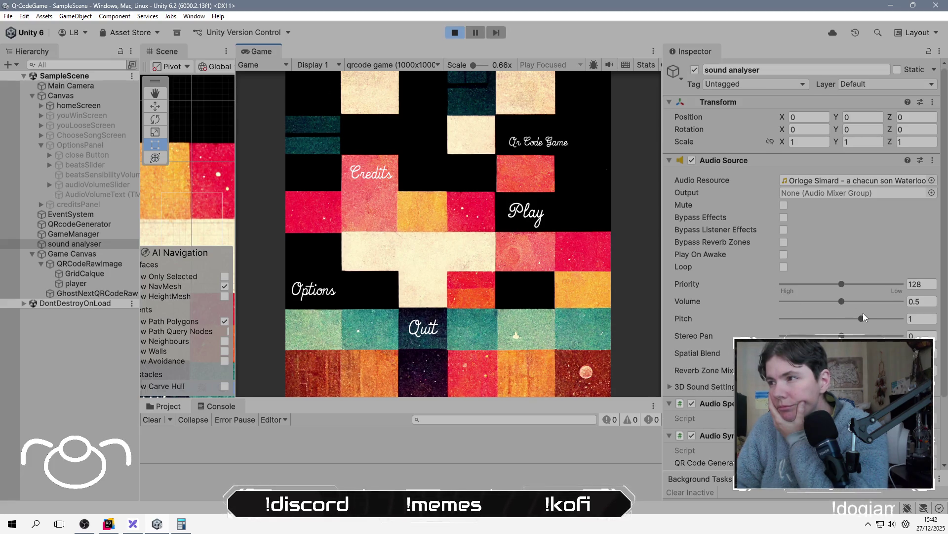
# Start a level, pause it mid-round, and select GhostNextQRCodeRawImage.
pyautogui.click(531, 217)
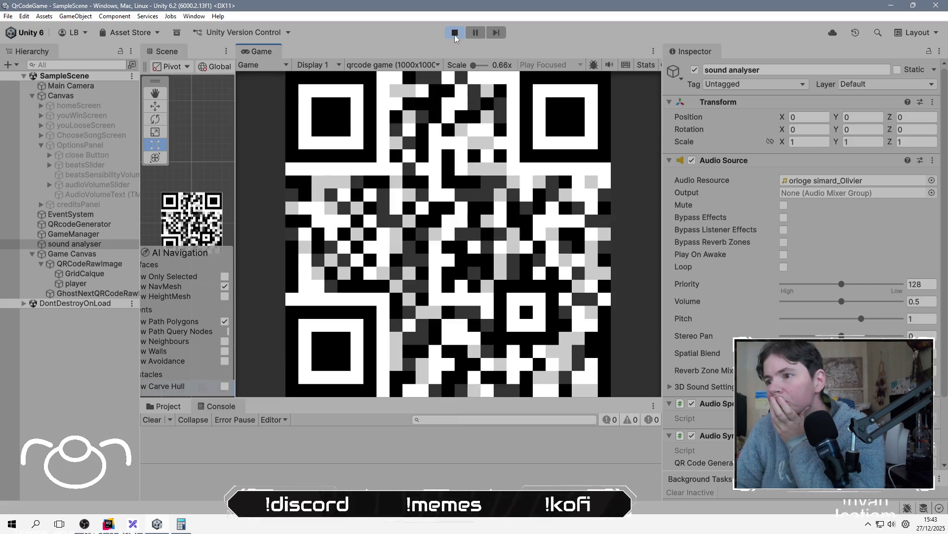
pyautogui.click(478, 35)
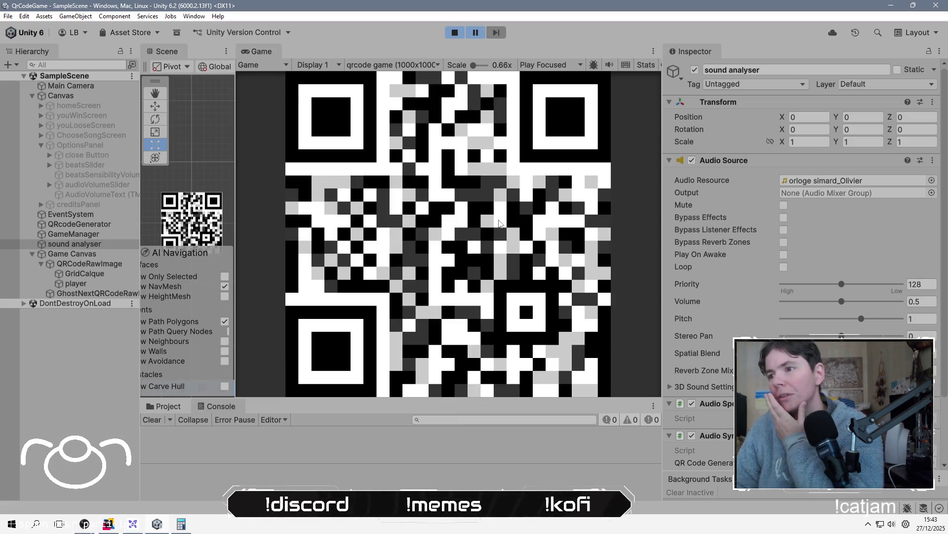
pyautogui.click(95, 295)
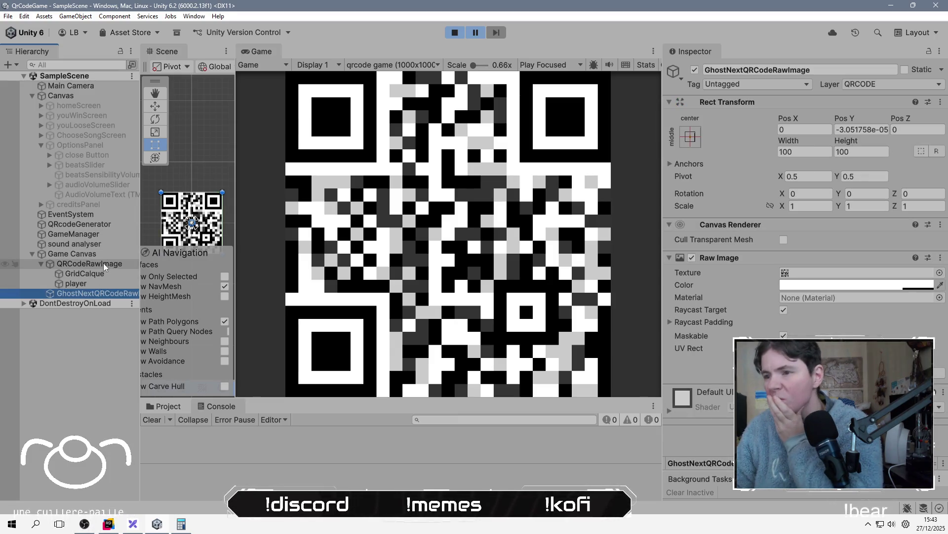
# Resume the game, check the ghost QR image's Raw Image colour without changing it, then stop Play mode.
pyautogui.click(909, 286)
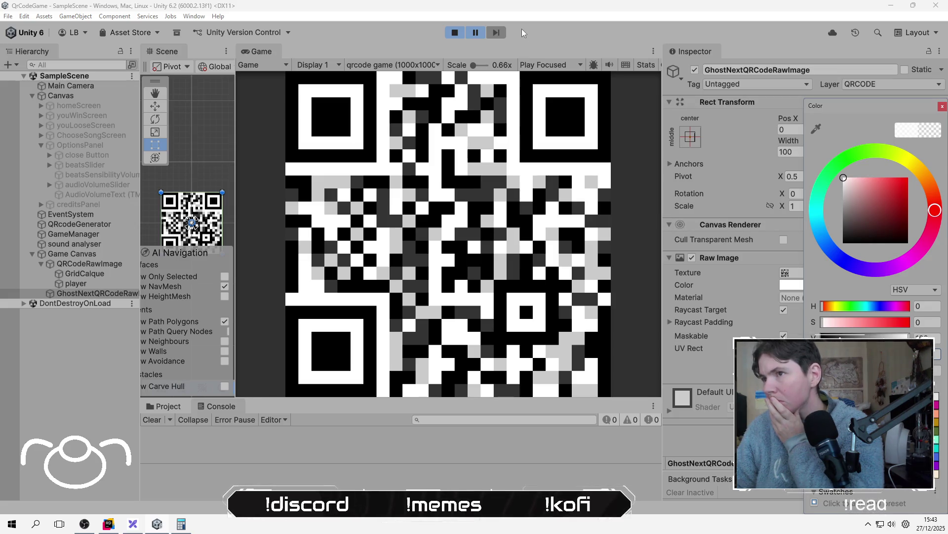
pyautogui.click(476, 32)
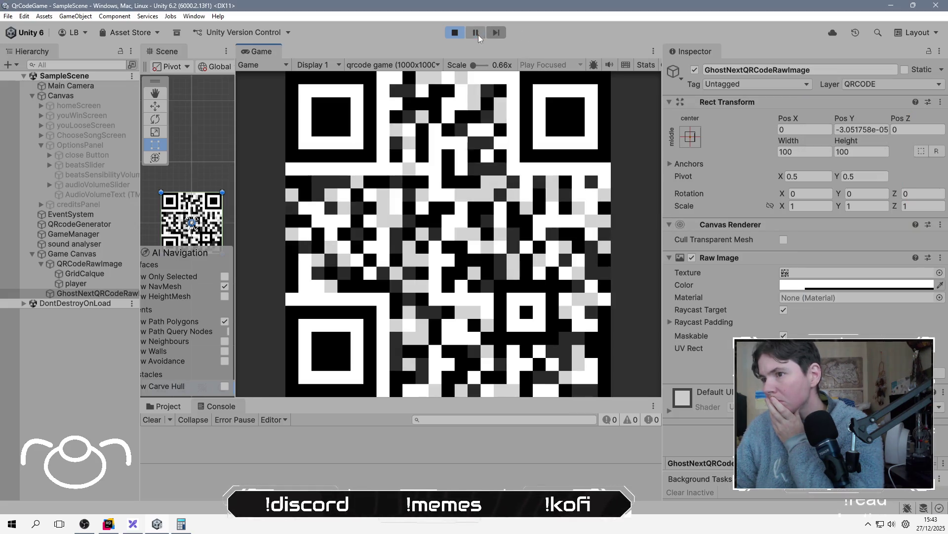
pyautogui.click(830, 285)
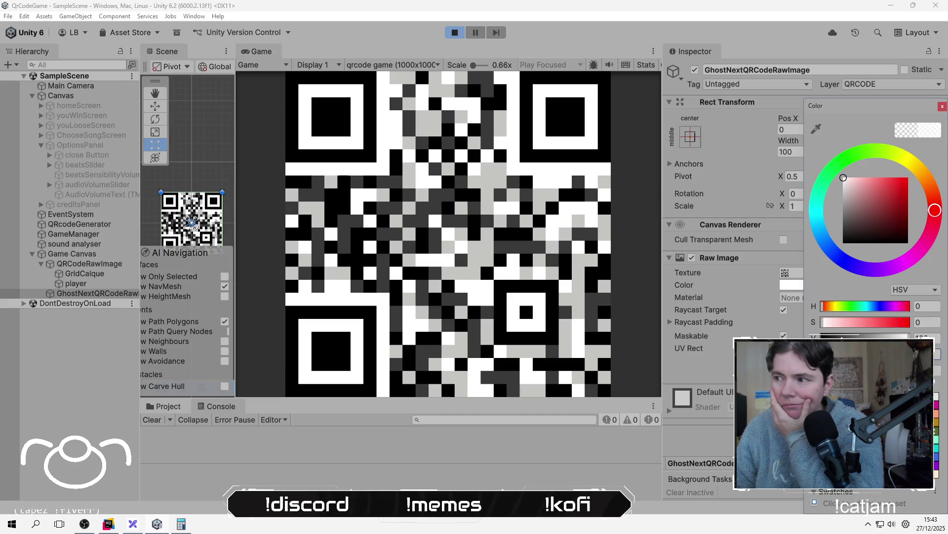
pyautogui.click(336, 165)
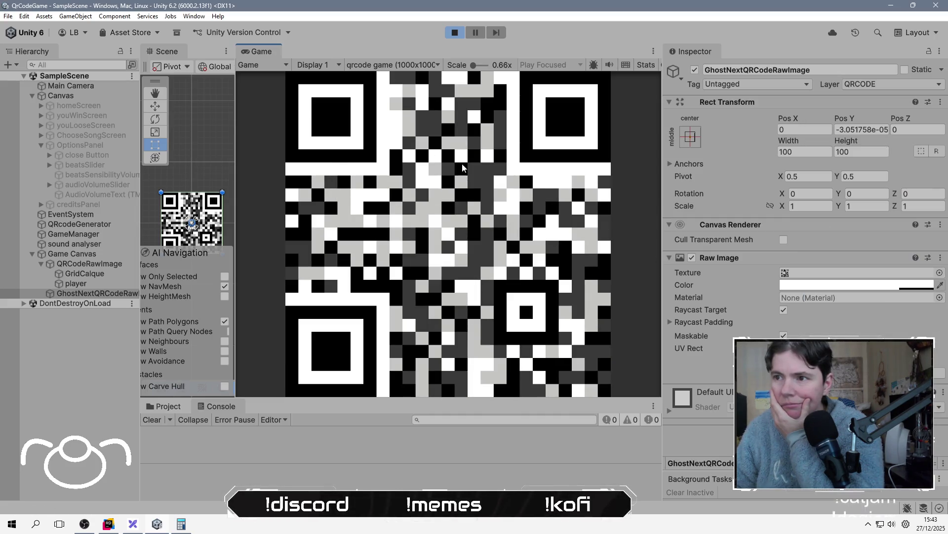
pyautogui.click(454, 33)
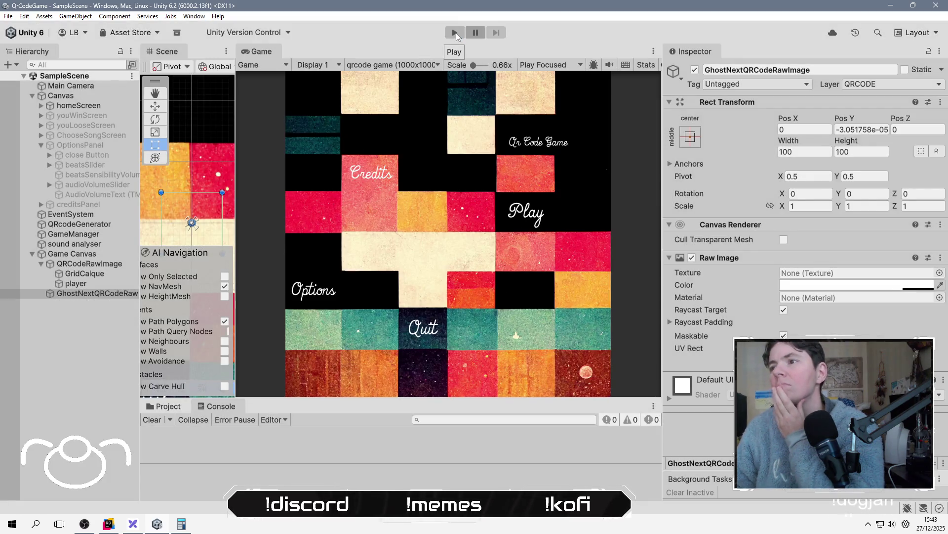
# Enter Play mode, turn the audio volume slider down in Options, then start a level.
pyautogui.click(454, 33)
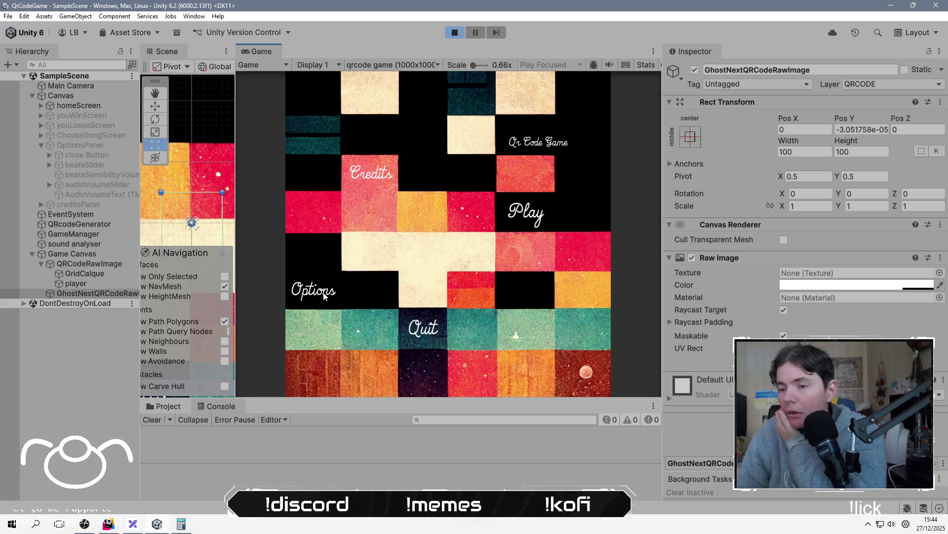
pyautogui.click(346, 296)
pyautogui.moveTo(420, 253); pyautogui.dragTo(410, 255)
pyautogui.moveTo(410, 194); pyautogui.dragTo(416, 195)
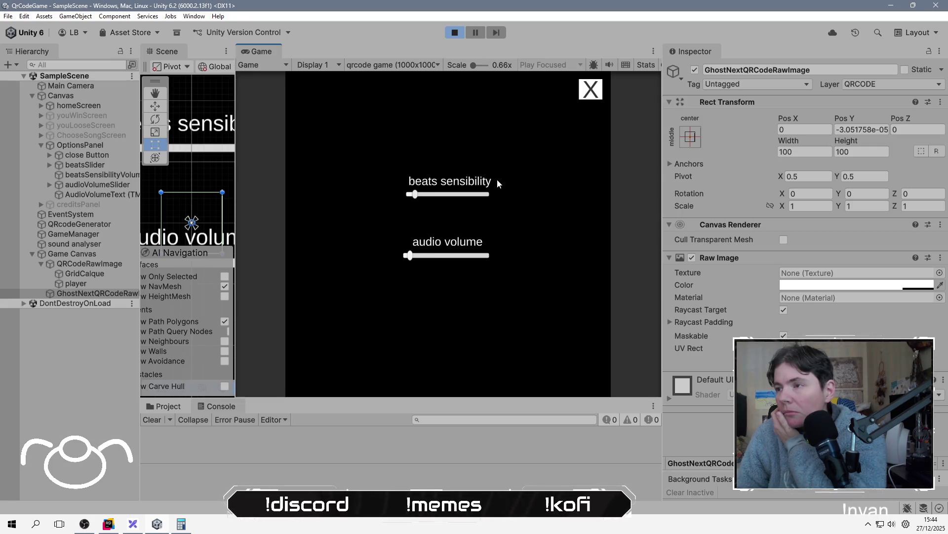
pyautogui.click(583, 92)
pyautogui.click(530, 213)
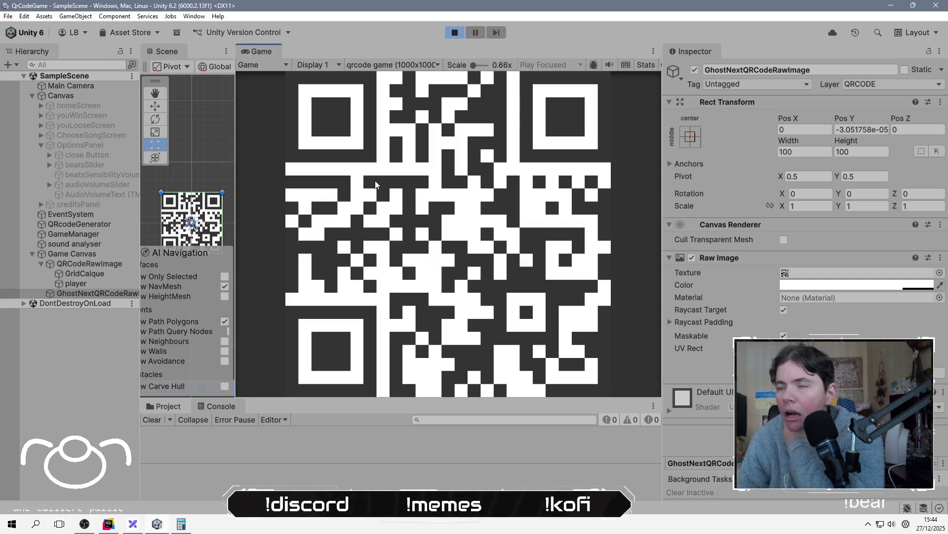
# Raise the sound analyser's Audio Source volume to about 0.4 mid-game, then stop Play mode.
pyautogui.click(93, 242)
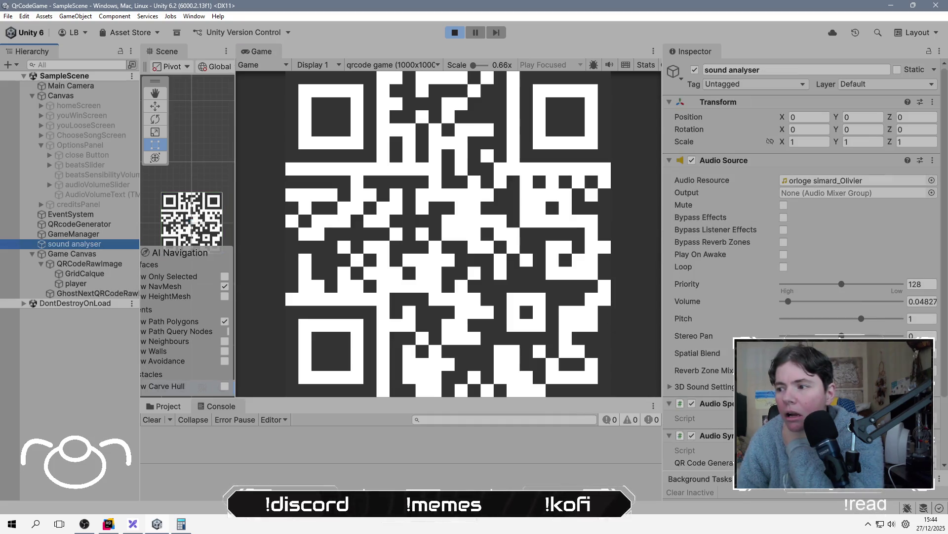
pyautogui.scroll(-3, 713, 394)
pyautogui.click(714, 397)
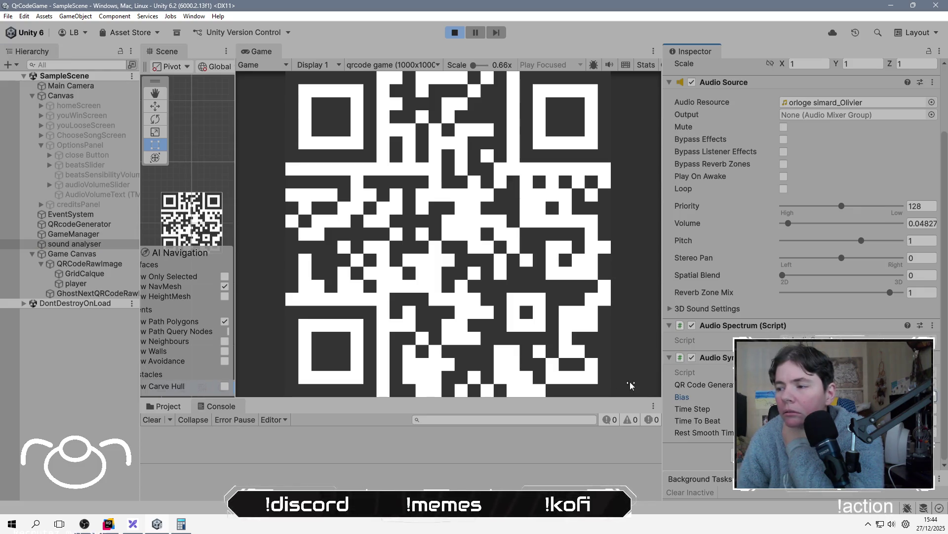
pyautogui.click(474, 256)
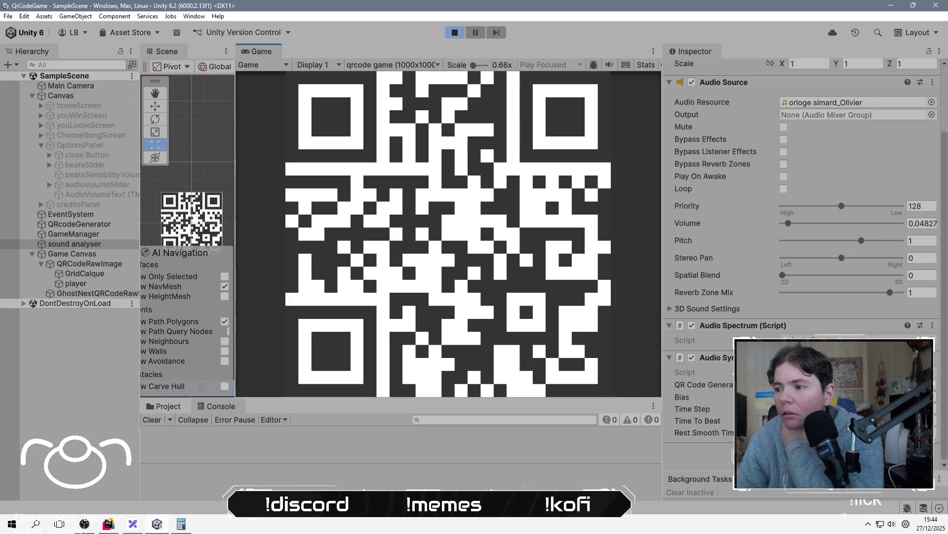
pyautogui.click(681, 396)
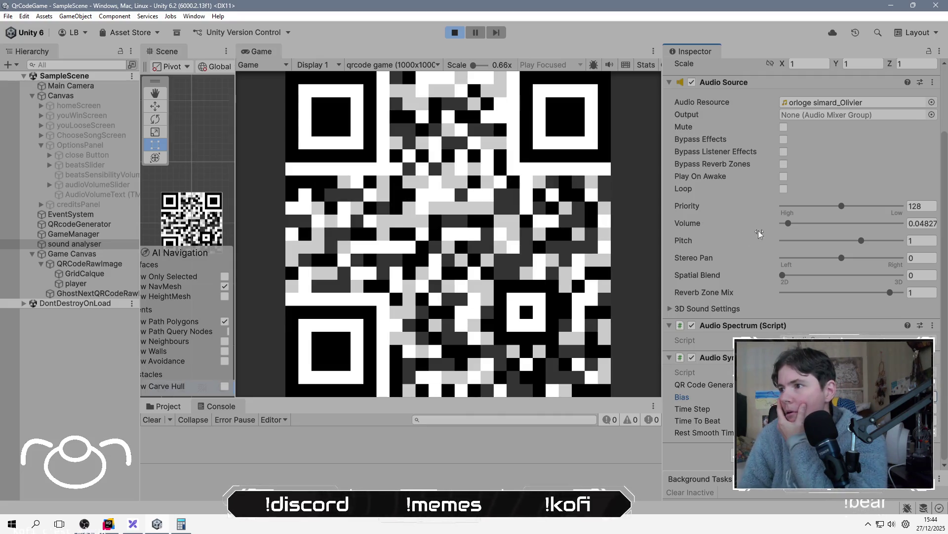
pyautogui.moveTo(789, 223); pyautogui.dragTo(832, 227)
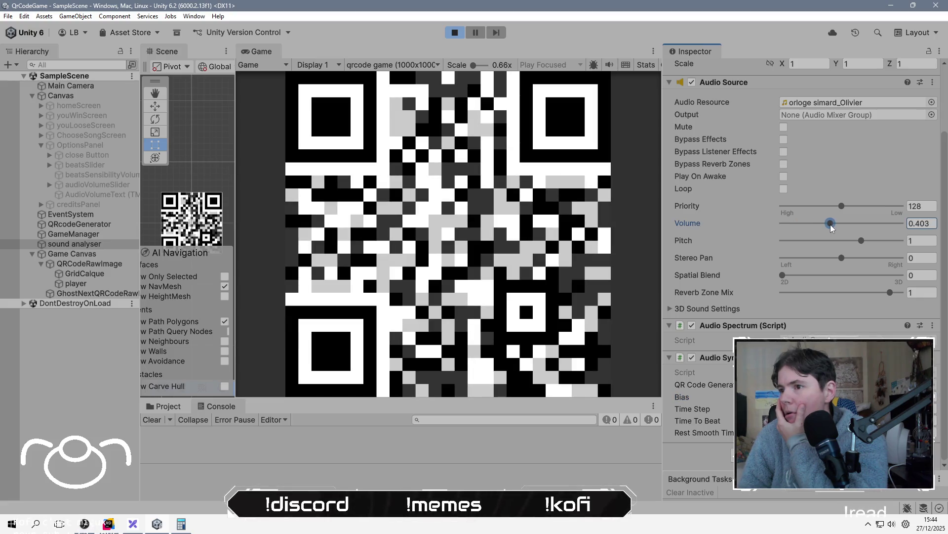
pyautogui.click(445, 234)
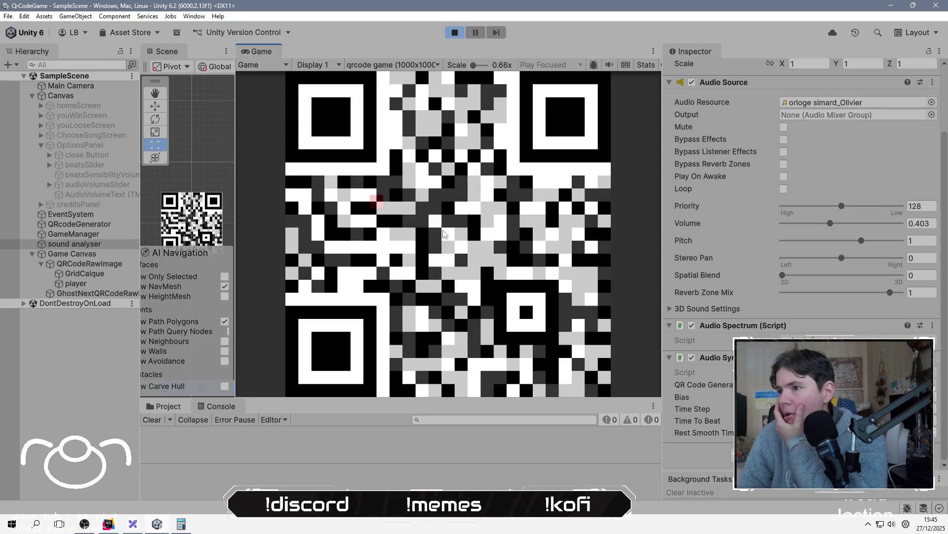
pyautogui.hotkey('ctrl', 'p')
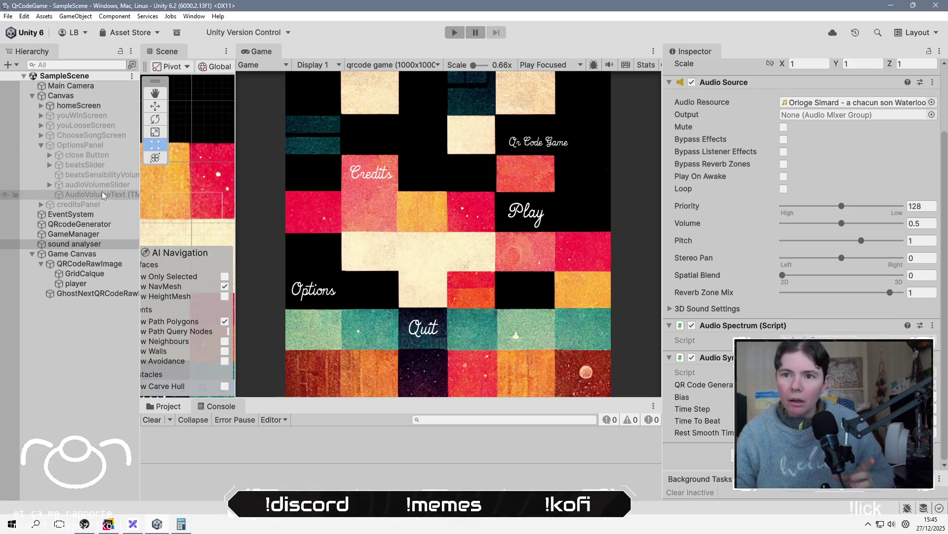
# Activate OptionsPanel, delete its beatsSlider, and save the scene.
pyautogui.click(101, 167)
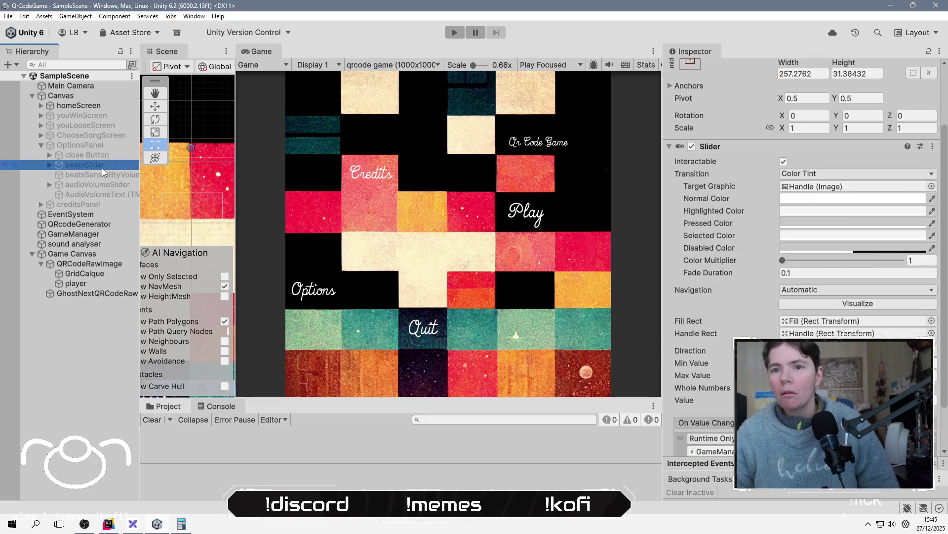
pyautogui.click(66, 144)
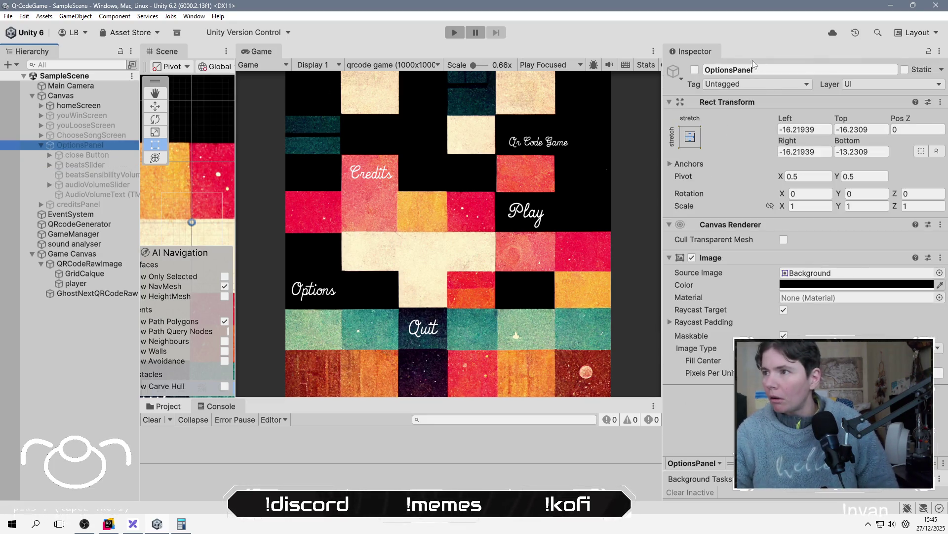
pyautogui.click(694, 71)
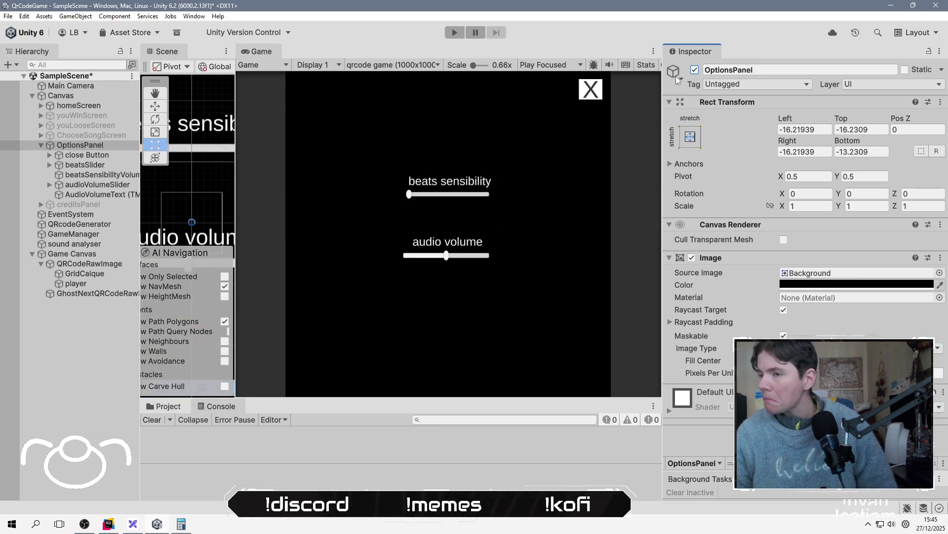
pyautogui.click(91, 166)
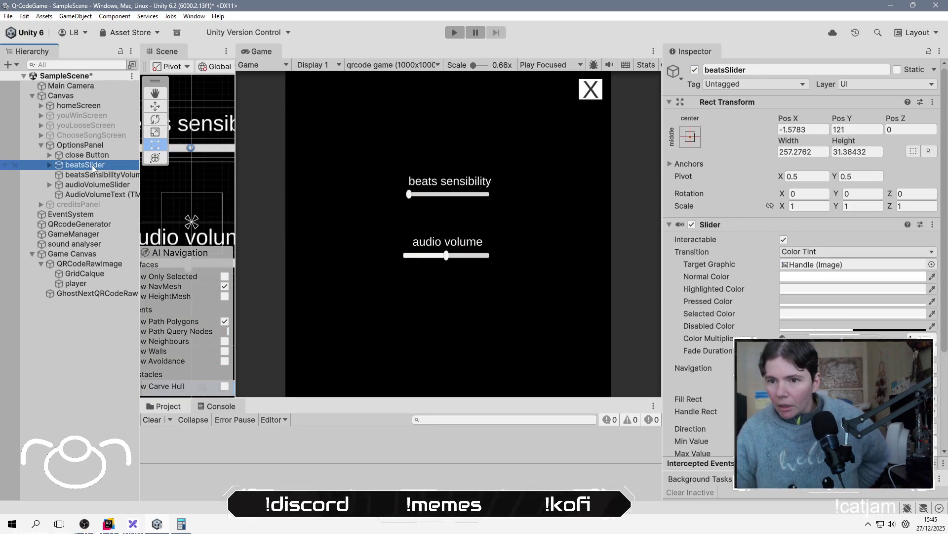
pyautogui.press('Delete')
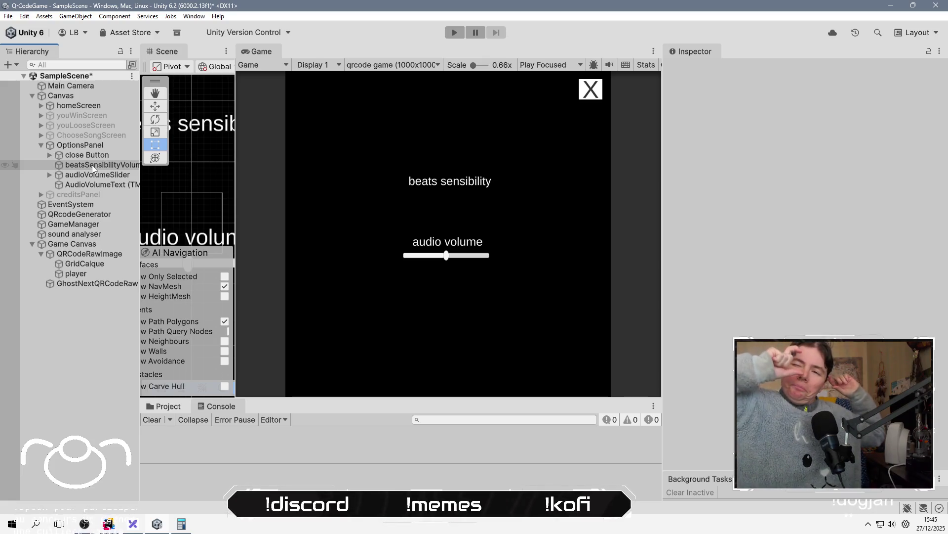
pyautogui.hotkey('ctrl', 's')
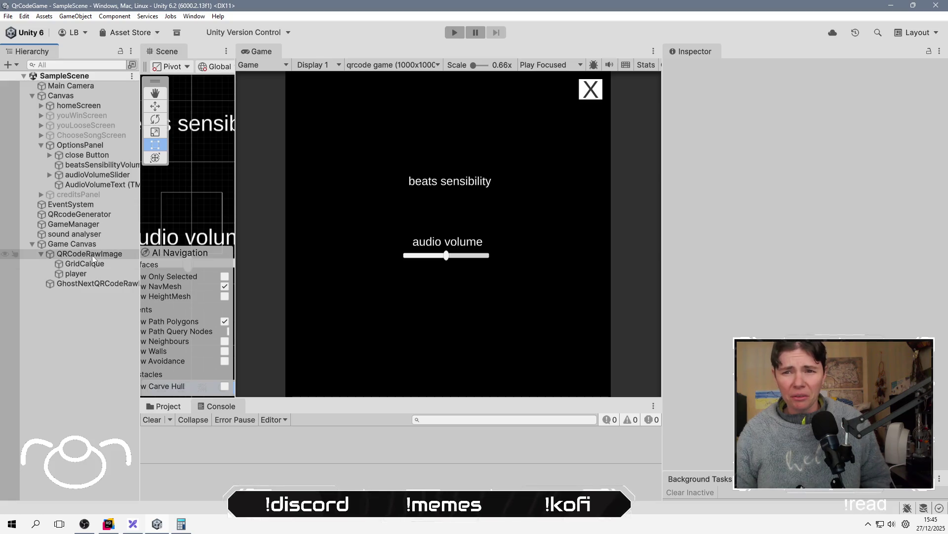
# Review the audioVolumeSlider and sound analyser settings, then enter Play mode.
pyautogui.click(115, 177)
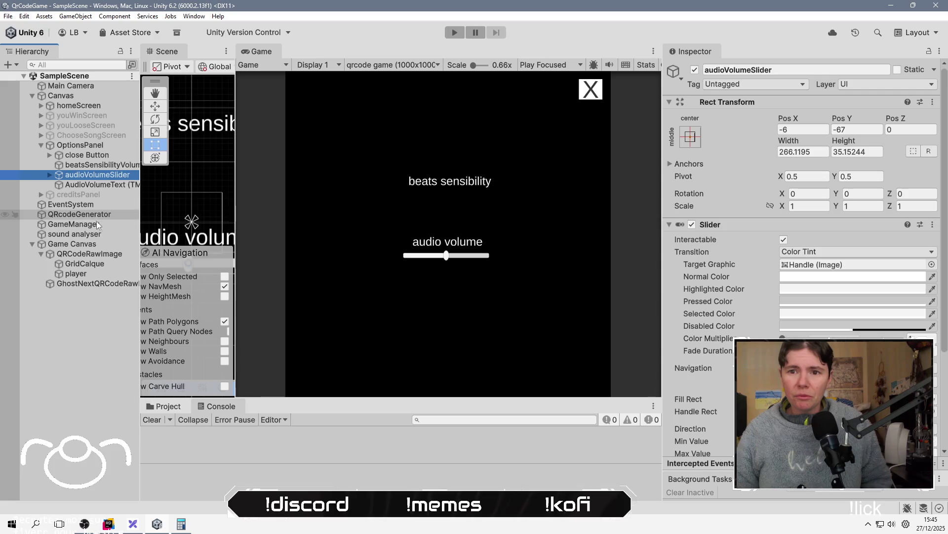
pyautogui.click(94, 235)
pyautogui.scroll(-3, 800, 197)
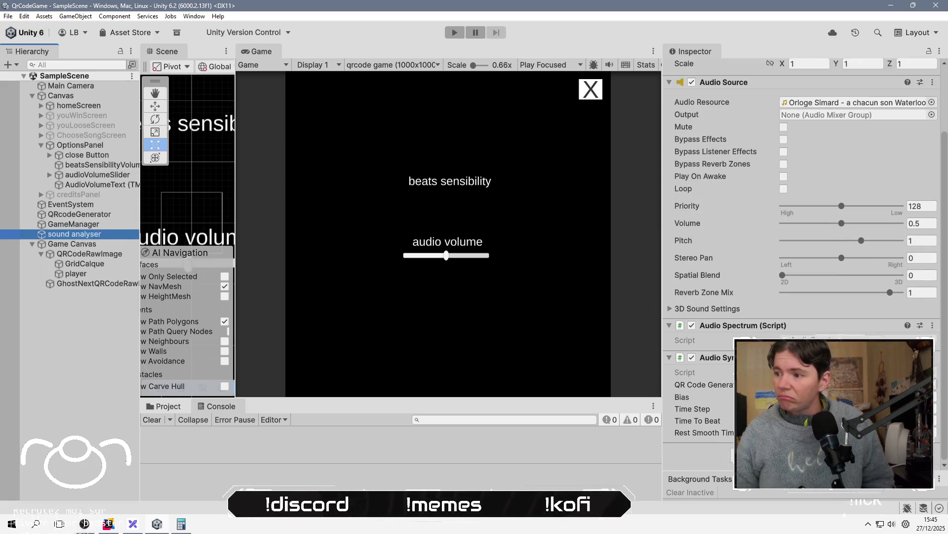
pyautogui.click(859, 397)
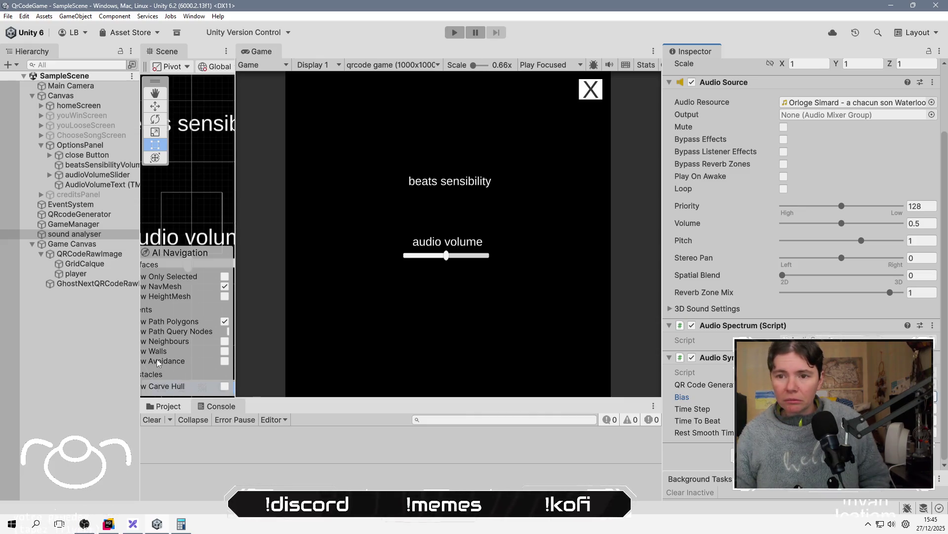
pyautogui.click(108, 345)
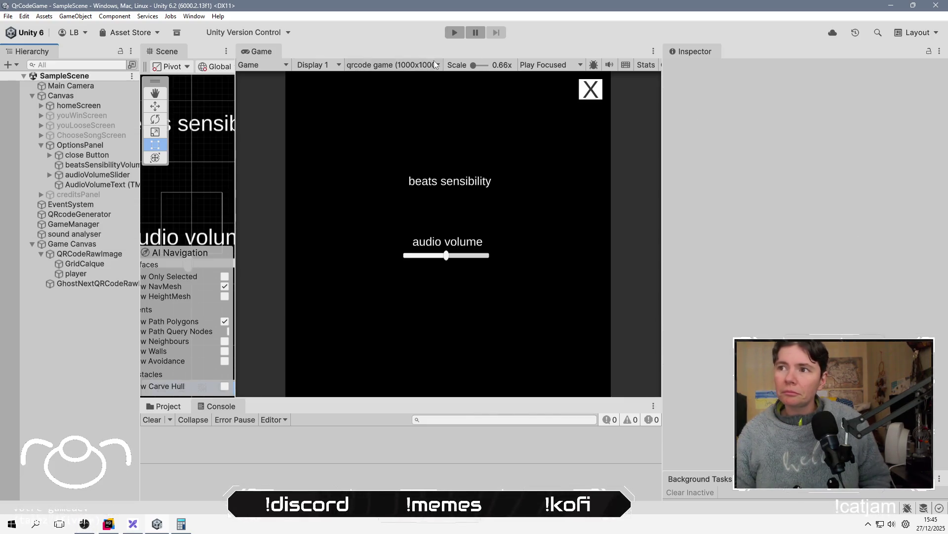
pyautogui.click(454, 32)
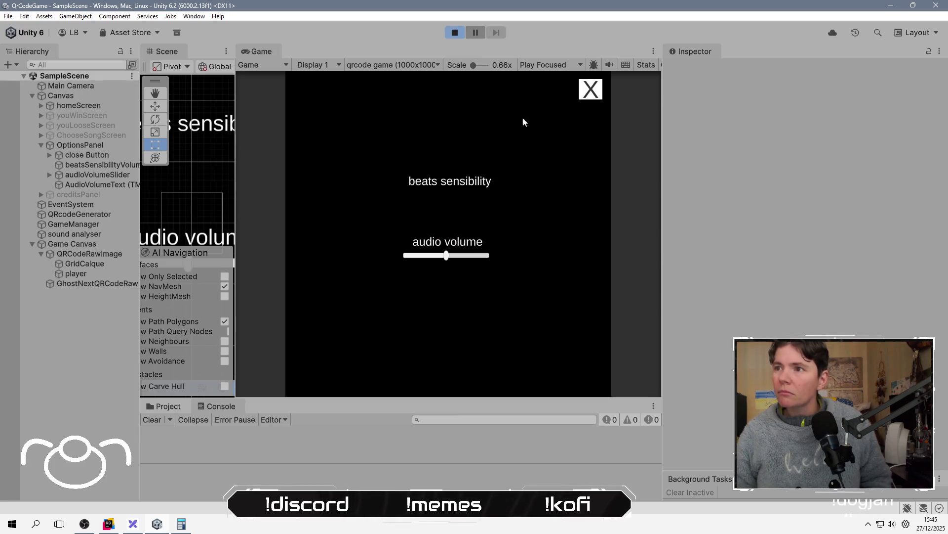
pyautogui.click(590, 91)
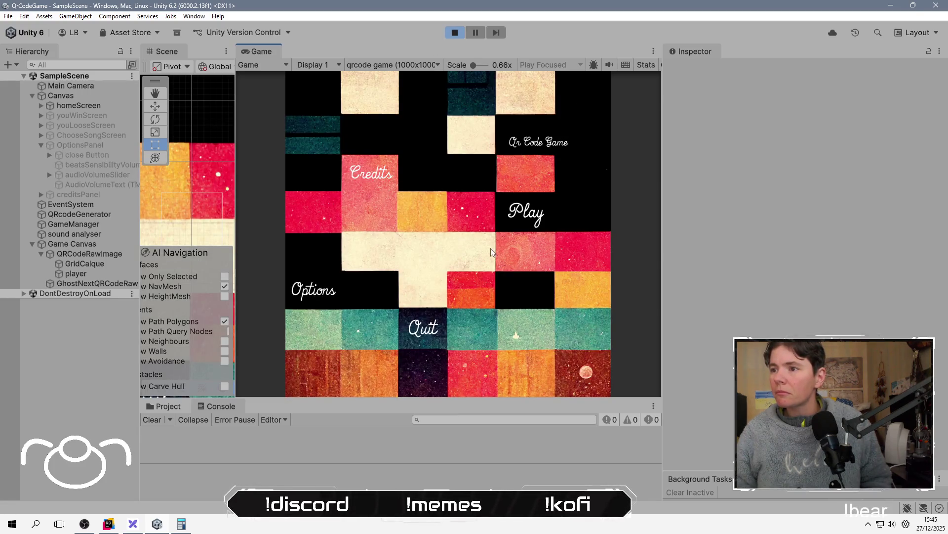
pyautogui.click(461, 258)
pyautogui.moveTo(462, 258); pyautogui.dragTo(417, 259)
pyautogui.click(597, 94)
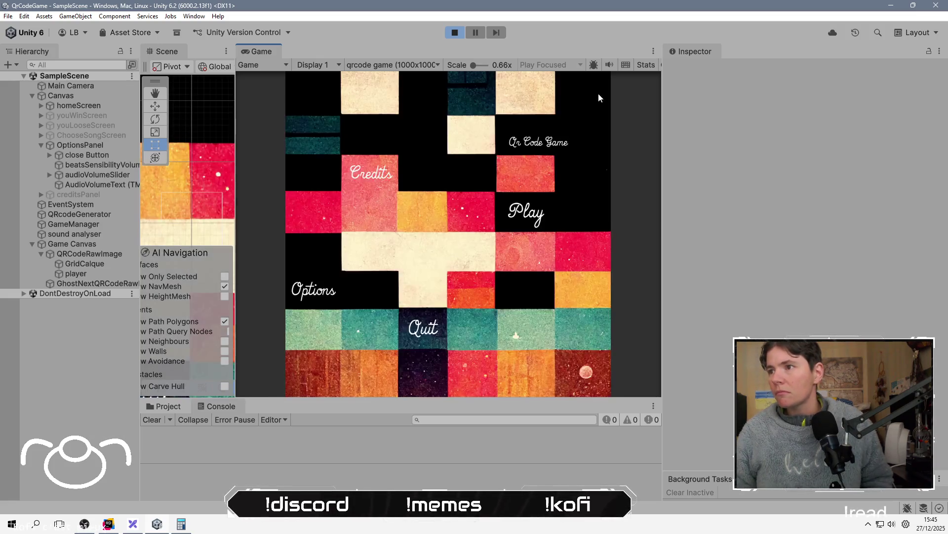
pyautogui.click(527, 210)
pyautogui.click(374, 158)
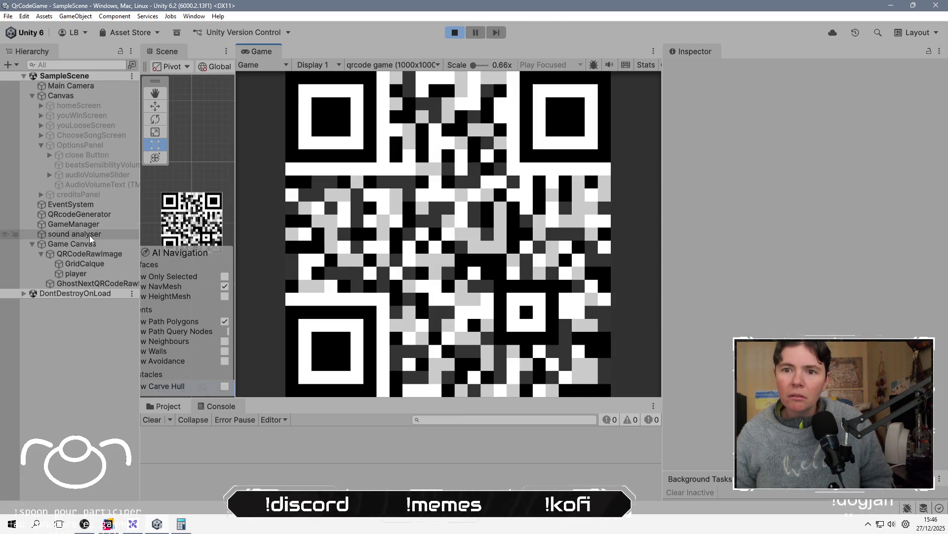
pyautogui.click(89, 284)
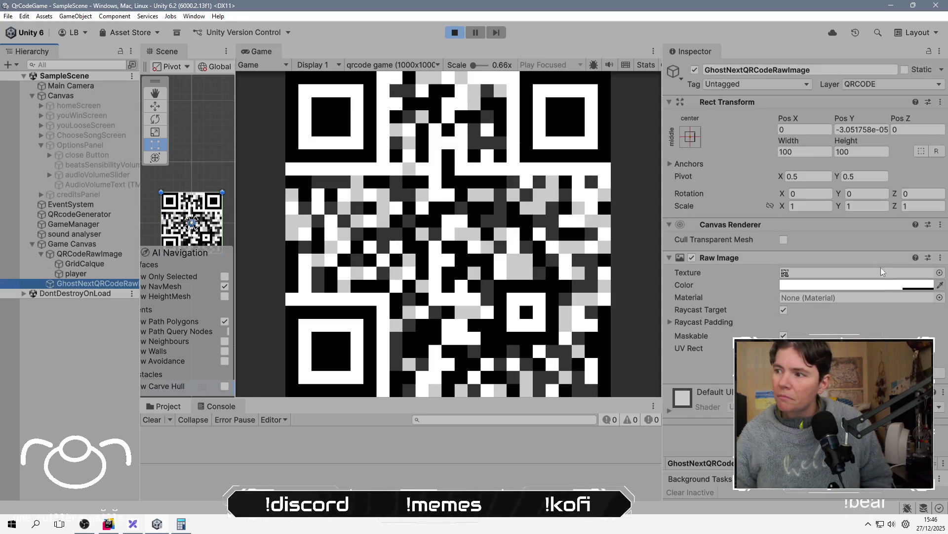
# Try pink and saturated blue tints on the ghost QR image, return it to white, then exit Play mode.
pyautogui.click(889, 289)
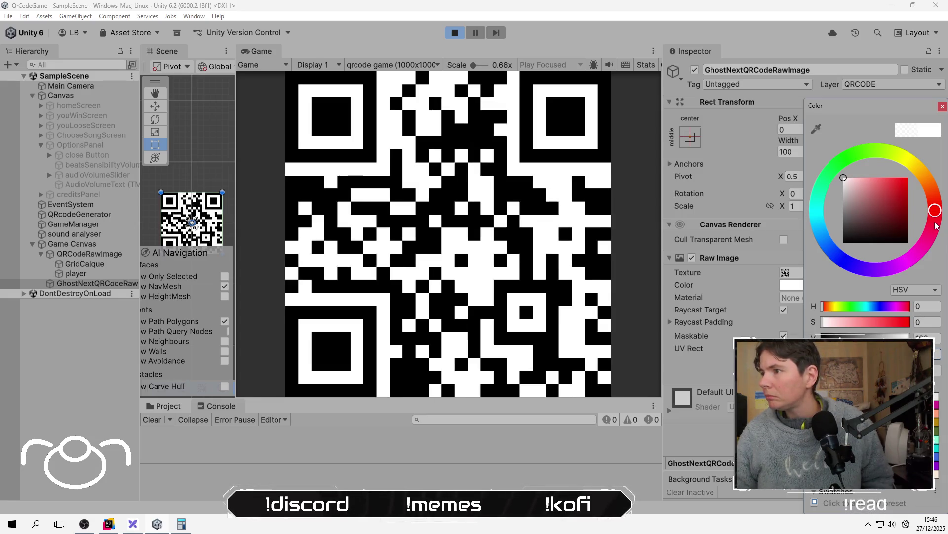
pyautogui.click(868, 213)
pyautogui.moveTo(934, 212)
pyautogui.mouseDown()
pyautogui.moveTo(832, 253)
pyautogui.moveTo(834, 264)
pyautogui.mouseUp()
pyautogui.moveTo(872, 221); pyautogui.dragTo(933, 144)
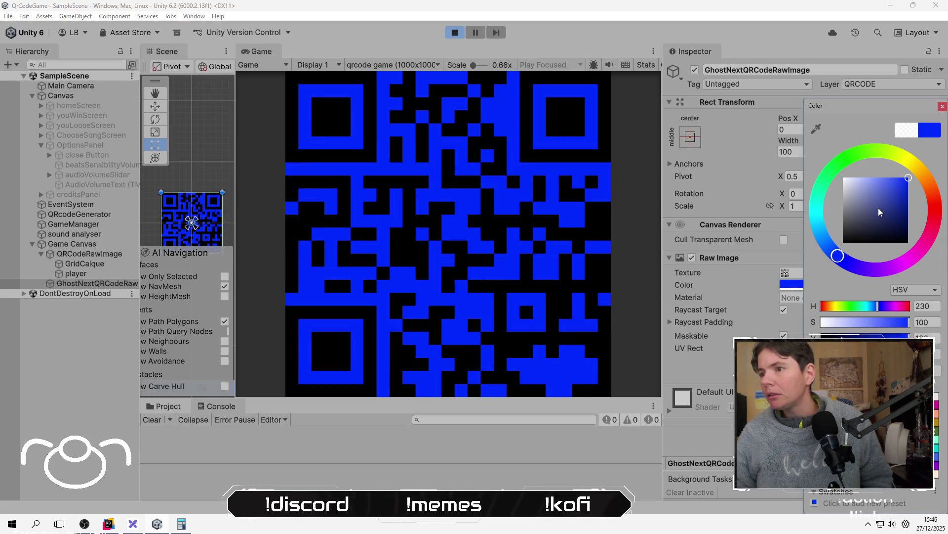
pyautogui.moveTo(879, 212)
pyautogui.mouseDown()
pyautogui.moveTo(862, 181)
pyautogui.moveTo(842, 176)
pyautogui.mouseUp()
pyautogui.click(935, 210)
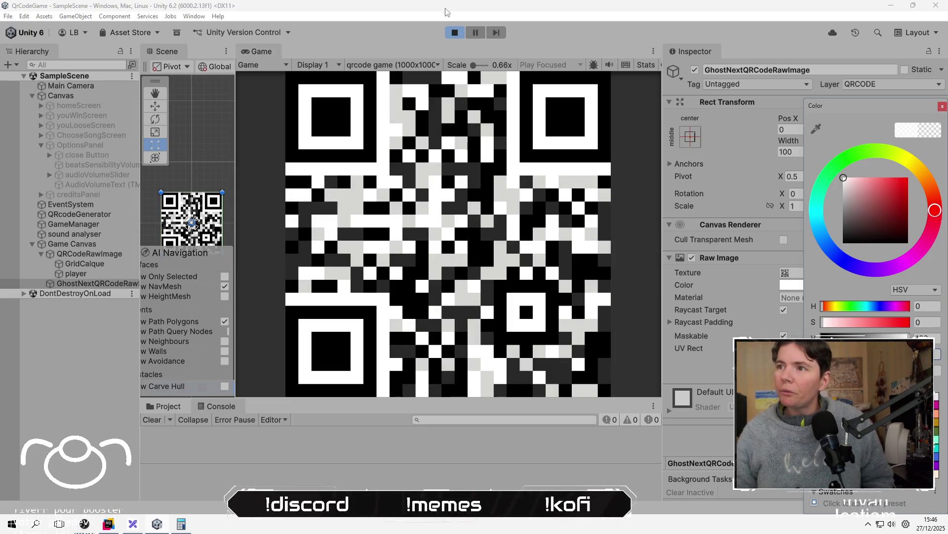
pyautogui.hotkey('ctrl', 'p')
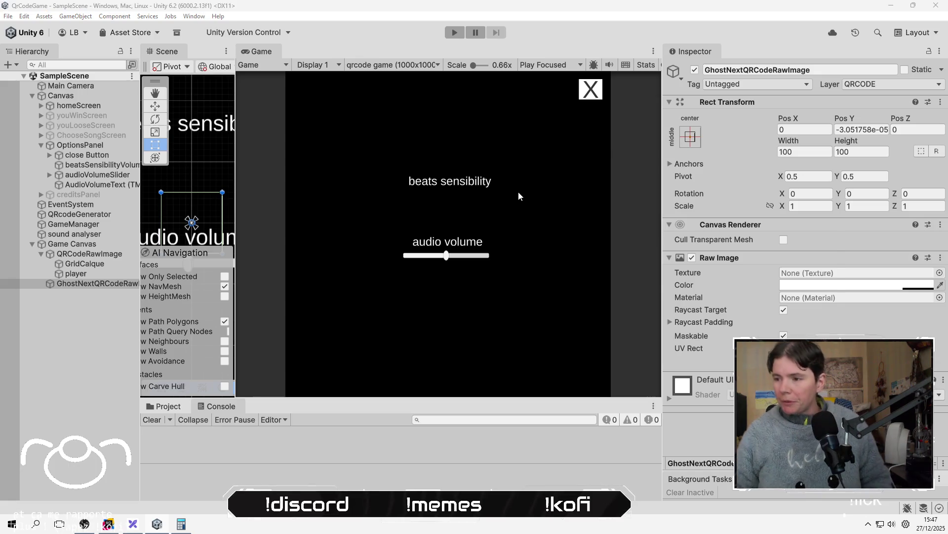
pyautogui.hotkey('alt', 'Tab')
pyautogui.hotkey('alt', 'Tab')
pyautogui.hotkey('alt', 'Tab')
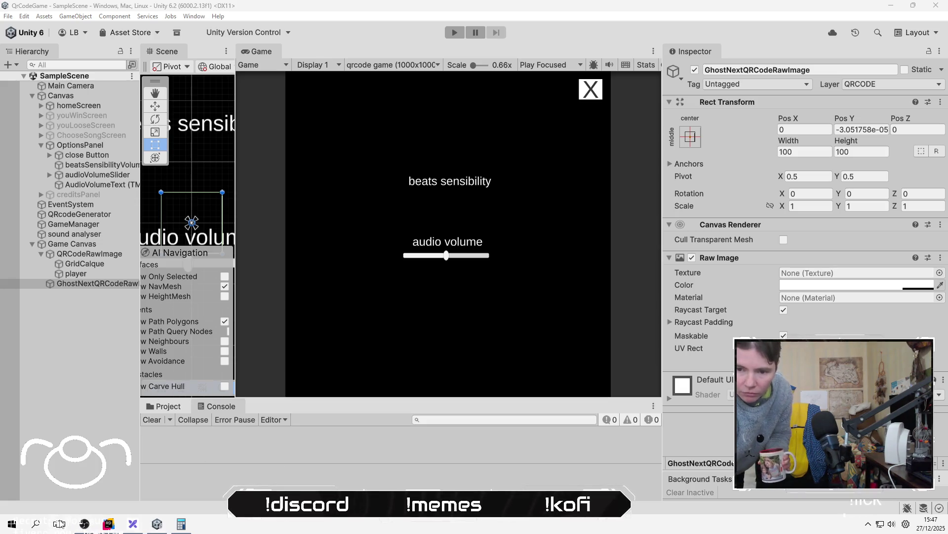
pyautogui.click(84, 524)
# Switch the stream to the pause scene and bring OBS to the front.
pyautogui.click(73, 418)
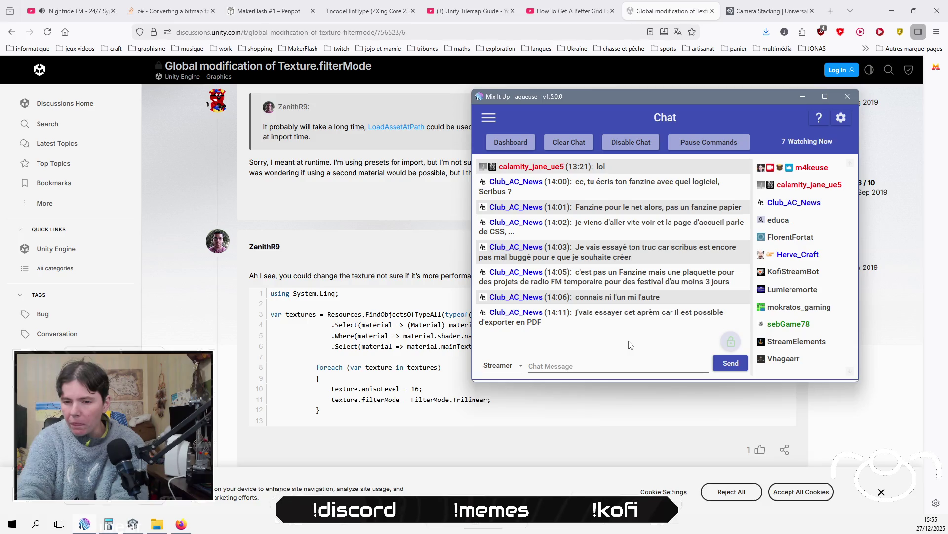
pyautogui.hotkey('alt', 'Tab')
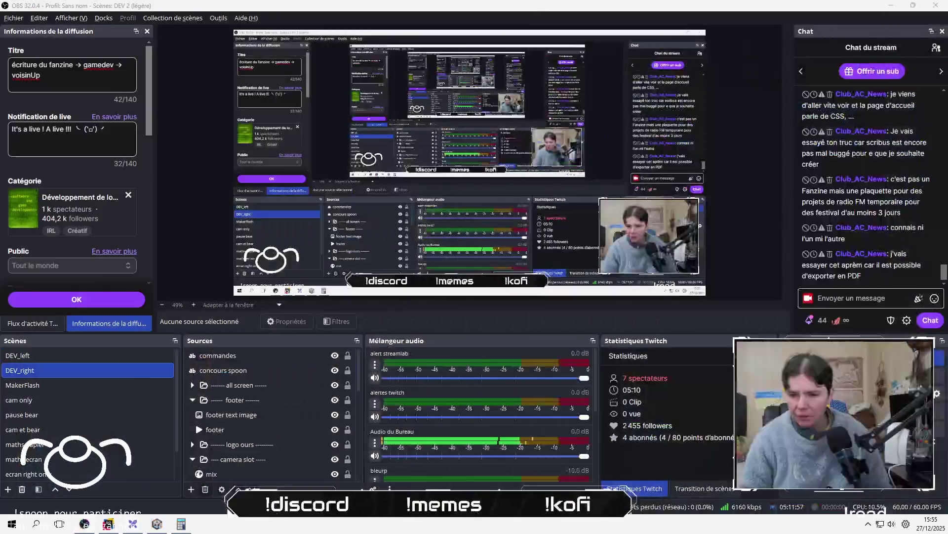
# In Rider, look over the InitNewSong method in GenerateQrCode.cs.
pyautogui.hotkey('alt', 'Tab')
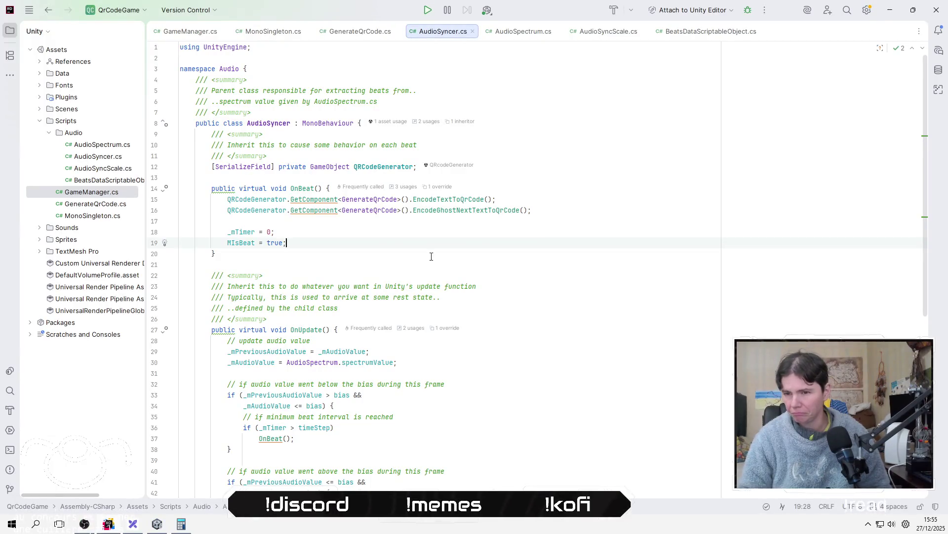
pyautogui.click(373, 36)
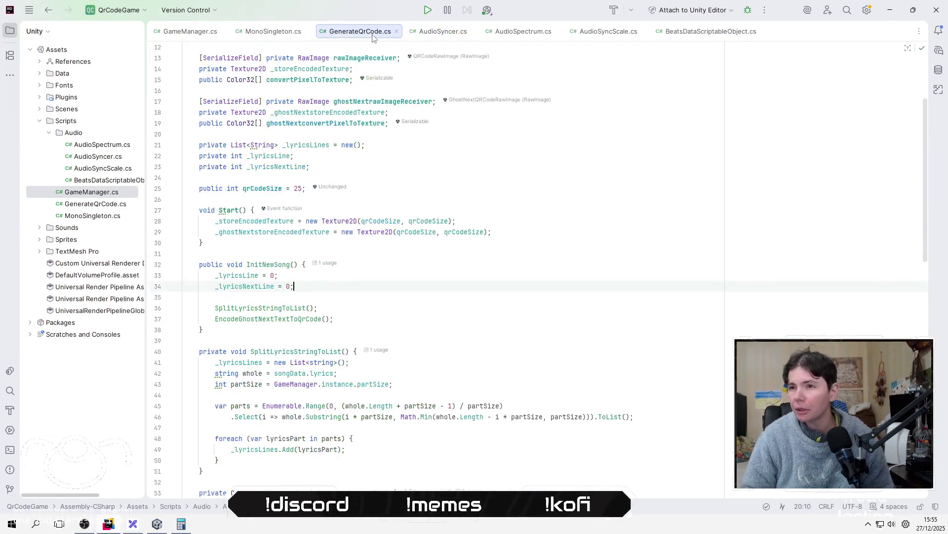
pyautogui.click(450, 297)
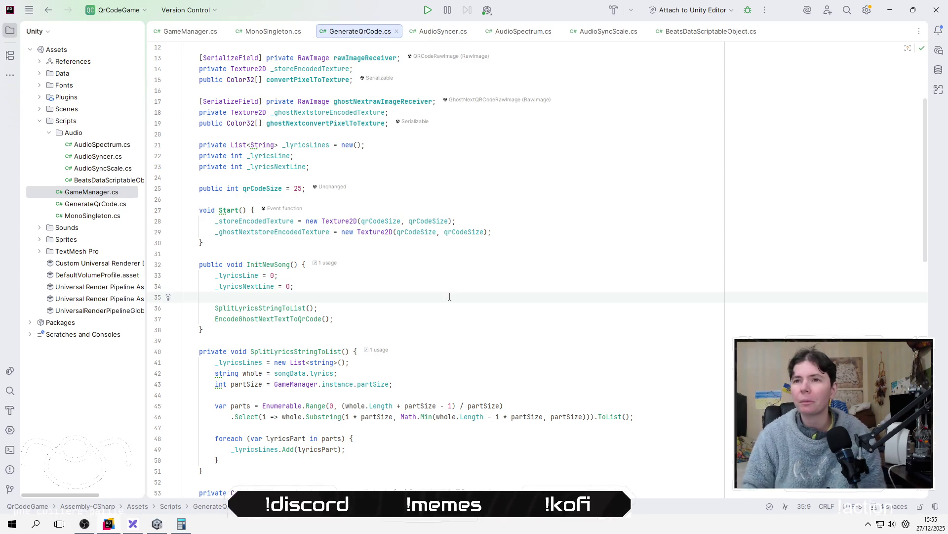
# Review GameManager.cs: GameOver, Update's grid conversion, the player y clamp and the gameSize constant.
pyautogui.click(172, 32)
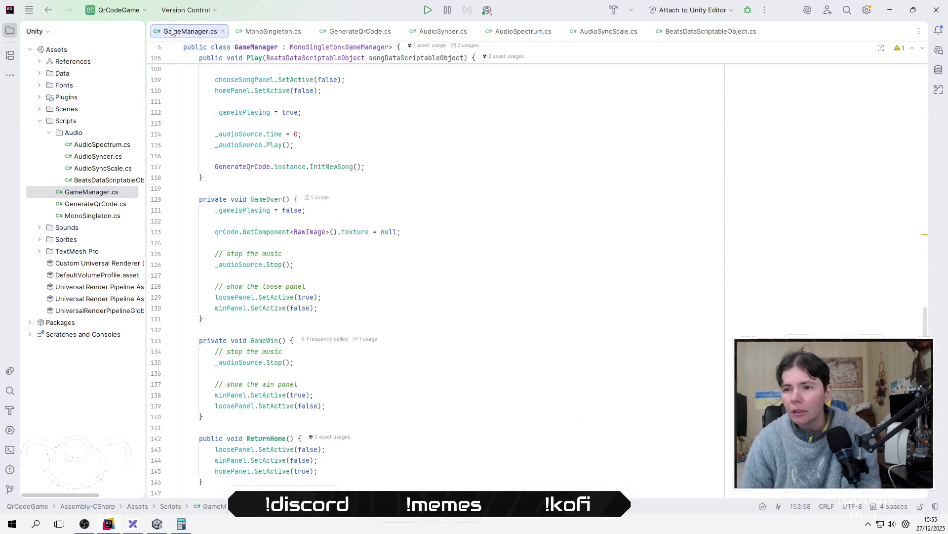
pyautogui.click(355, 254)
pyautogui.scroll(5, 374, 307)
pyautogui.scroll(17, 374, 307)
pyautogui.scroll(-20, 374, 305)
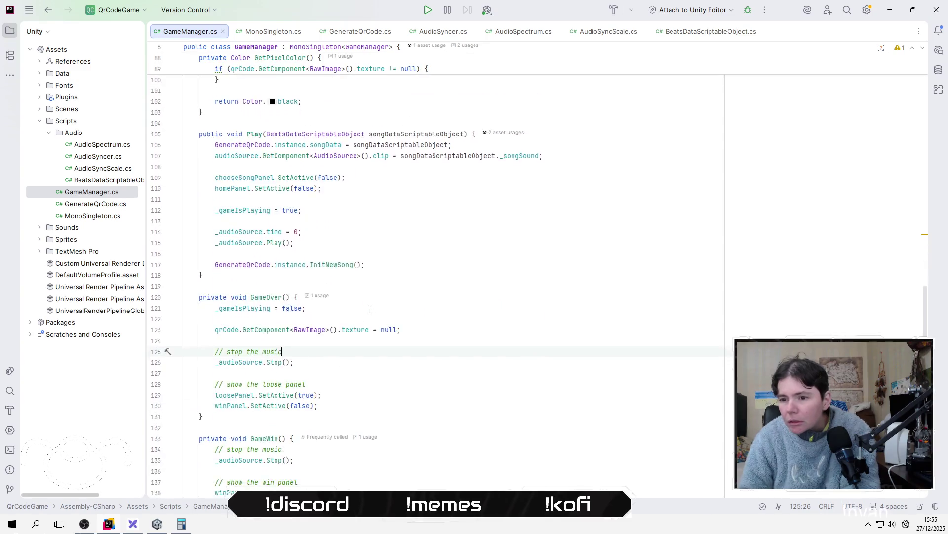
pyautogui.scroll(-4, 370, 309)
pyautogui.scroll(9, 406, 336)
pyautogui.scroll(18, 406, 346)
pyautogui.click(572, 326)
pyautogui.scroll(-5, 573, 328)
pyautogui.click(585, 327)
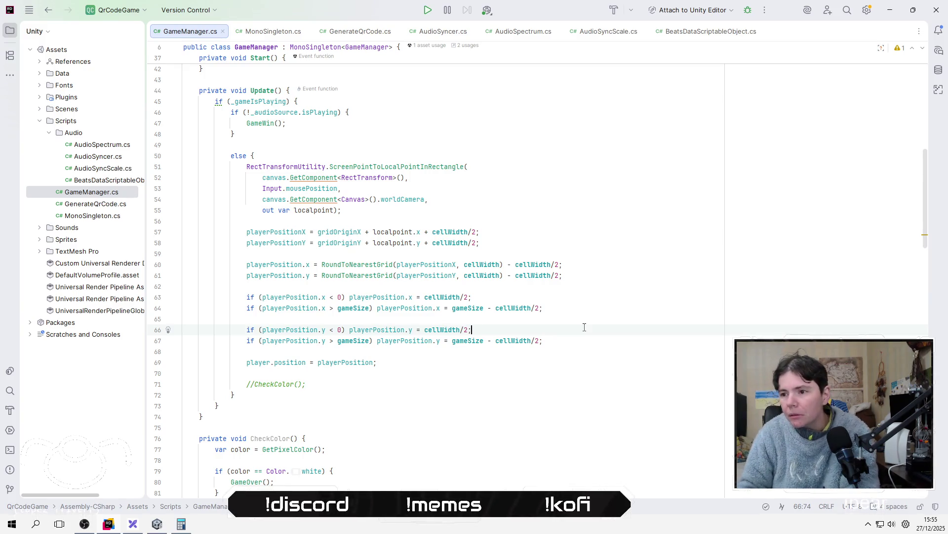
pyautogui.scroll(8, 345, 220)
pyautogui.click(360, 221)
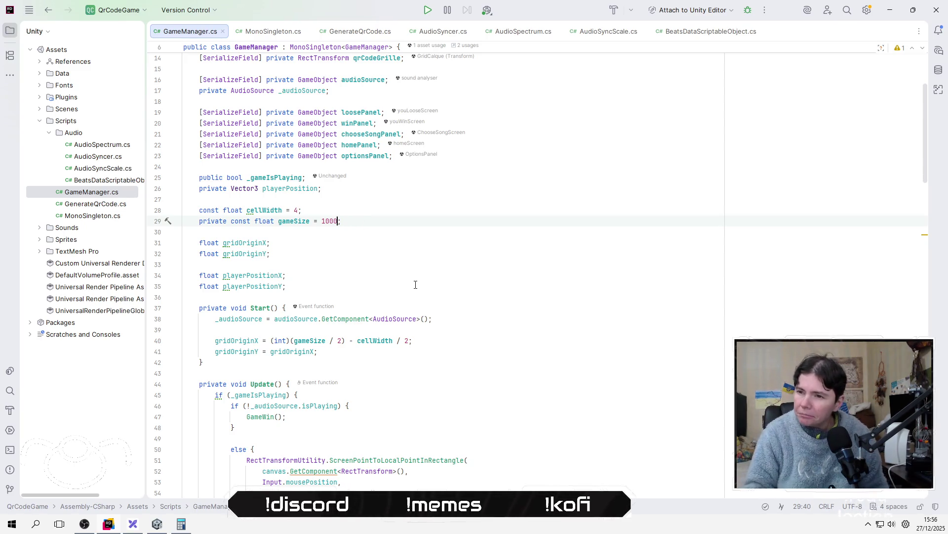
# Cycle through the open windows and head toward the Unity editor.
pyautogui.hotkey('alt', 'Tab')
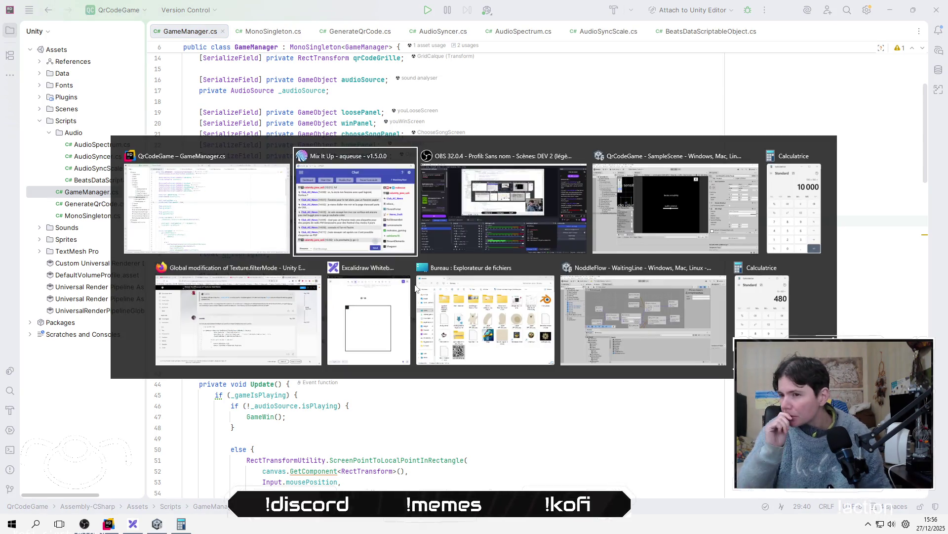
pyautogui.hotkey('alt', 'Tab')
pyautogui.hotkey('alt', 'shift', 'Tab')
pyautogui.hotkey('alt', 'shift', 'Tab')
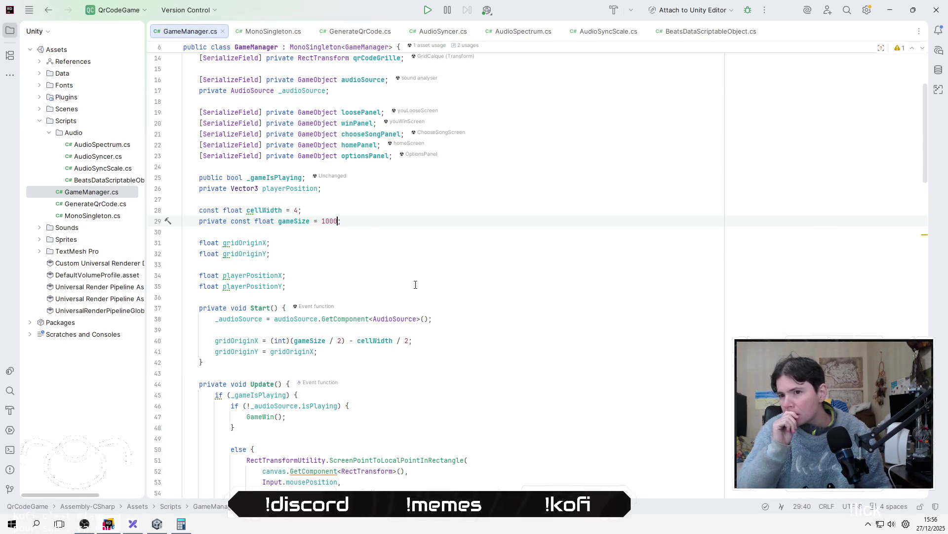
pyautogui.hotkey('alt', 'Tab')
pyautogui.hotkey('alt', 'Tab')
pyautogui.hotkey('alt', 'Tab')
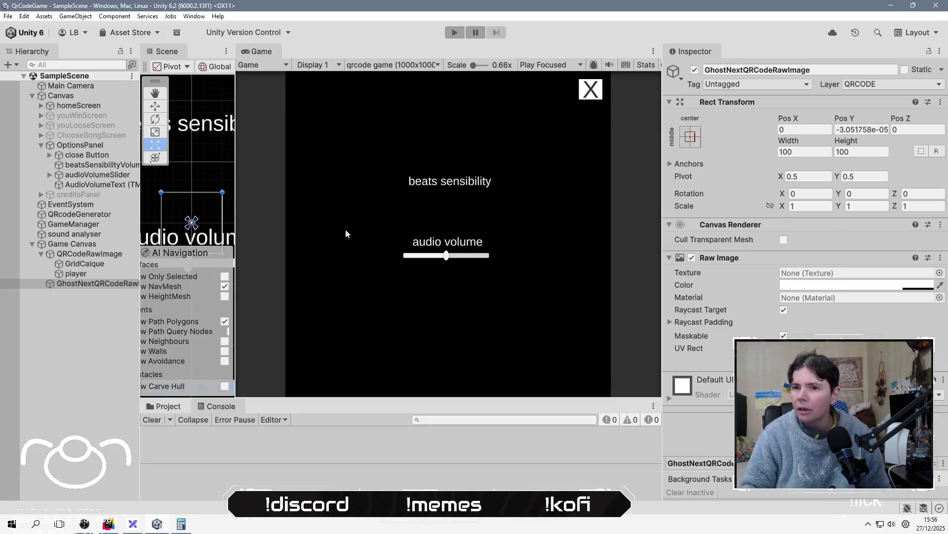
# Select Game Canvas and check the gridOriginX declaration in GameManager.cs before returning to Unity.
pyautogui.click(88, 245)
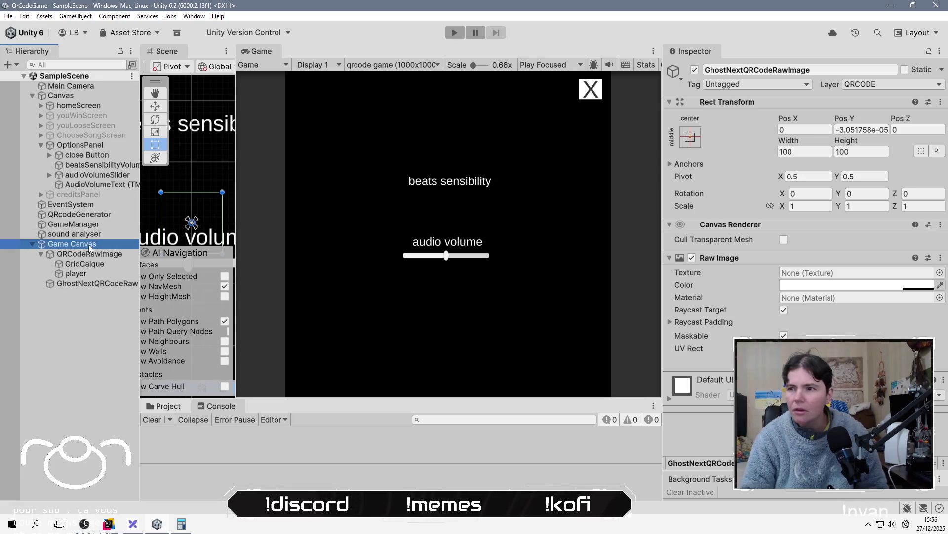
pyautogui.hotkey('alt', 'Tab')
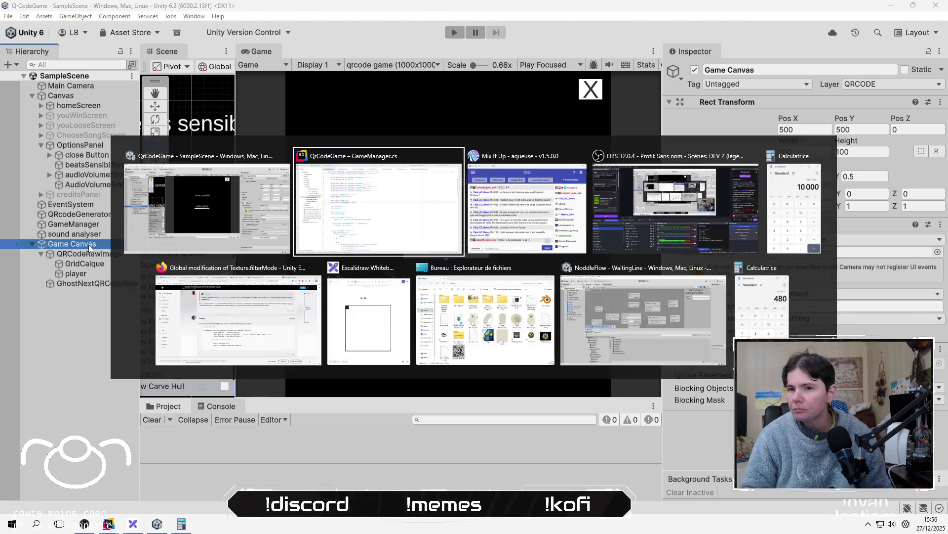
pyautogui.click(524, 240)
pyautogui.hotkey('alt', 'Tab')
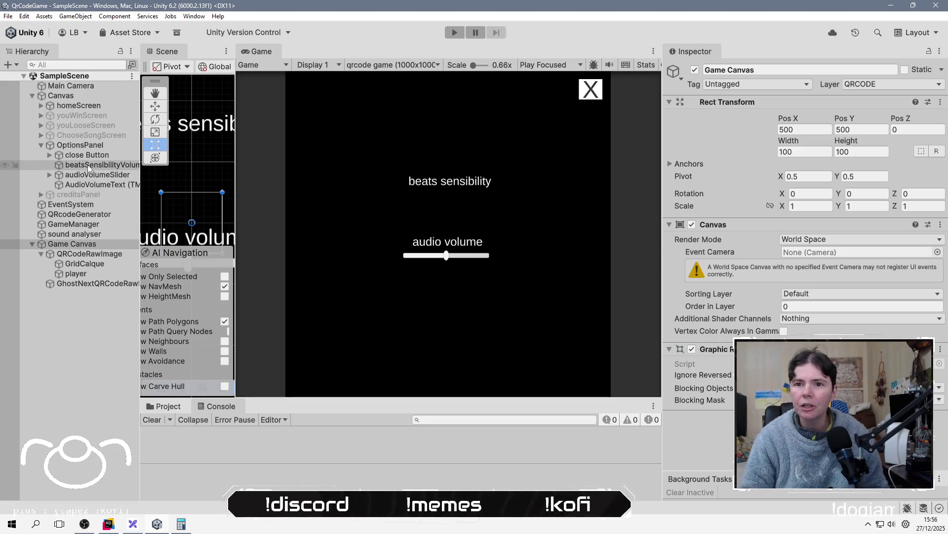
# Deactivate OptionsPanel in the Inspector and clear the Hierarchy selection.
pyautogui.click(79, 145)
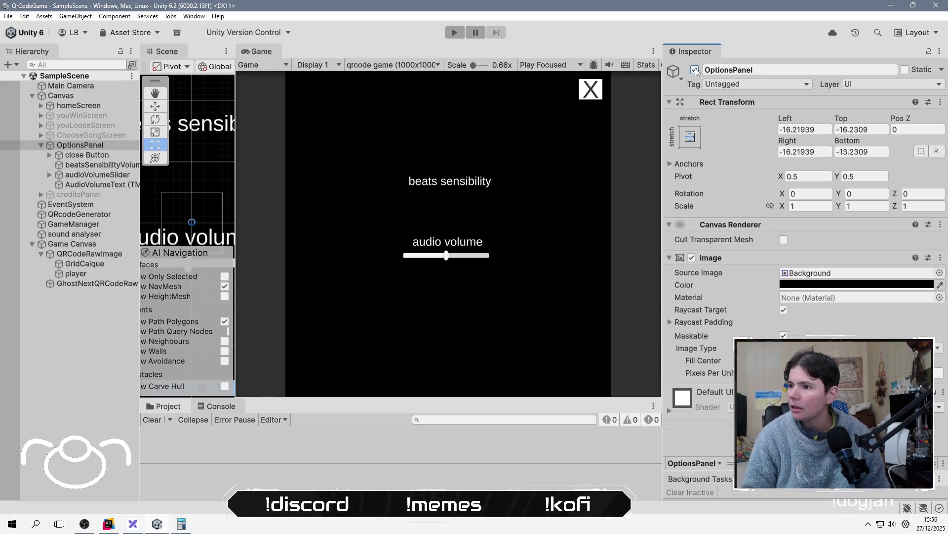
pyautogui.click(695, 71)
pyautogui.click(58, 358)
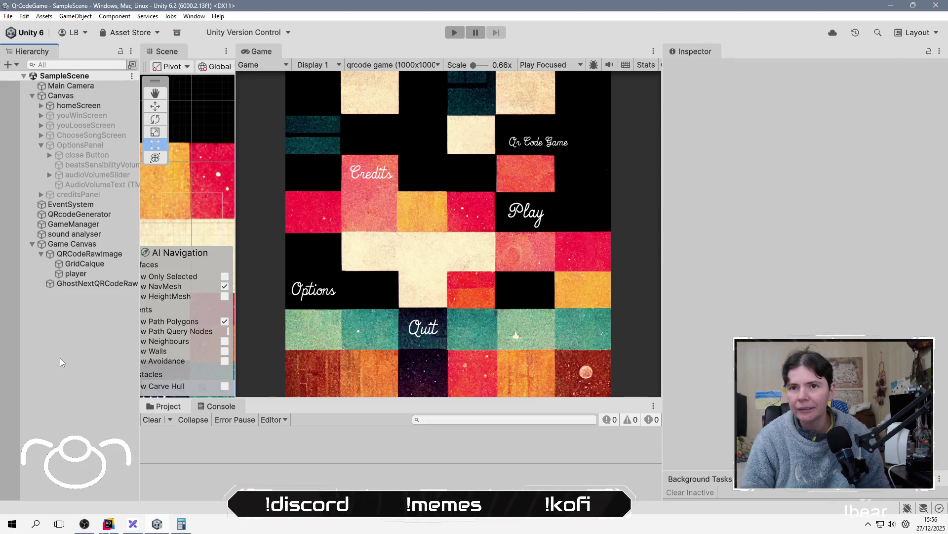